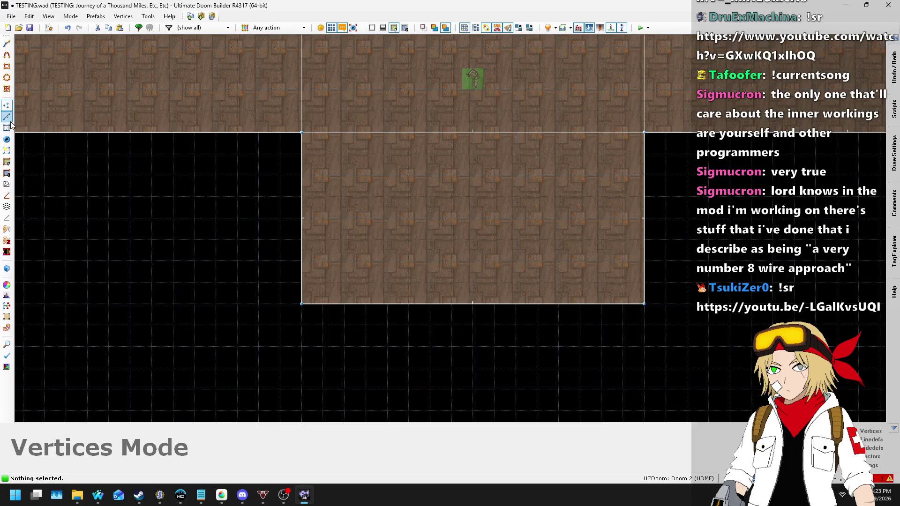
- Draw a new closed sector outline jutting out below the lower room's south wall
key(d)
click(365, 303)
click(366, 325)
click(580, 304)
click(361, 307)
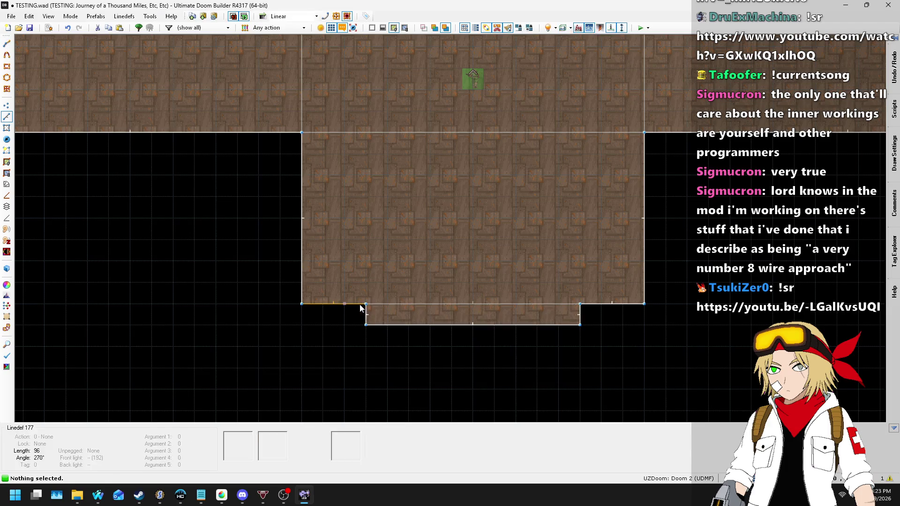
- Move the new sector's left and right sides inward to narrow it to about 256 units
drag(376, 314, 386, 314)
drag(581, 319, 561, 318)
scroll(425, 326, down, 3)
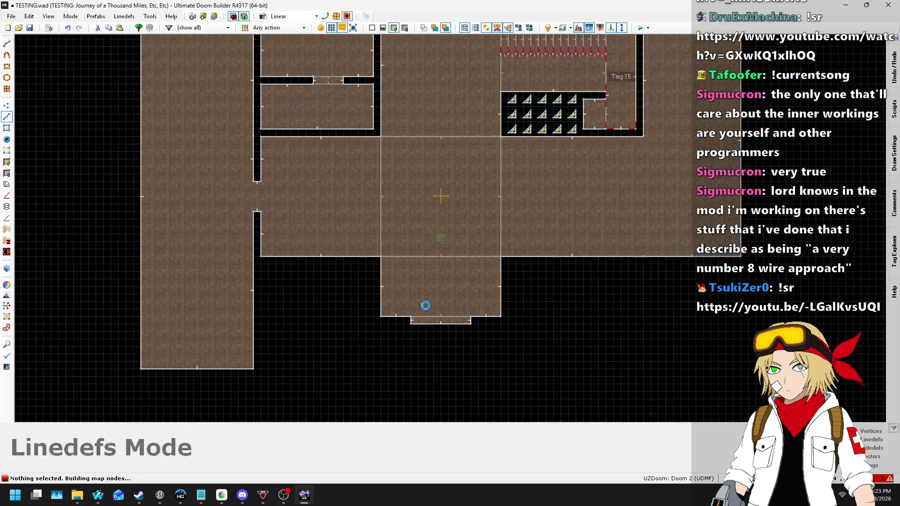
key(q)
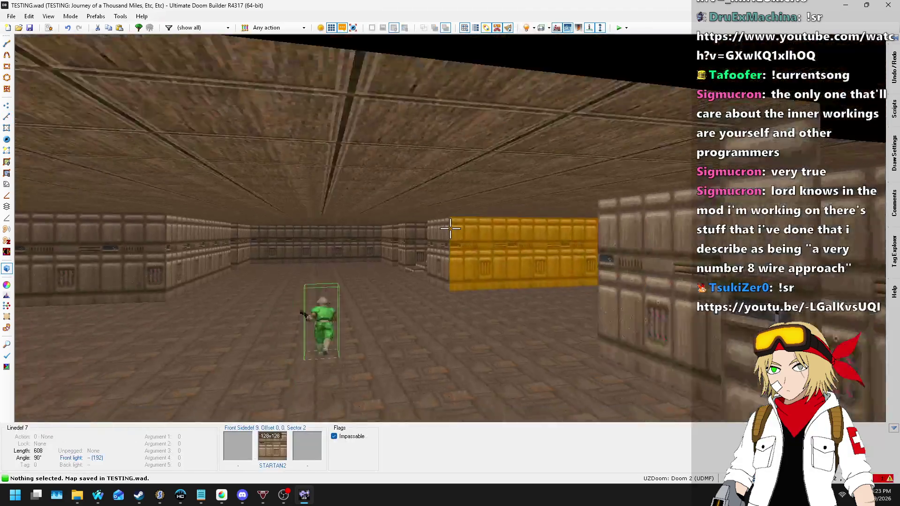
key(w)
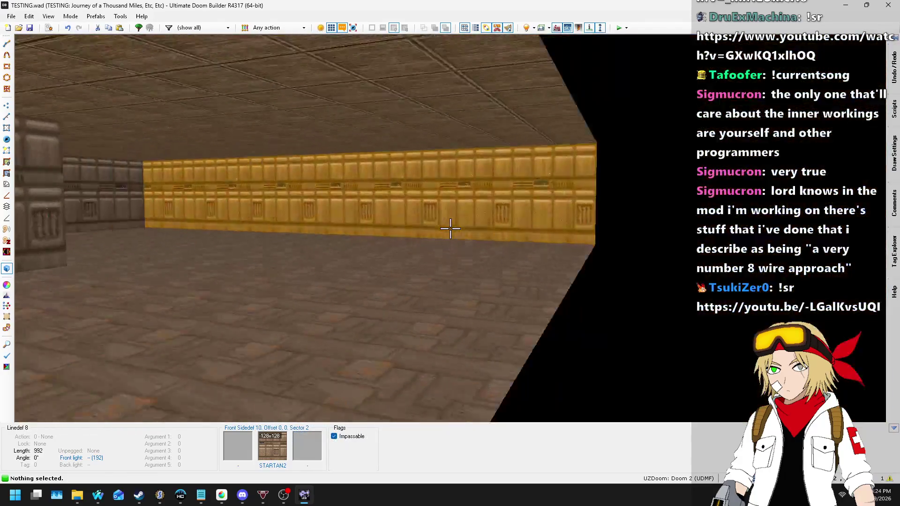
key(w)
key(s)
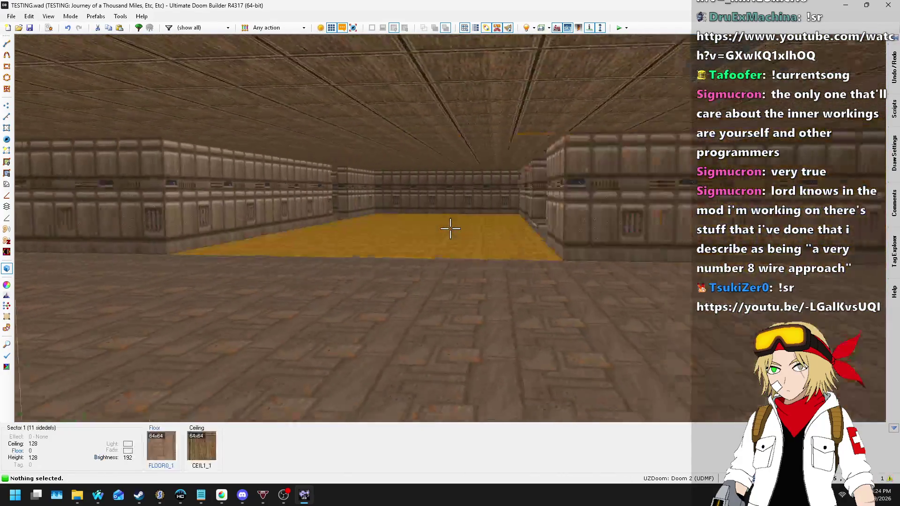
key(q)
scroll(451, 229, up, 6)
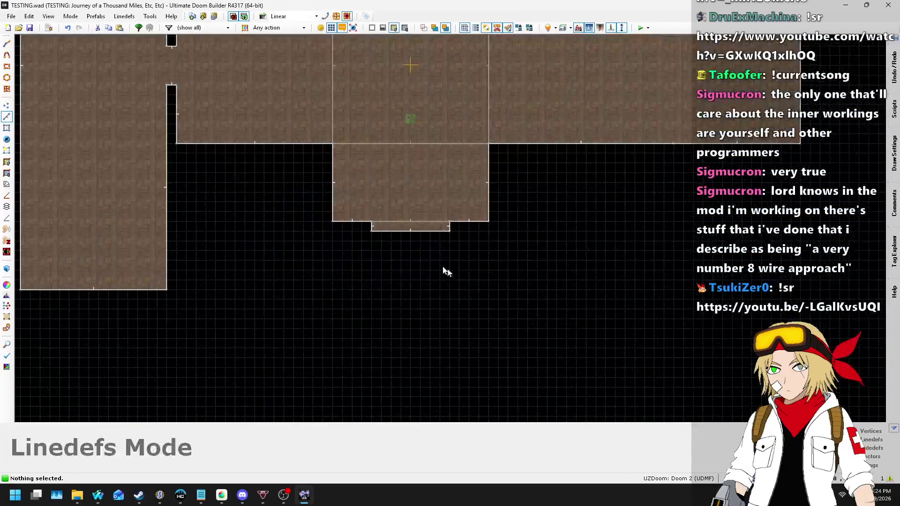
- In Vertices mode, zoom out to the whole layout, save TESTING.wad, and bring up Notepad's to-do list
click(6, 105)
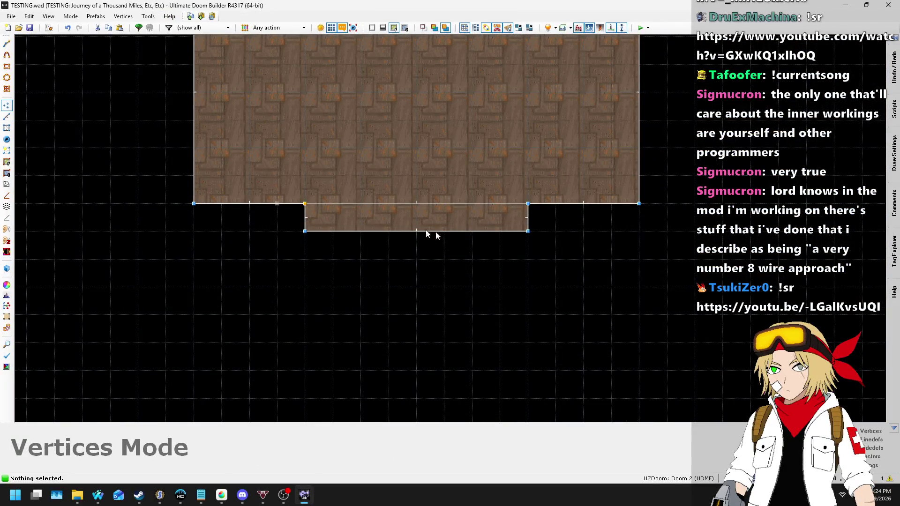
scroll(445, 346, down, 6)
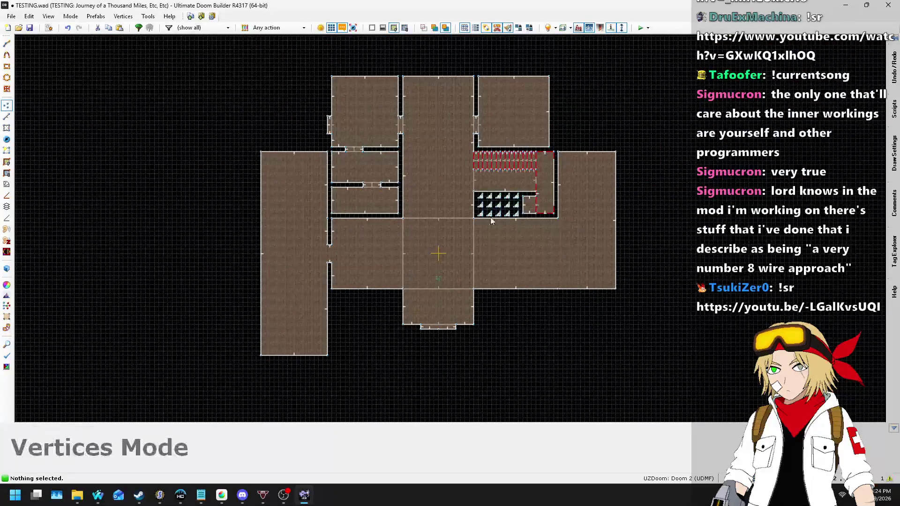
key(ctrl+s)
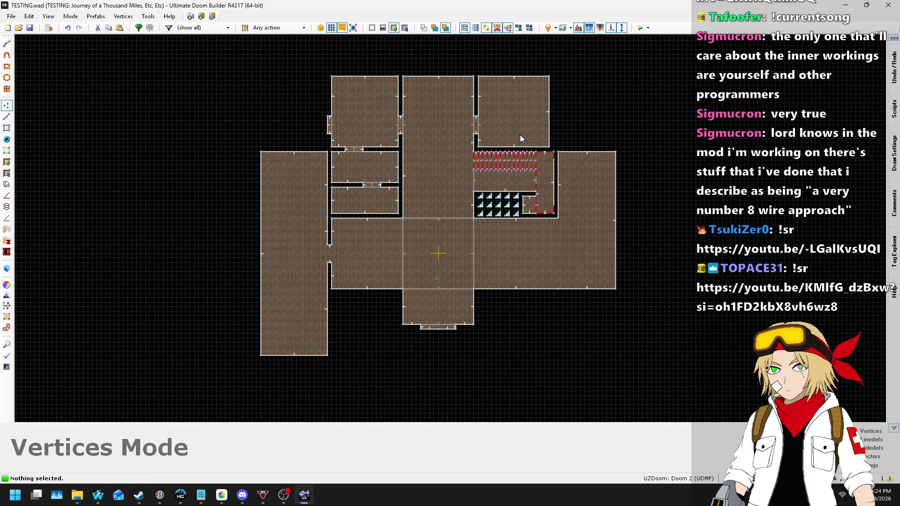
key(alt+Tab)
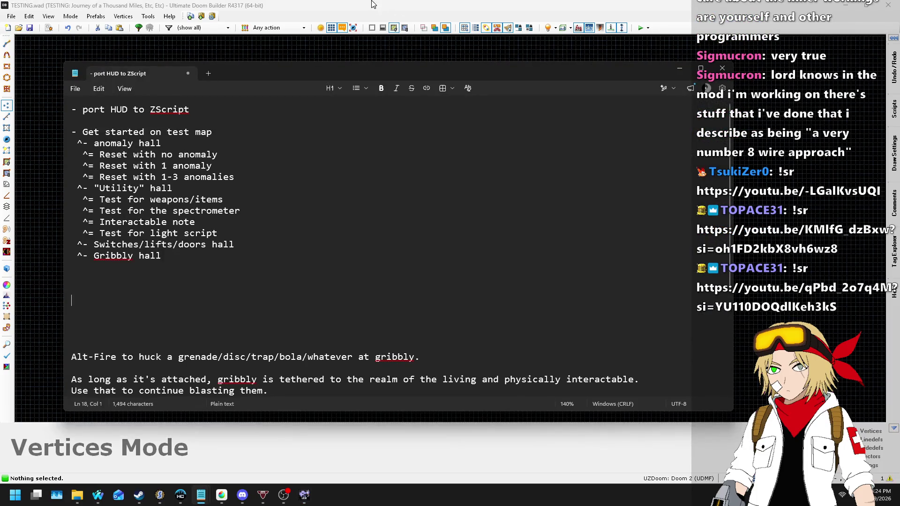
- Place the cursor at the end of the Utility hall line in the notes, then return to the map editor
click(203, 187)
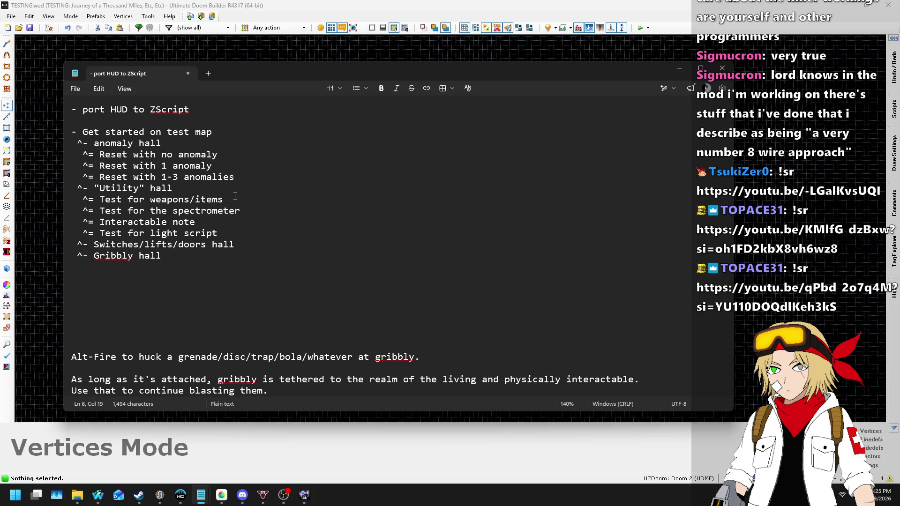
key(alt+Tab)
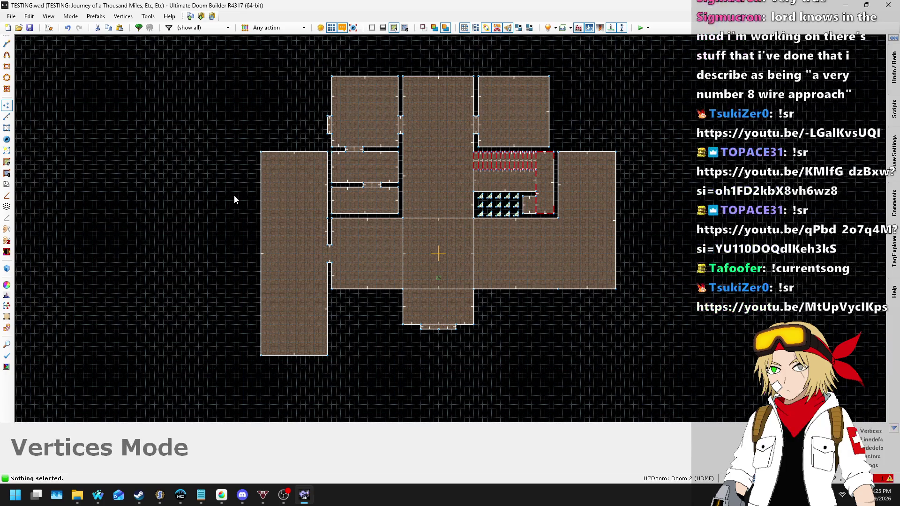
- In Sectors mode, select the even-tagged stair sectors Tag 2 through T12
scroll(516, 164, up, 6)
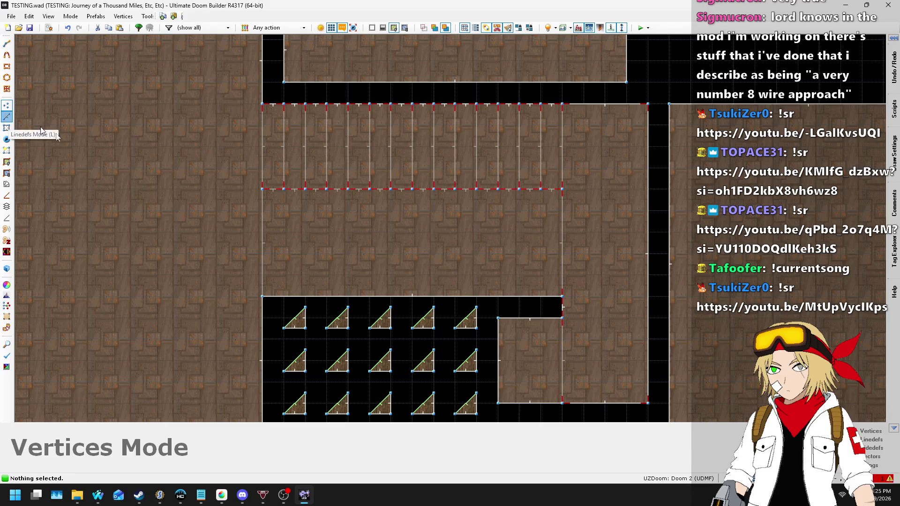
click(7, 116)
click(7, 128)
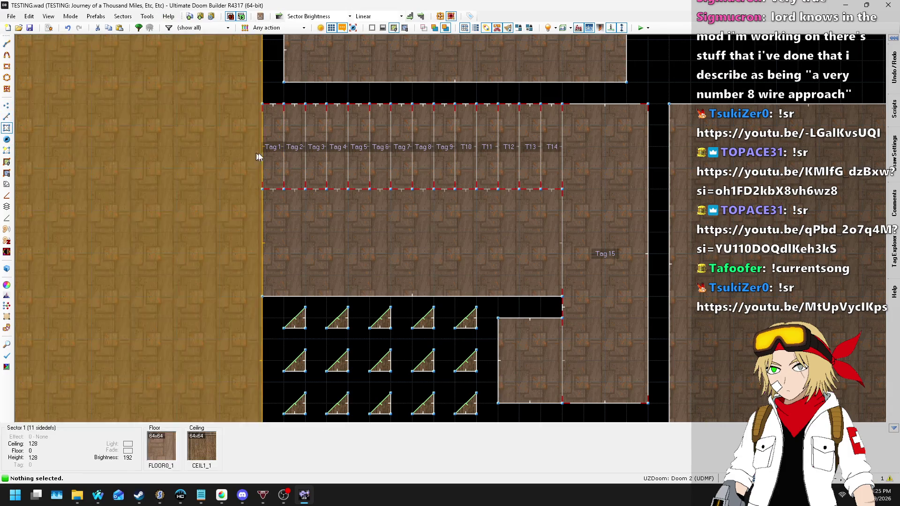
click(296, 151)
click(338, 152)
click(380, 152)
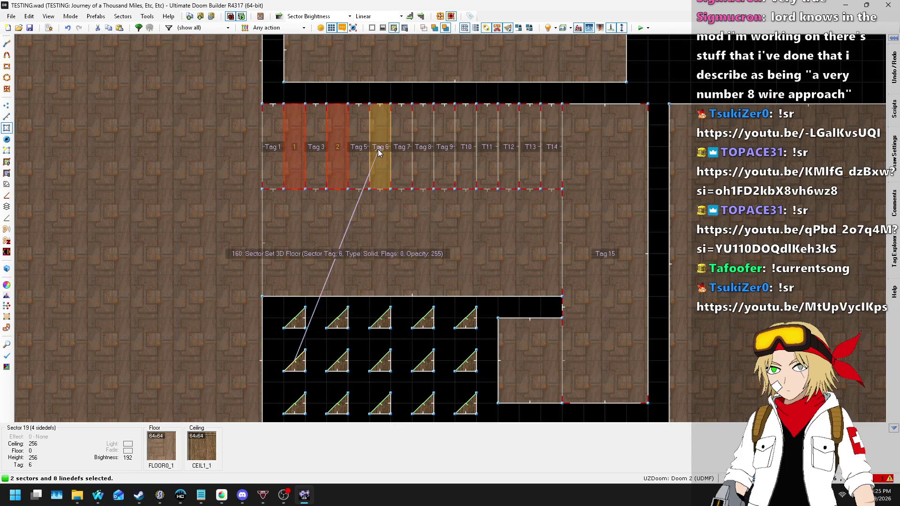
click(417, 152)
click(466, 152)
click(509, 152)
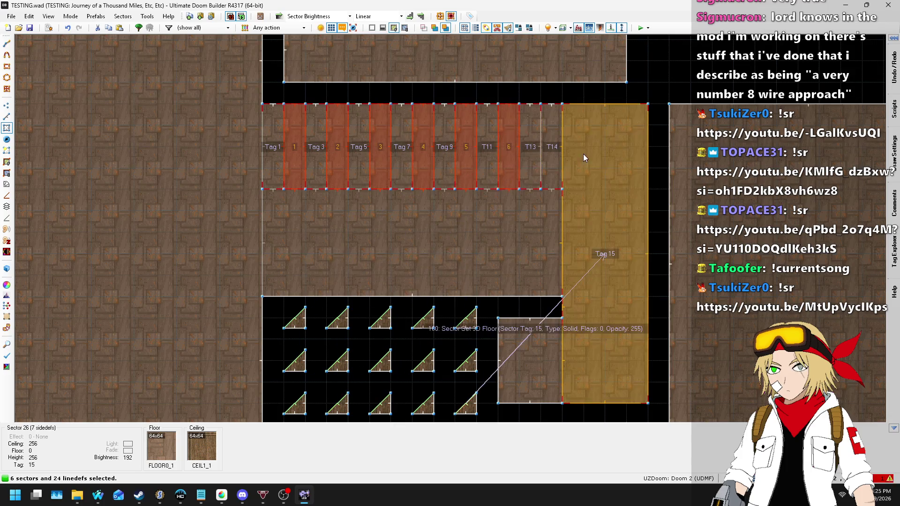
- Clear the Tag value of the selected stair sectors in Edit Sectors and apply it
right_click(421, 326)
click(373, 348)
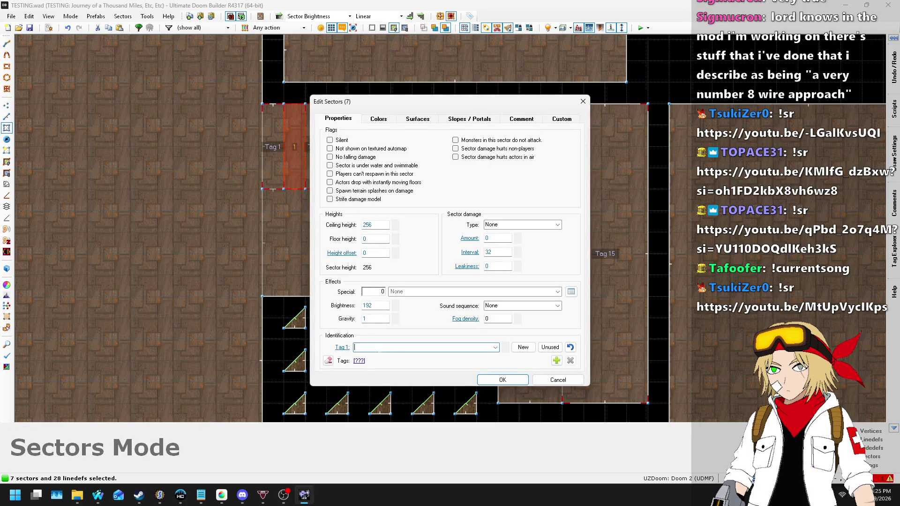
text(0)
key(Return)
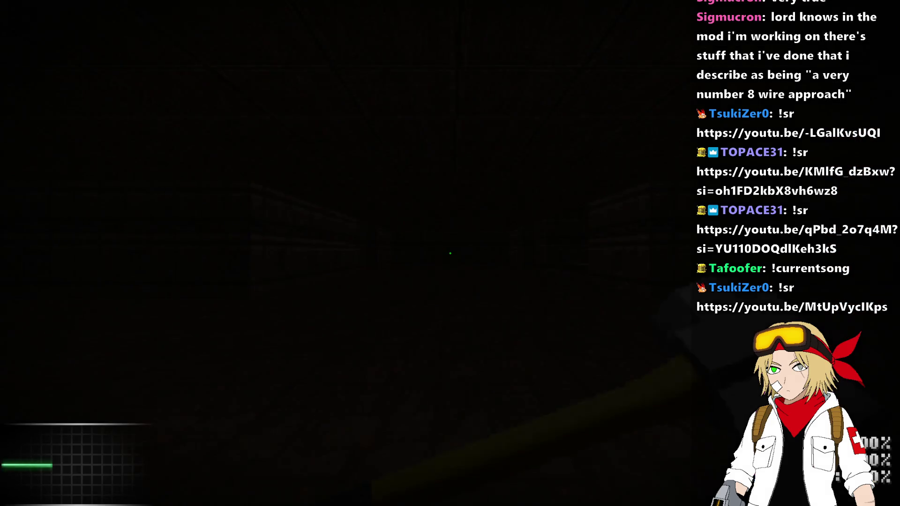
- Walk to the brick ledge, drop into the pit, and look across the corridor floor
key(w)
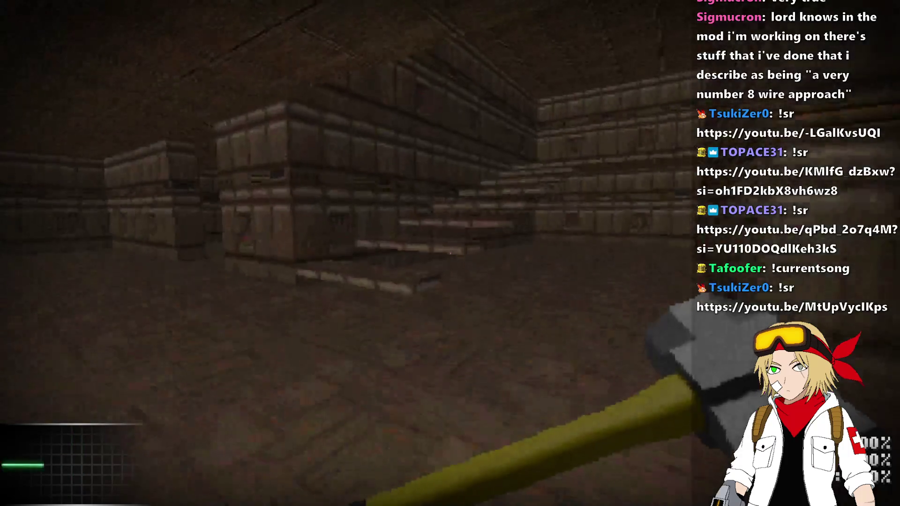
key(w)
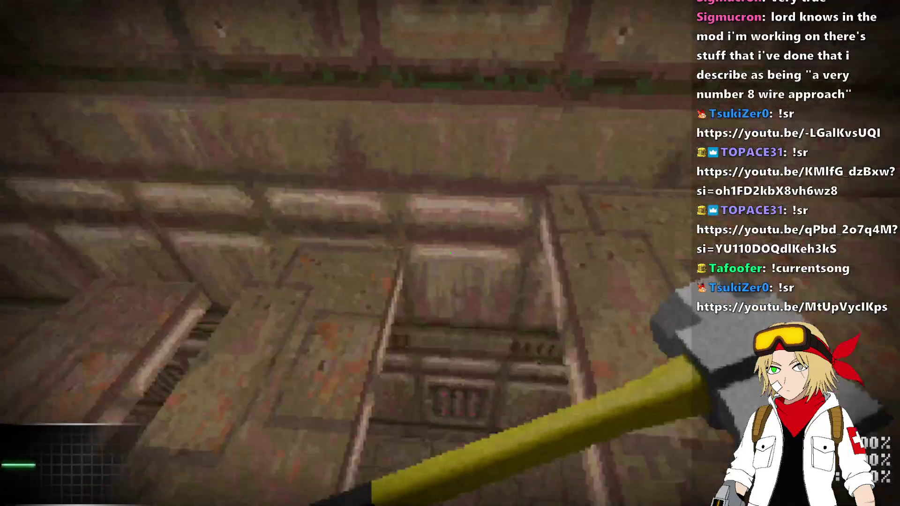
key(w)
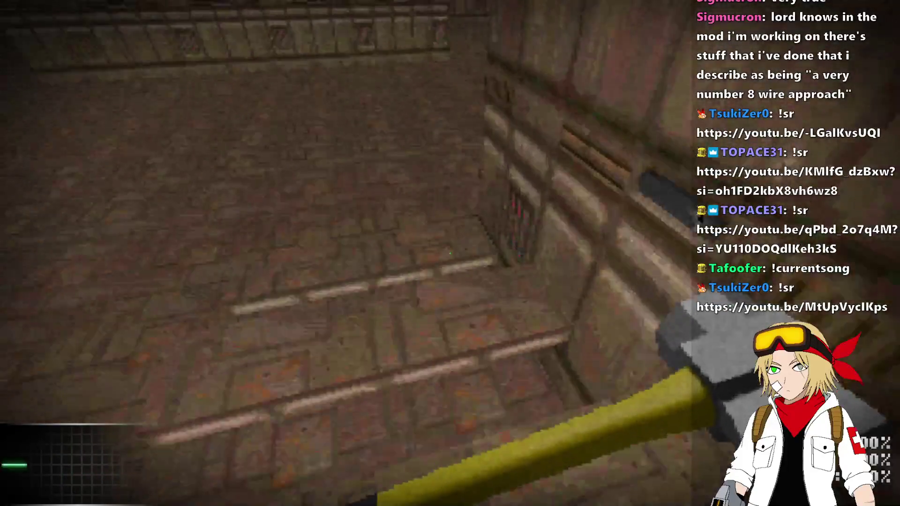
key(w)
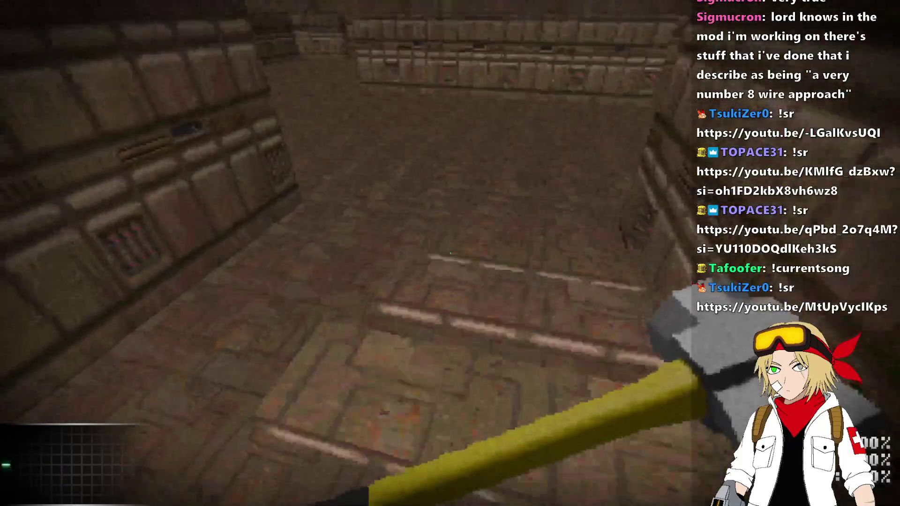
key(w)
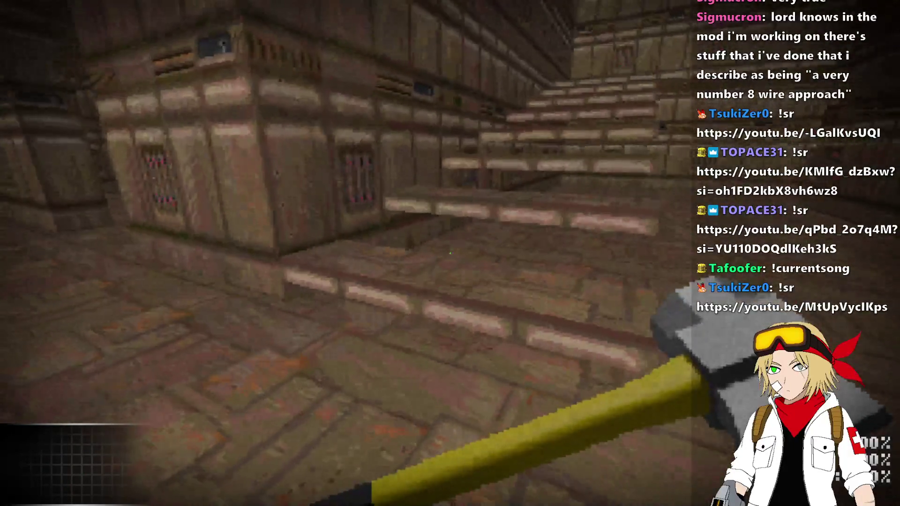
key(w)
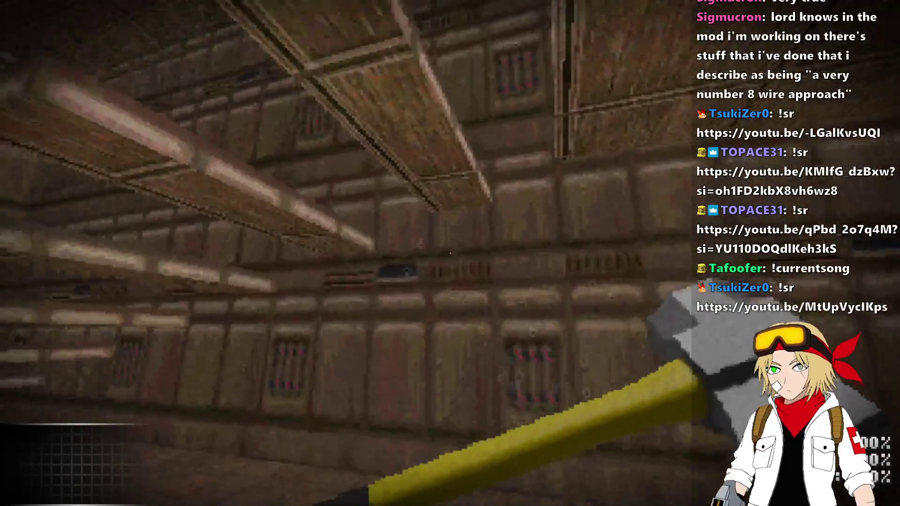
key(w)
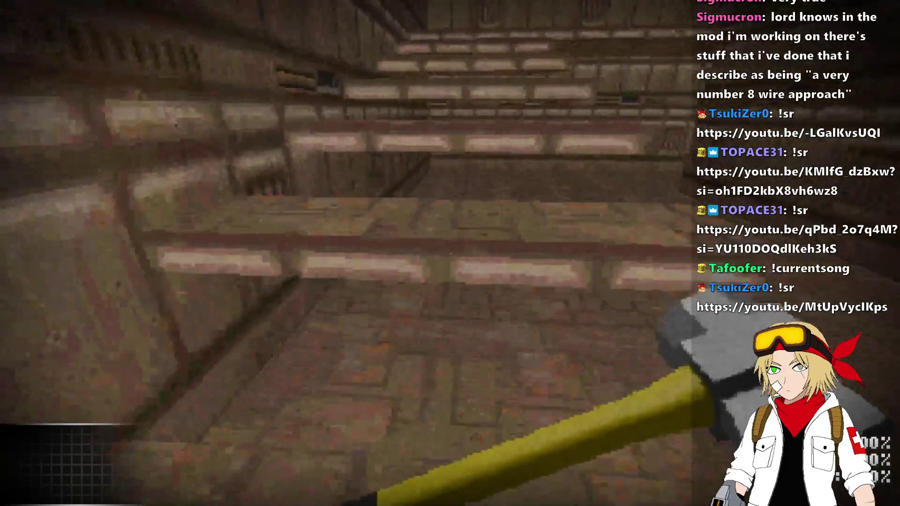
key(w)
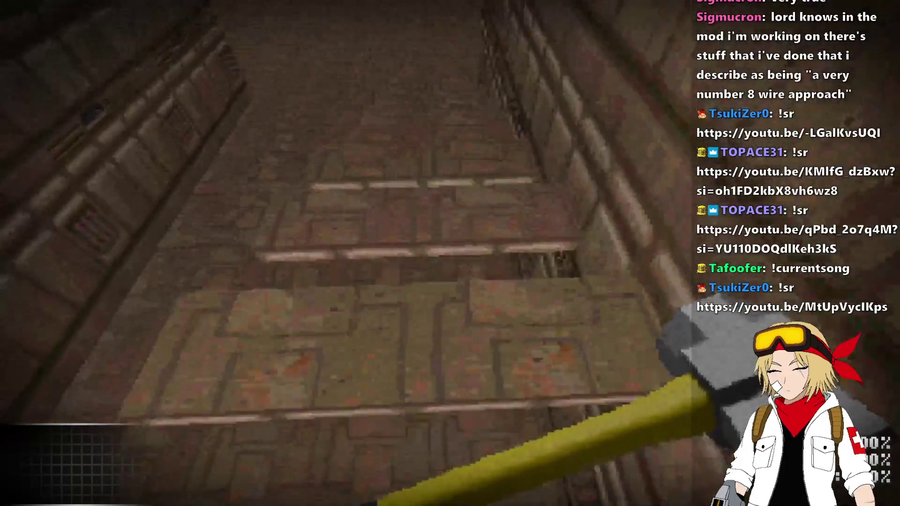
key(w)
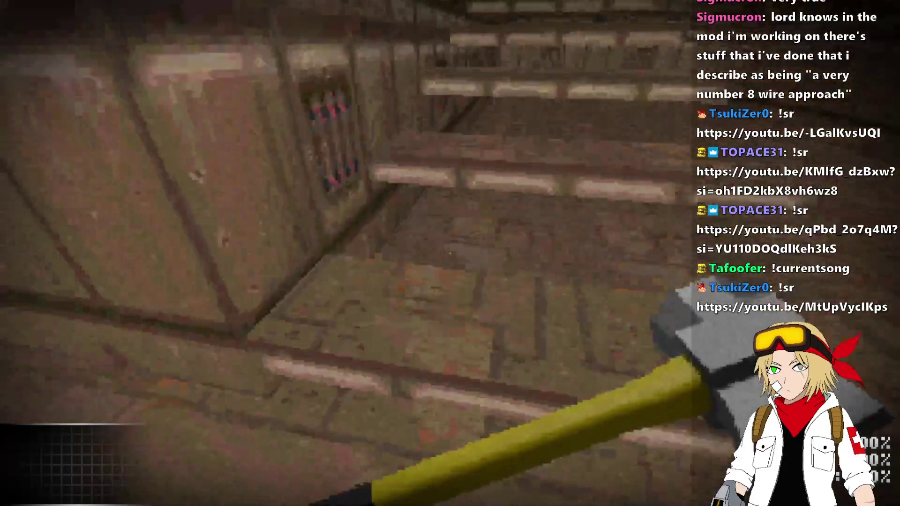
- Walk down the stepped corridor past the tiered ledges and drop into the pit again
key(w)
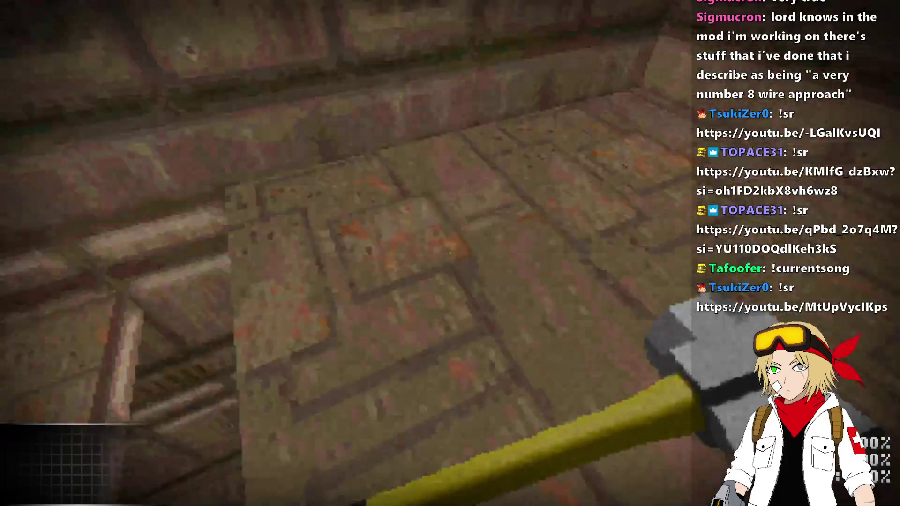
key(w)
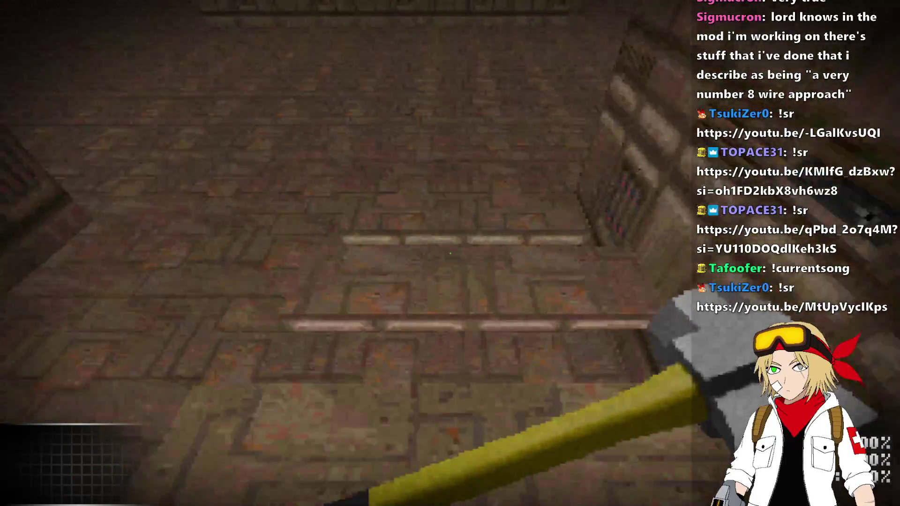
key(w)
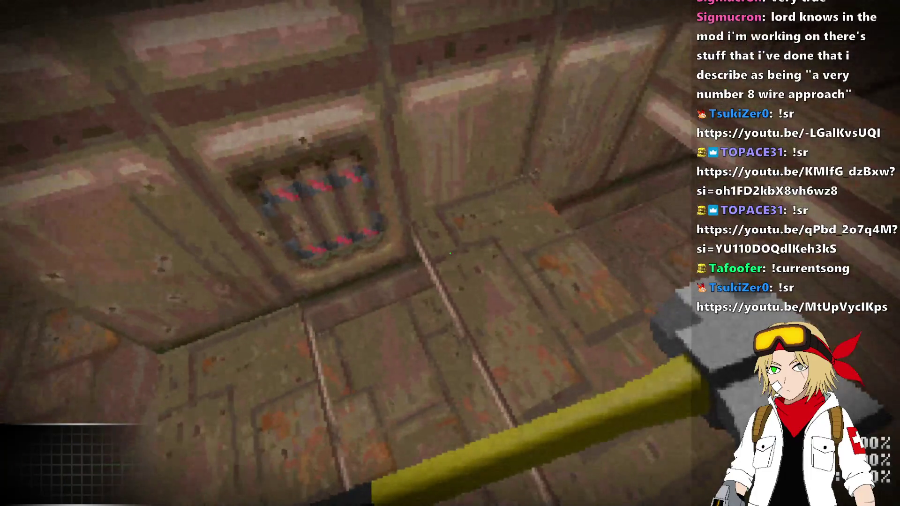
key(w)
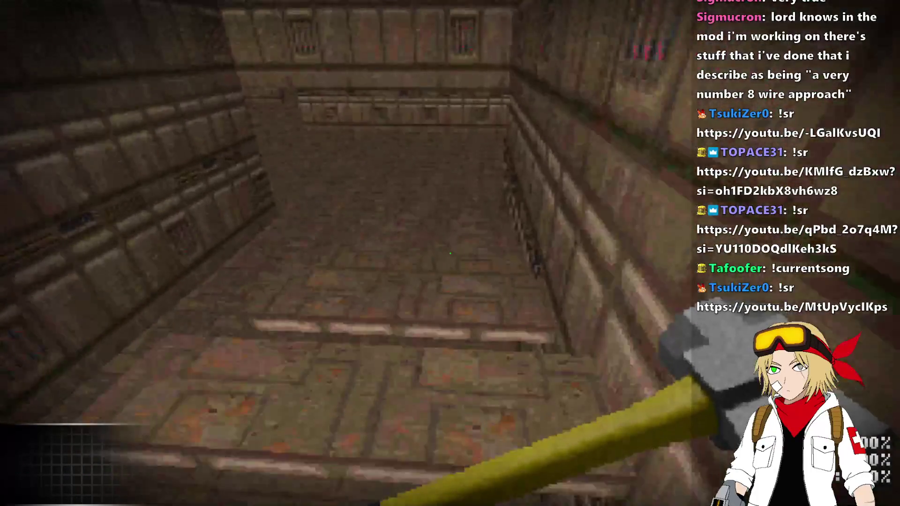
key(w)
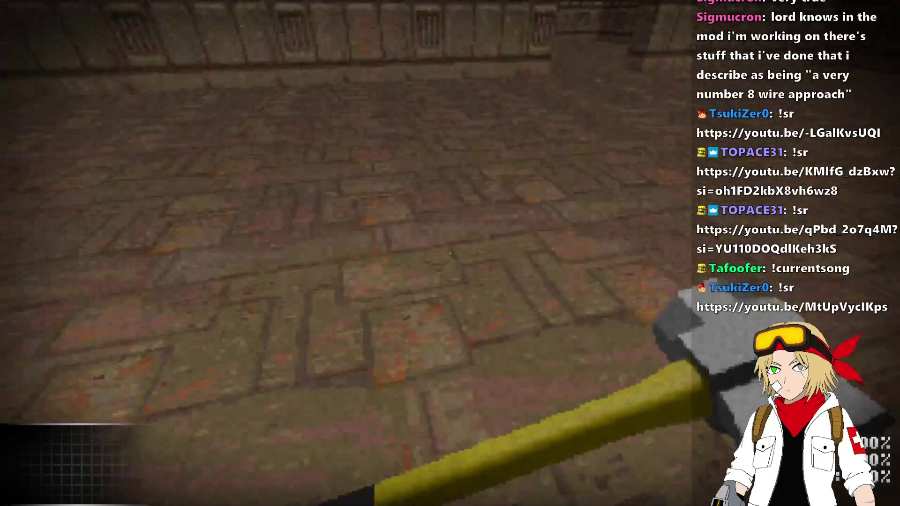
key(w)
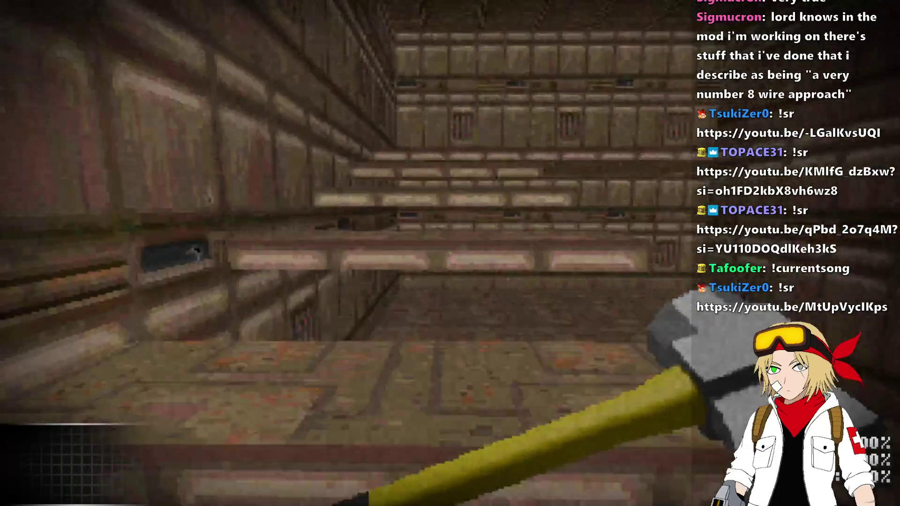
key(w)
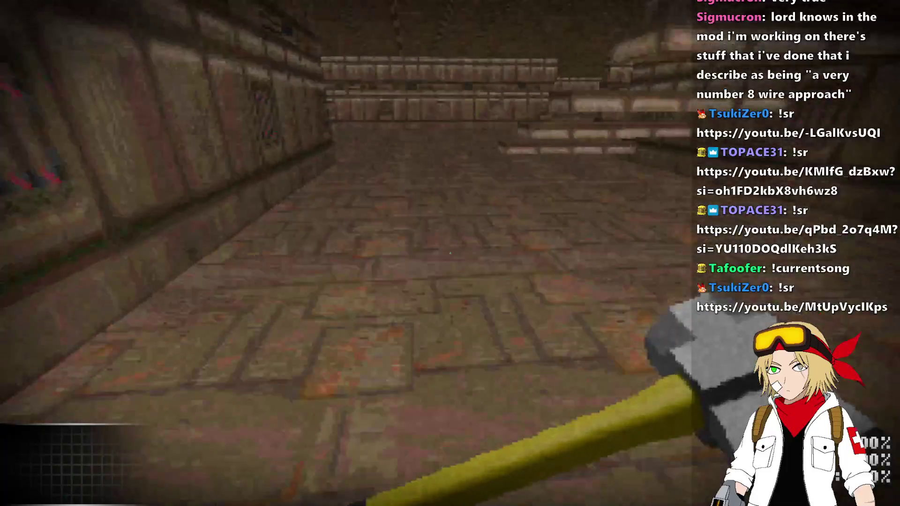
key(w)
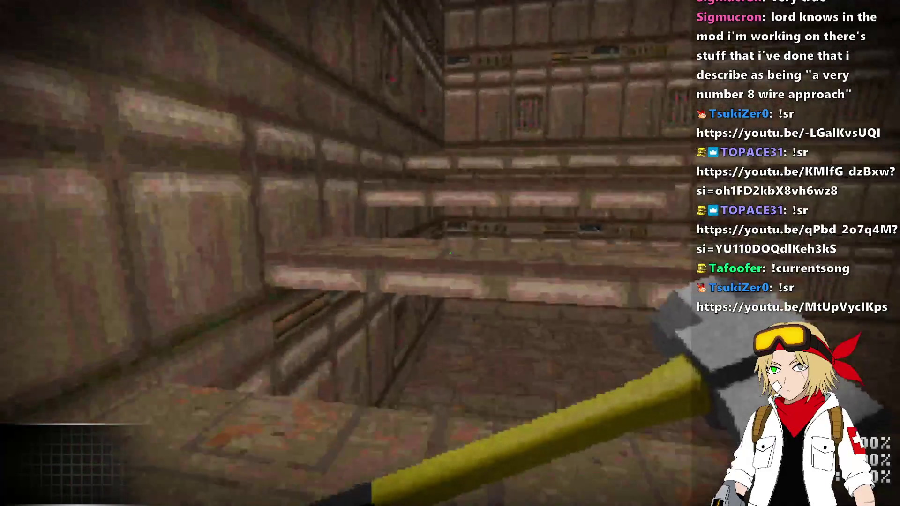
key(w)
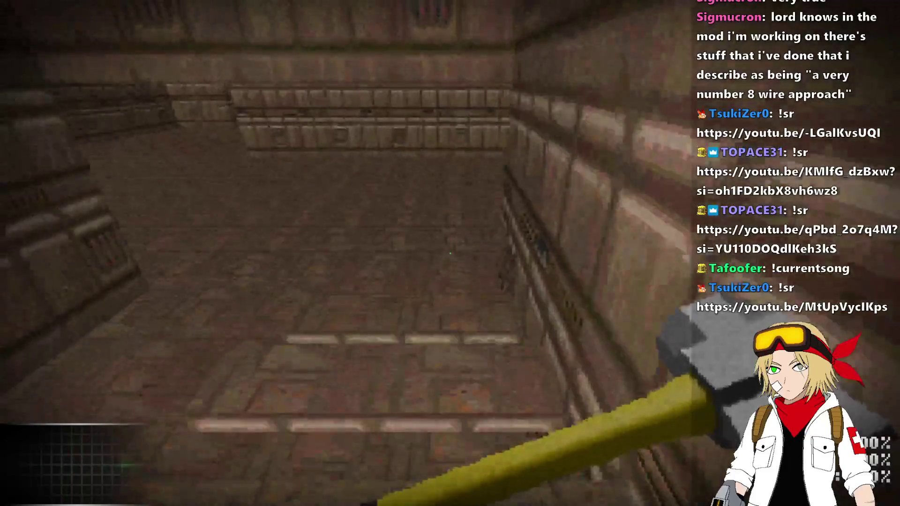
key(w)
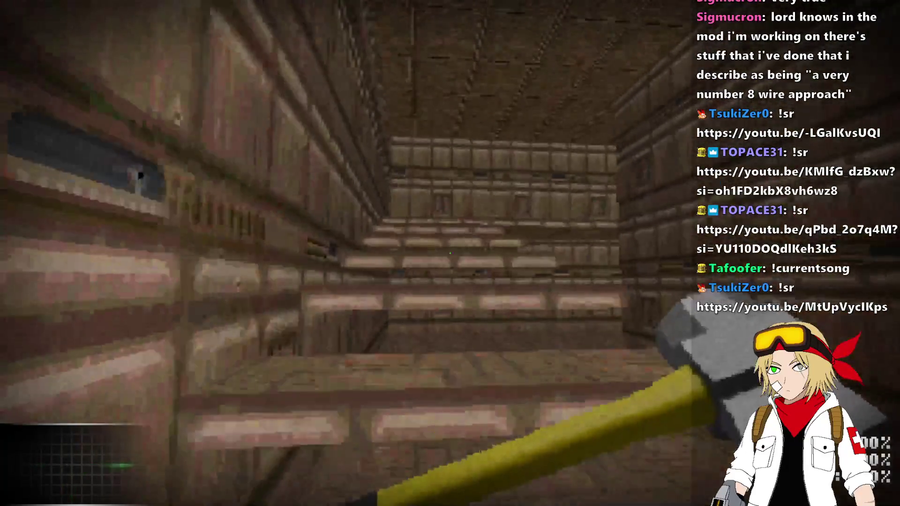
- Switch to the pliers and back to the sledgehammer, walk the stone corridor, then quit to the editor
key(w)
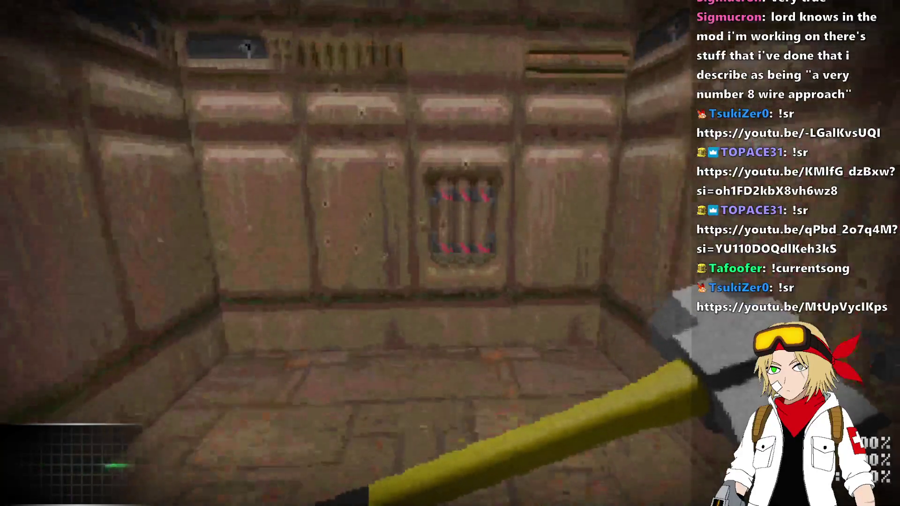
key(2)
key(w)
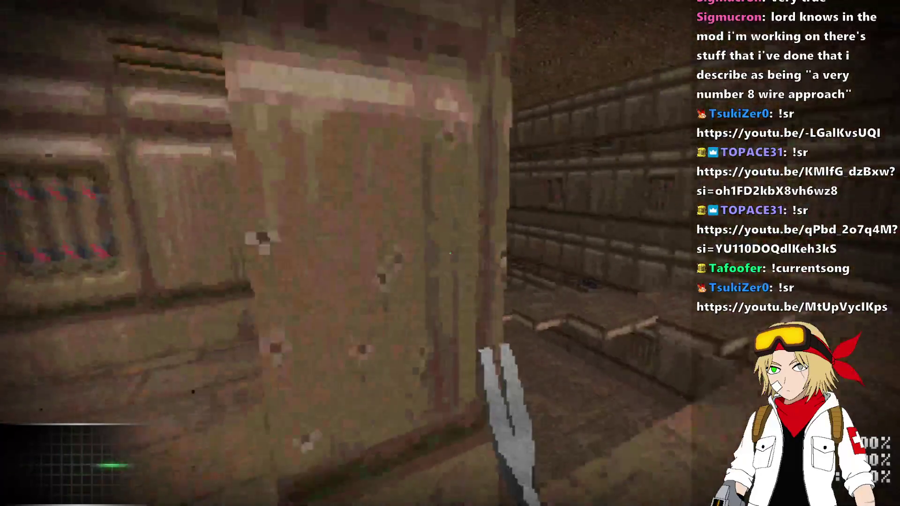
key(1)
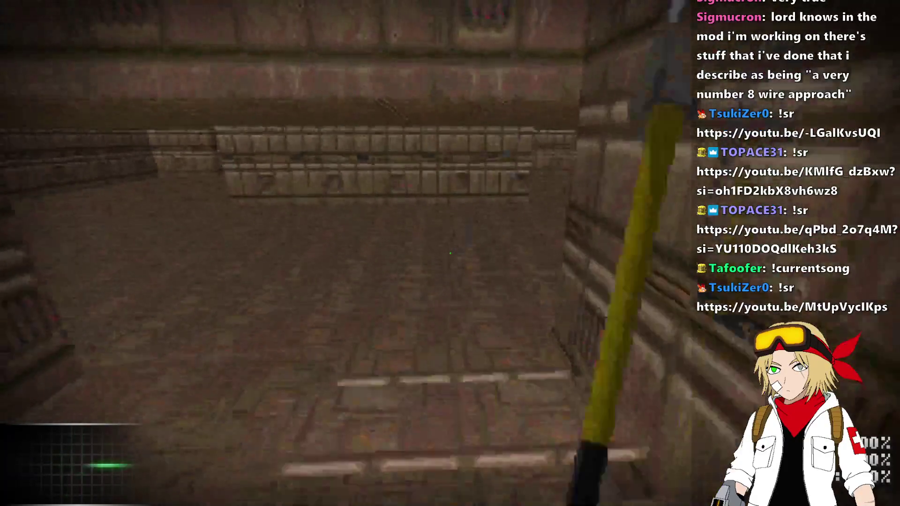
key(w)
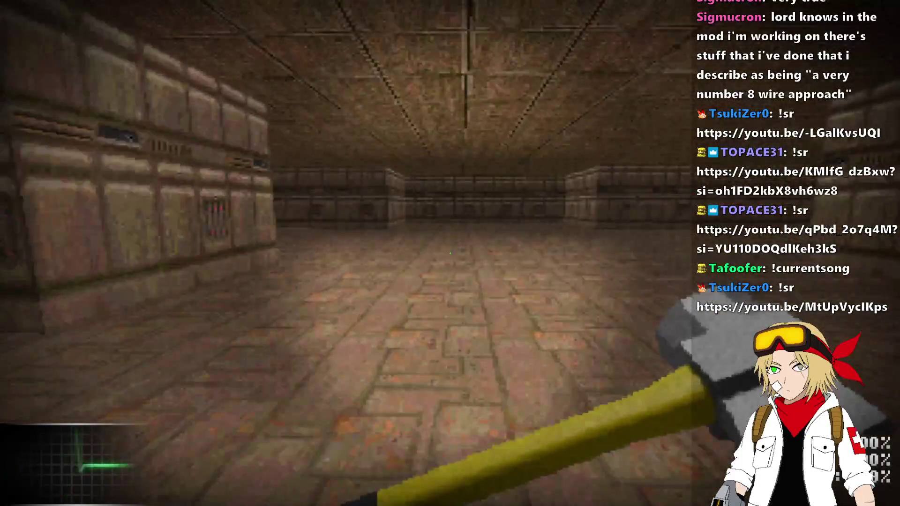
key(w)
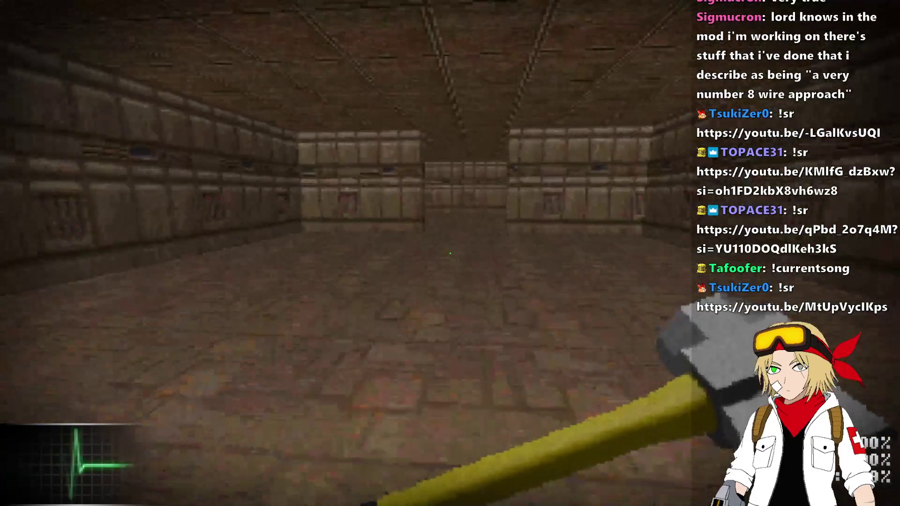
key(w)
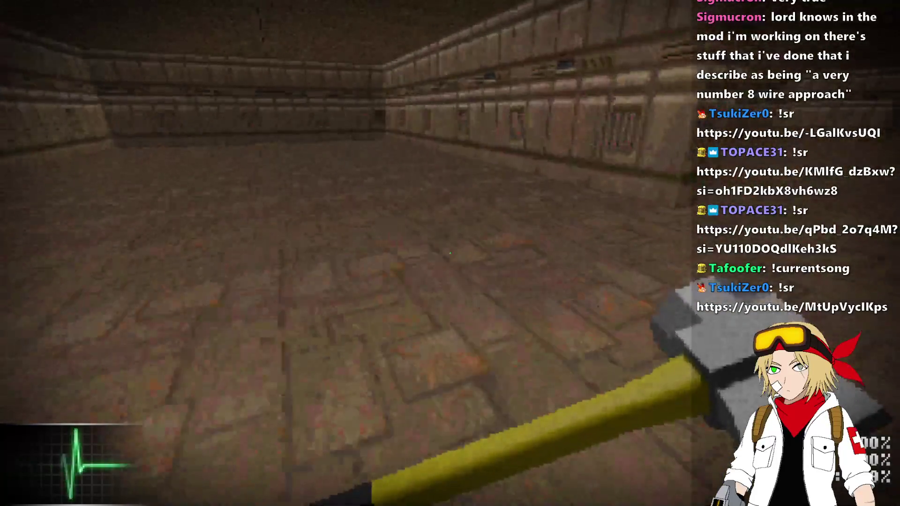
key(w)
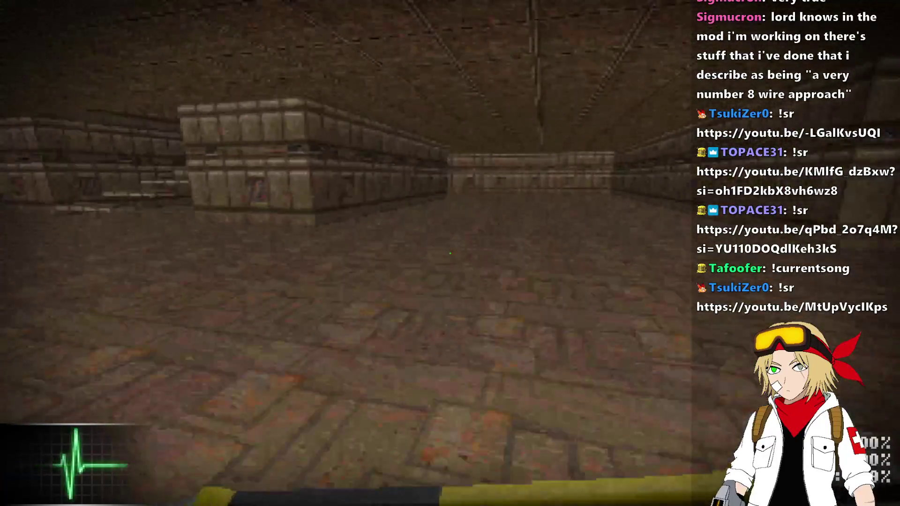
key(alt+F4)
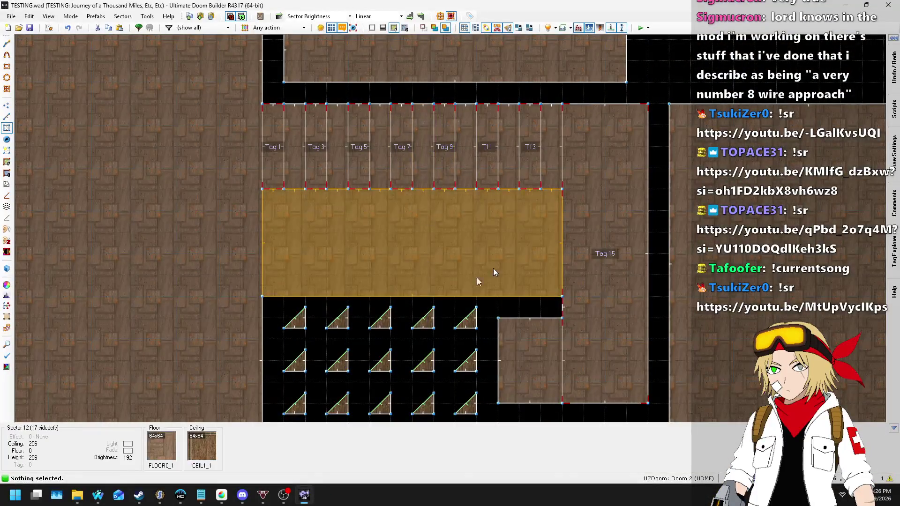
- Set the grid to 1 mp in Sectors mode and box-select the twelve tagged stair sectors
scroll(596, 169, up, 4)
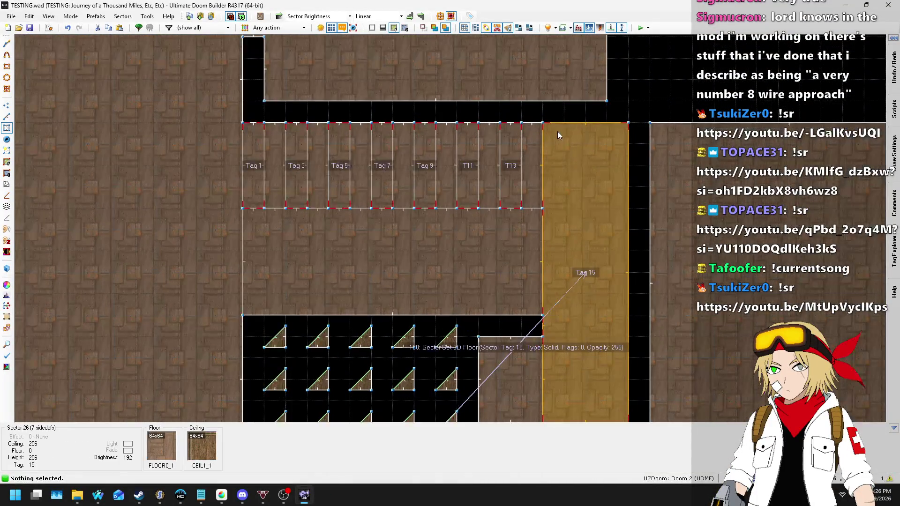
scroll(568, 173, down, 2)
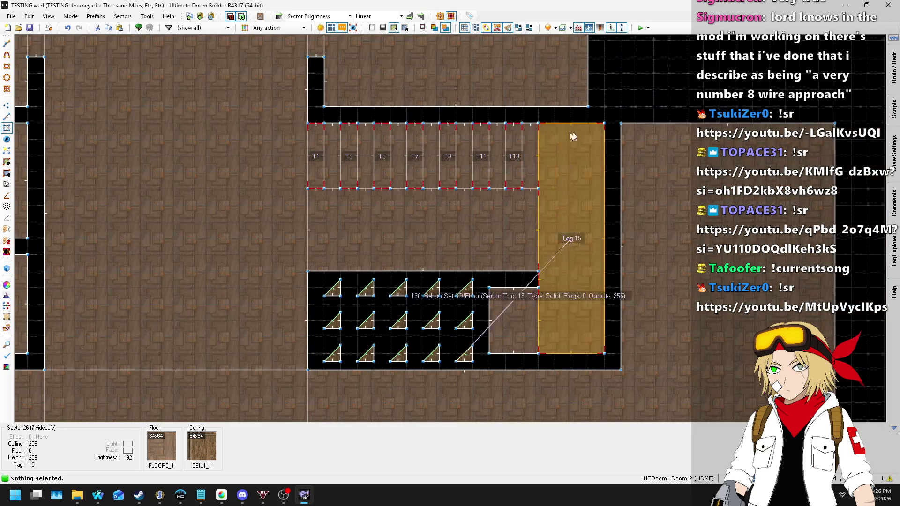
click(714, 478)
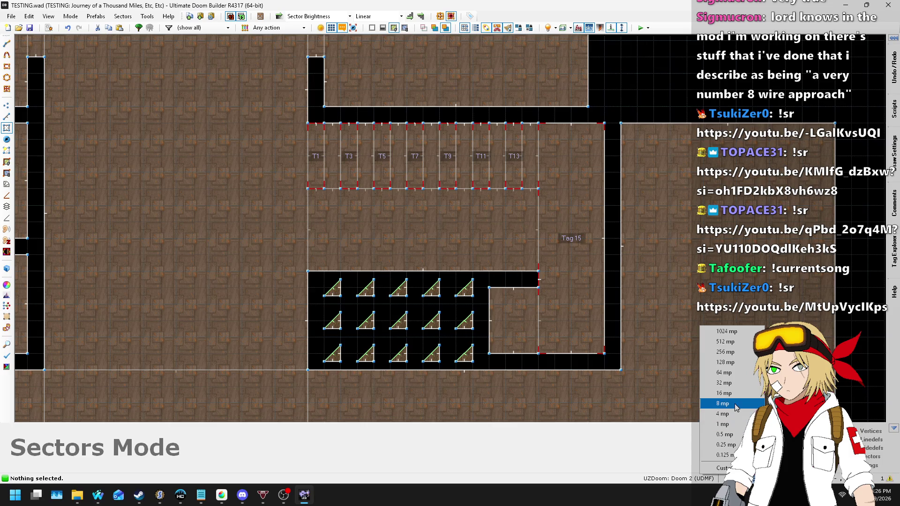
click(599, 451)
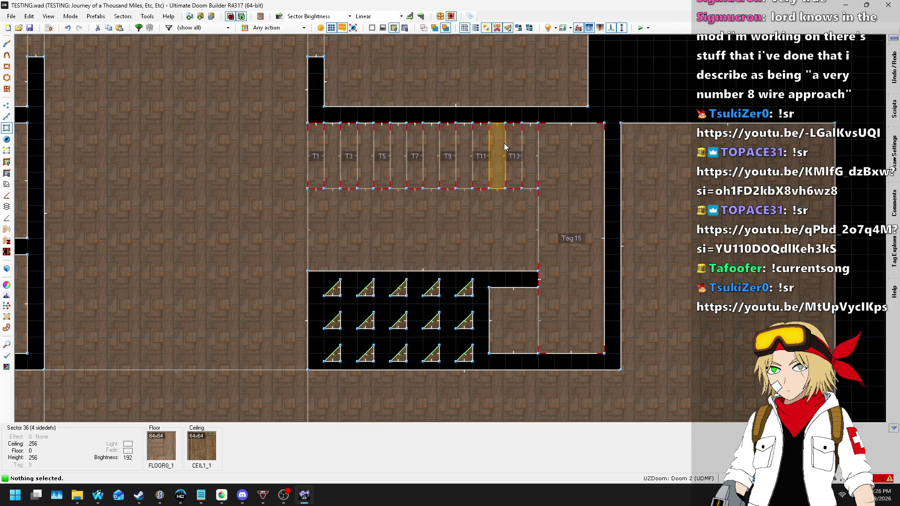
key(s)
click(732, 478)
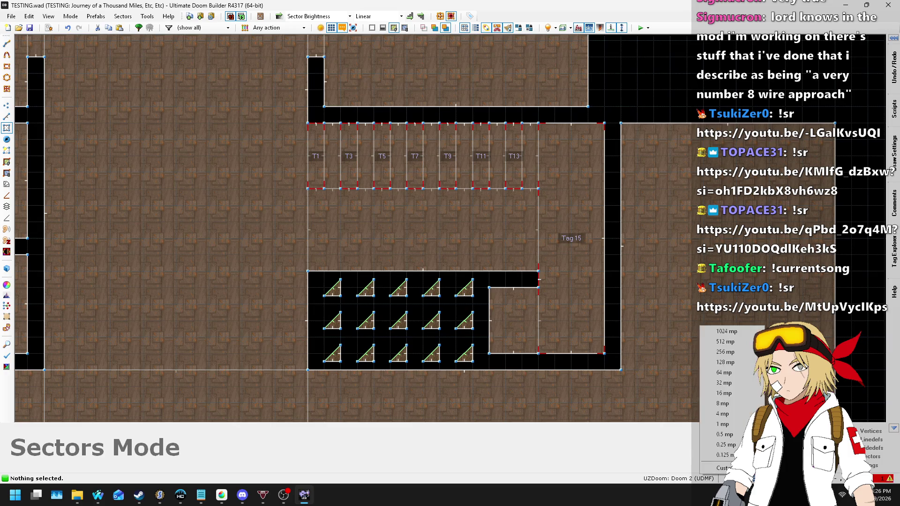
click(726, 426)
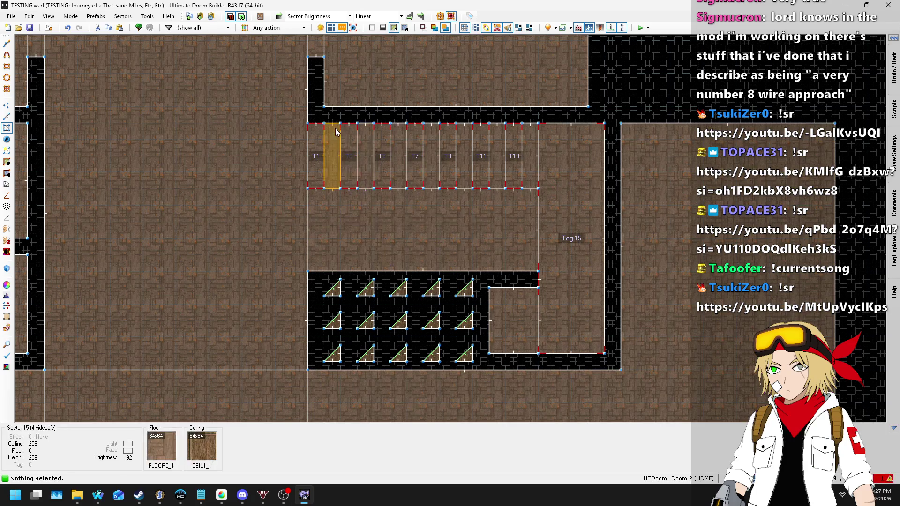
mouse_move(335, 121)
mouse_down()
mouse_move(577, 241)
mouse_move(609, 277)
mouse_move(586, 286)
mouse_up()
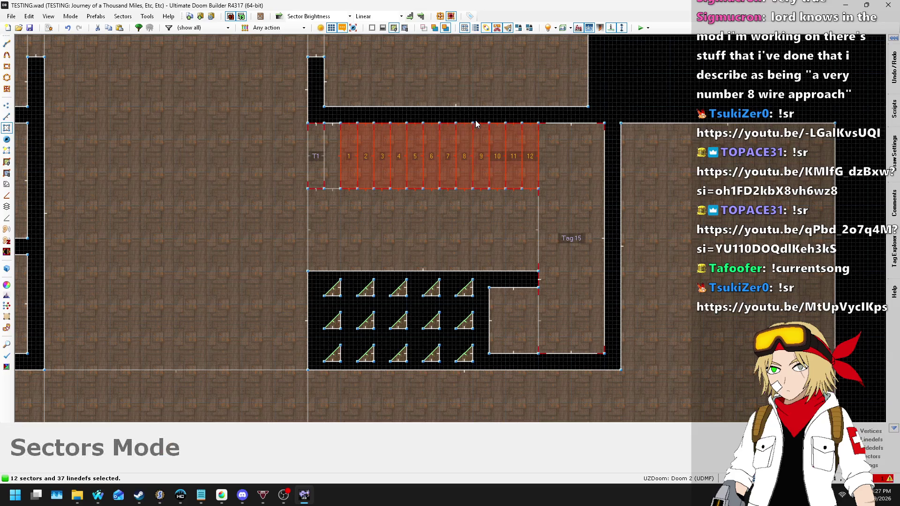
- Add the large neighbouring sector, change the grid spacing, and undo an accidental 14-sector move
click(572, 187)
scroll(354, 132, up, 3)
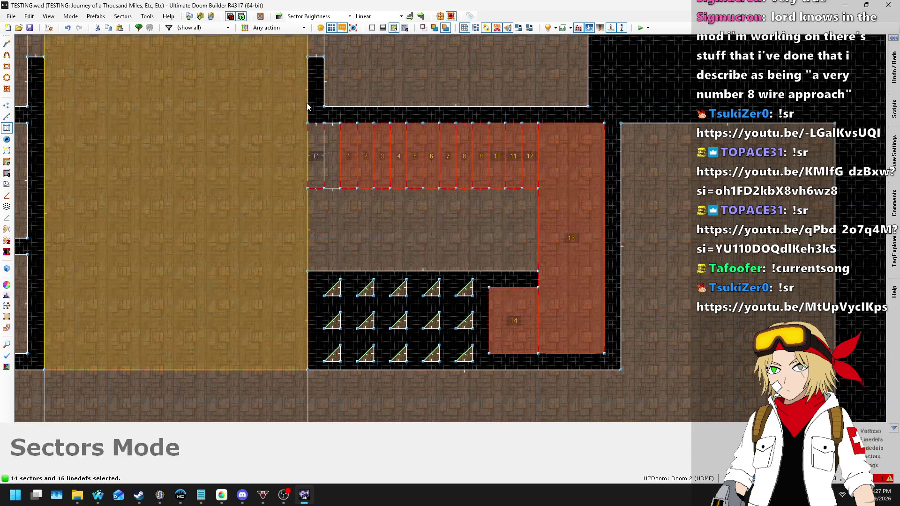
scroll(347, 133, up, 2)
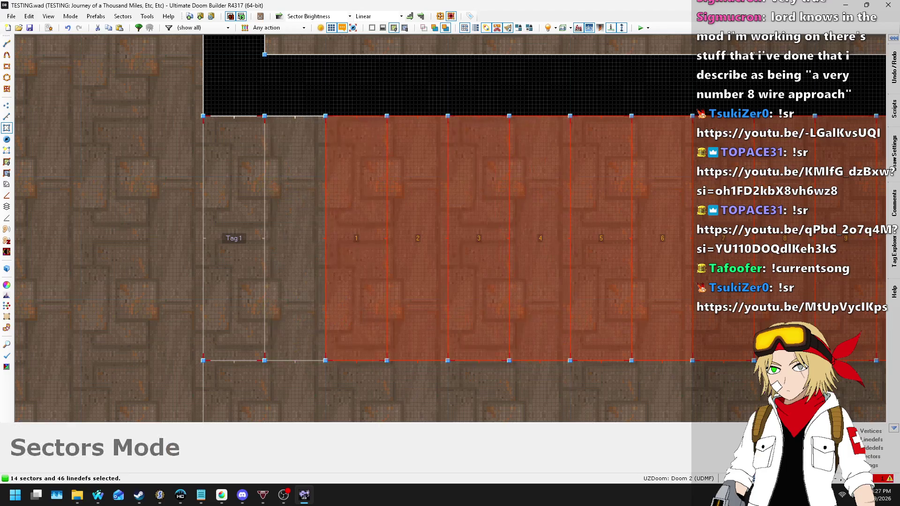
click(731, 479)
click(724, 404)
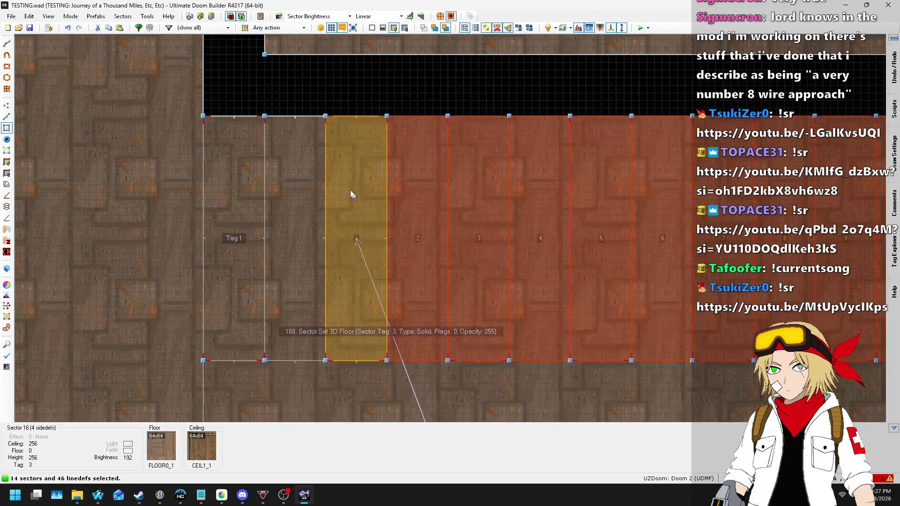
scroll(263, 105, up, 2)
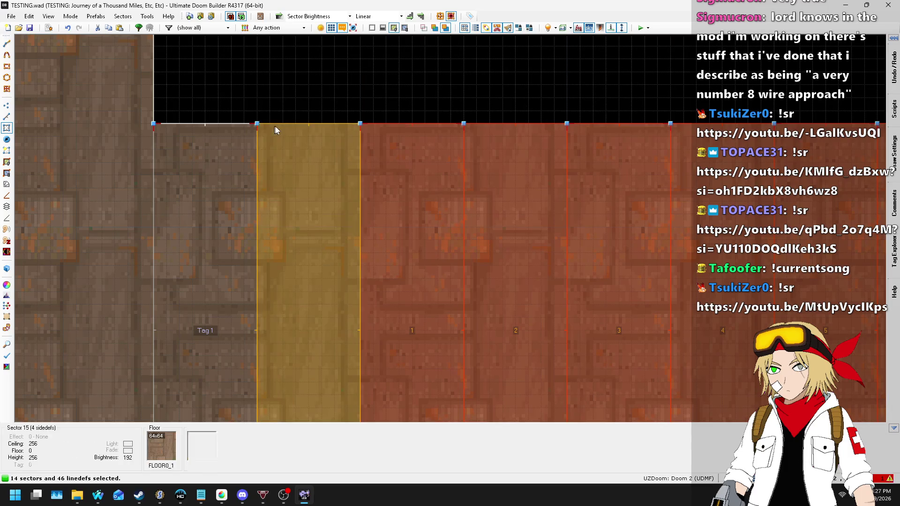
scroll(370, 159, down, 4)
key(s)
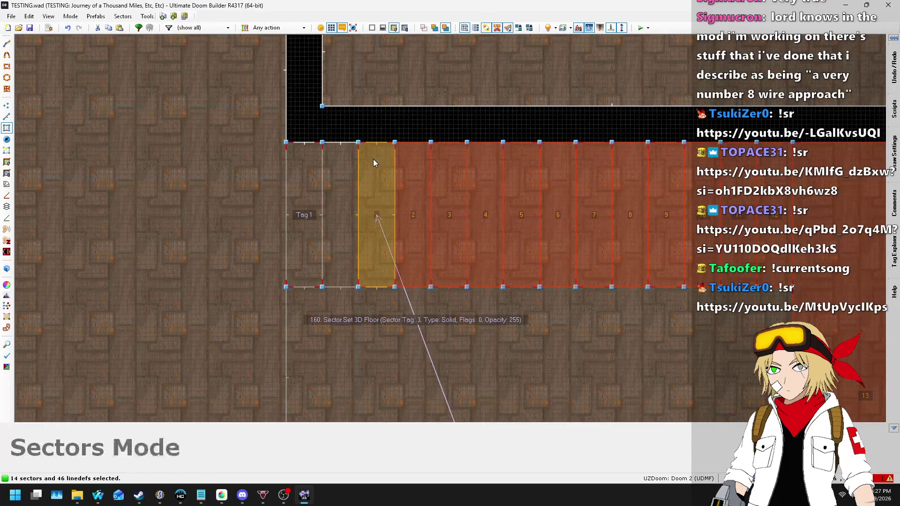
key(ctrl+z)
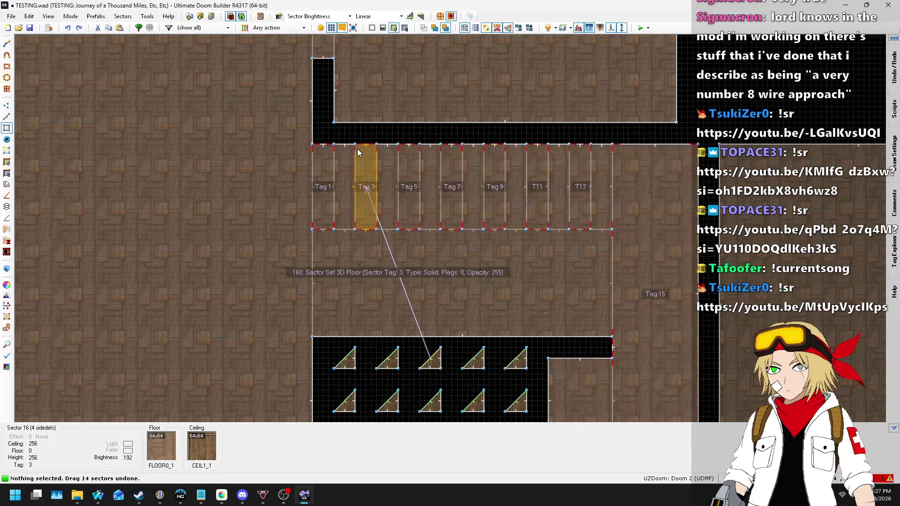
- Reselect the twelve stair sectors plus the large right-hand sector and sector 14, lowering ceilings 8 mp
scroll(364, 155, up, 5)
scroll(365, 159, down, 5)
drag(394, 141, 519, 210)
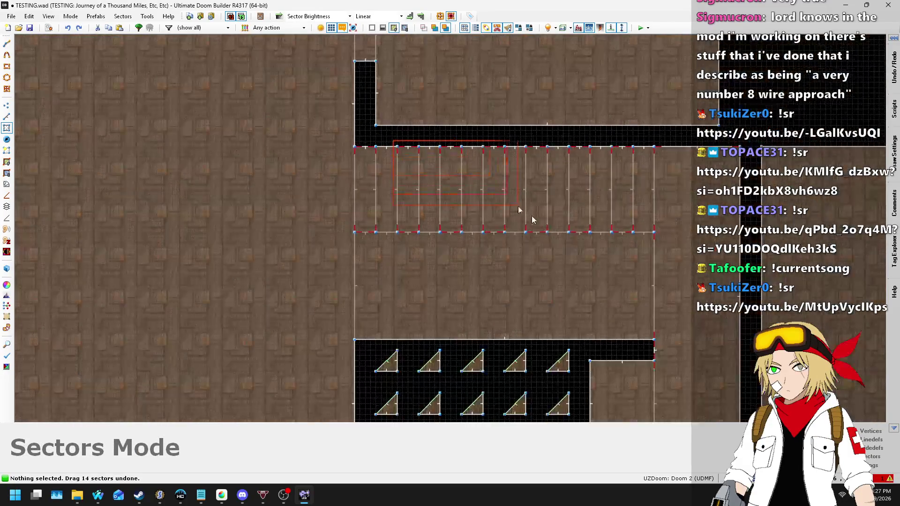
drag(745, 264, 746, 262)
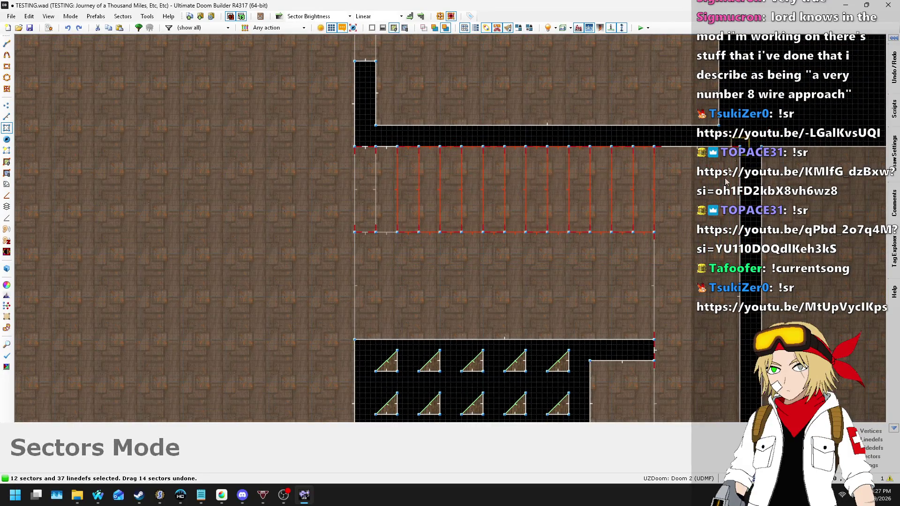
click(665, 328)
click(619, 394)
key(Page_Down)
scroll(563, 328, down, 1)
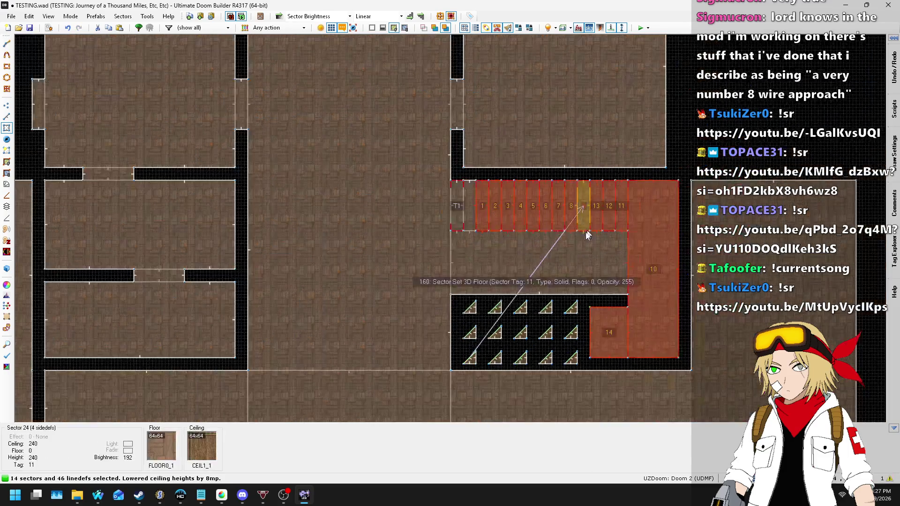
scroll(522, 249, up, 8)
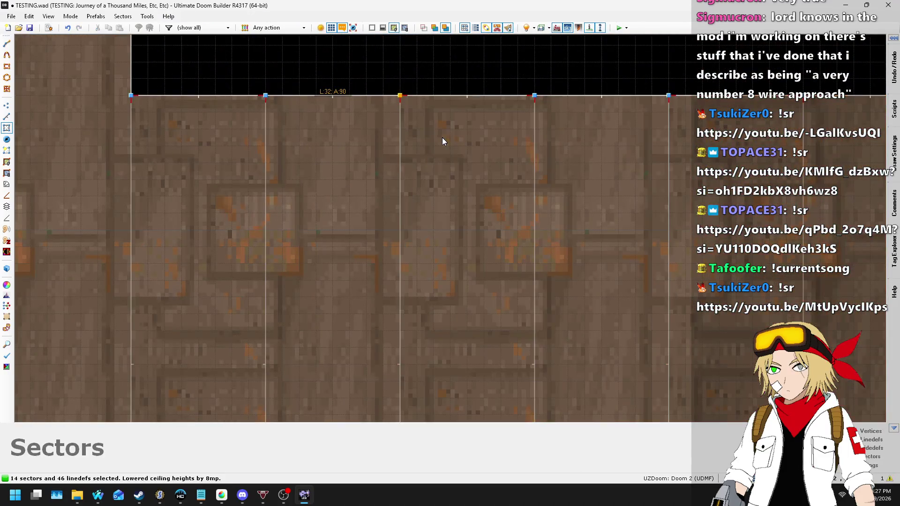
scroll(354, 140, down, 6)
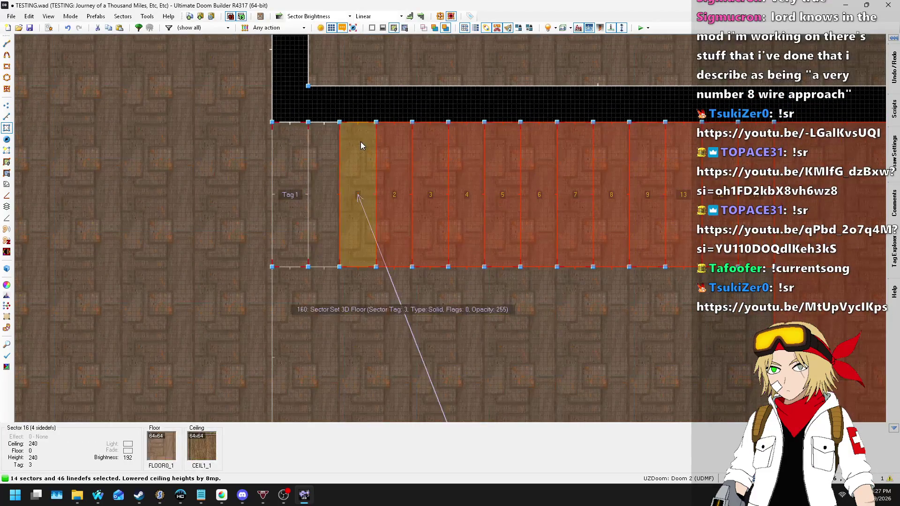
- Deselect the first stair control sectors in pairs and lower the remaining ceilings another 8 units
click(405, 142)
scroll(404, 141, up, 8)
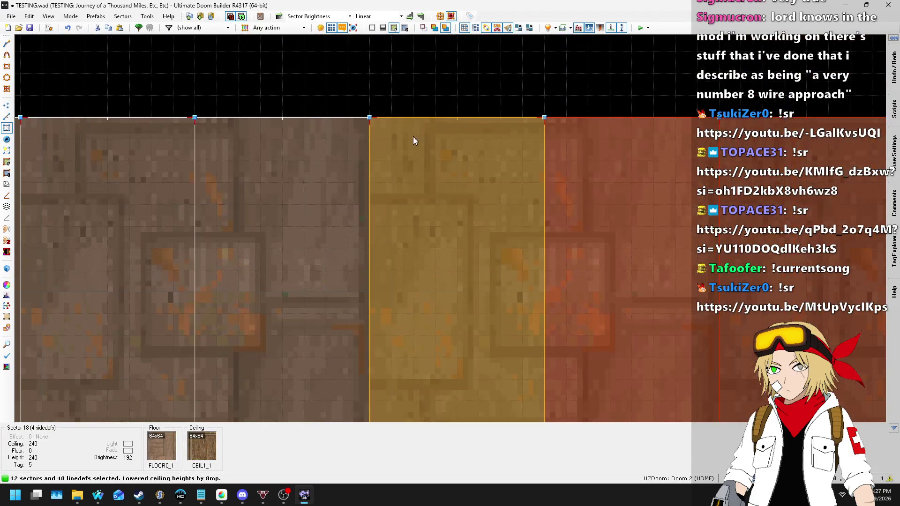
scroll(347, 155, down, 7)
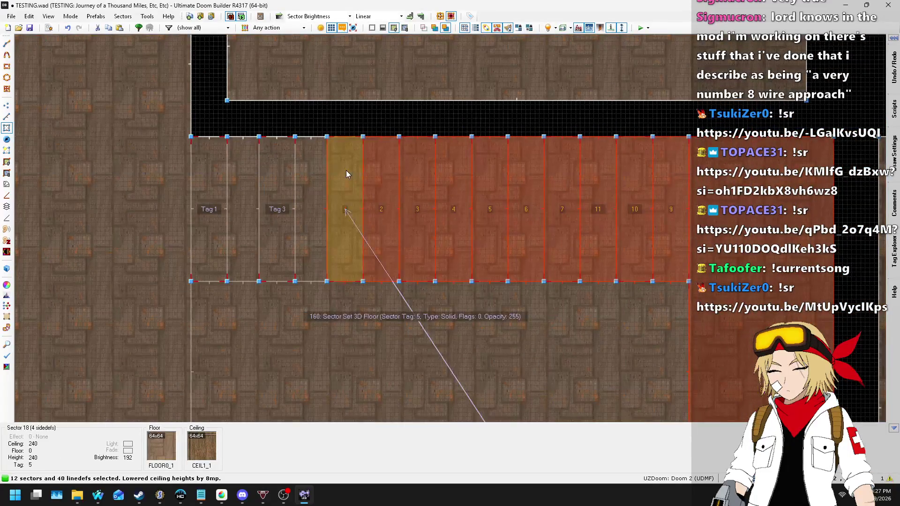
click(346, 174)
click(392, 161)
scroll(394, 147, up, 8)
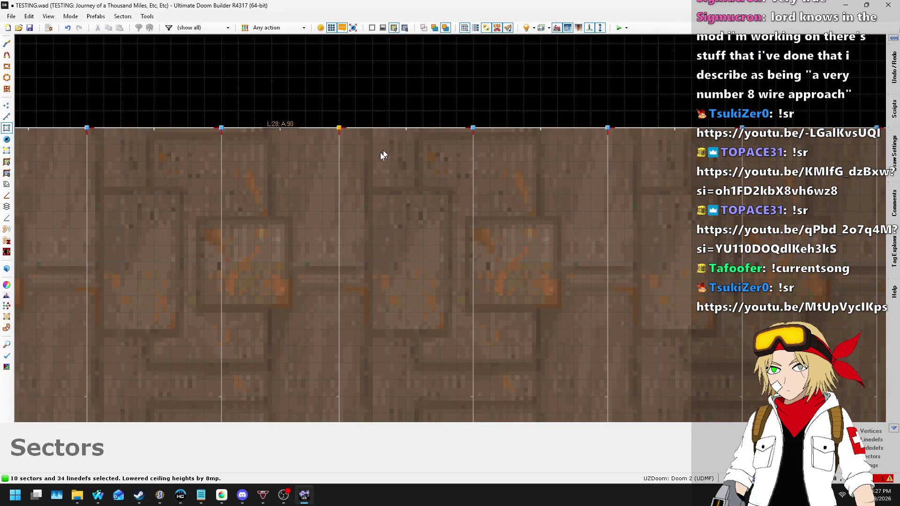
scroll(381, 152, down, 8)
click(381, 185)
click(446, 176)
scroll(529, 160, up, 6)
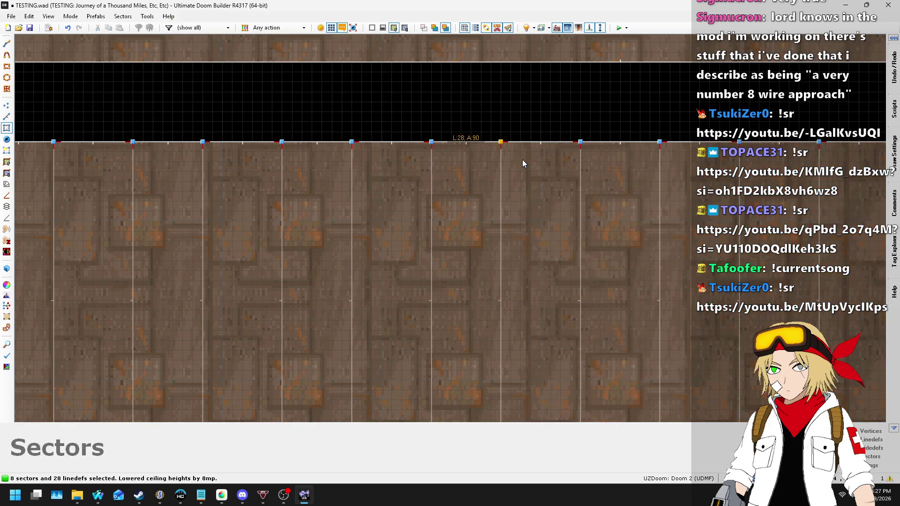
key(s)
scroll(524, 163, down, 6)
scroll(452, 155, up, 6)
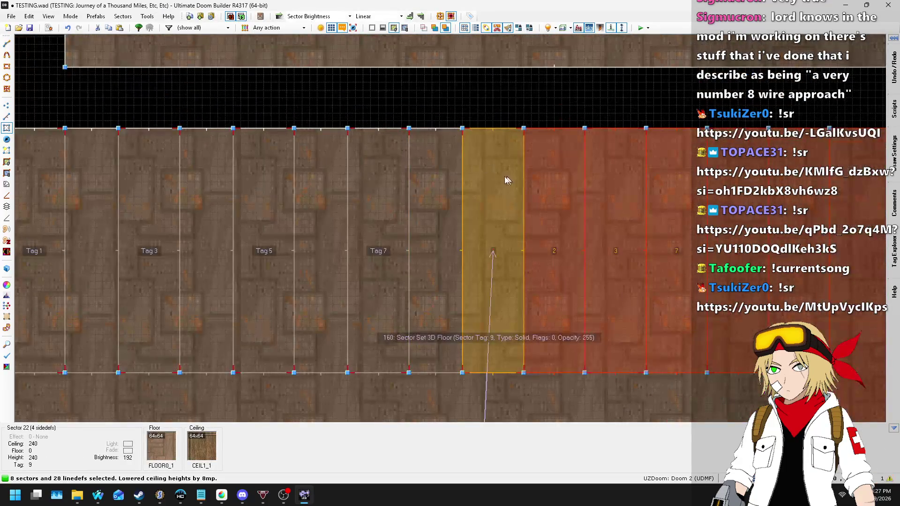
- Deselect the Tag 9 and Tag 13 control sectors from the ceiling-lowering set
click(508, 179)
mouse_move(542, 177)
mouse_down()
mouse_move(627, 166)
mouse_move(567, 142)
mouse_move(577, 152)
mouse_move(622, 105)
mouse_move(600, 105)
mouse_move(595, 94)
mouse_move(597, 114)
mouse_up()
scroll(577, 152, down, 4)
scroll(585, 161, up, 3)
scroll(584, 142, up, 4)
scroll(595, 94, down, 4)
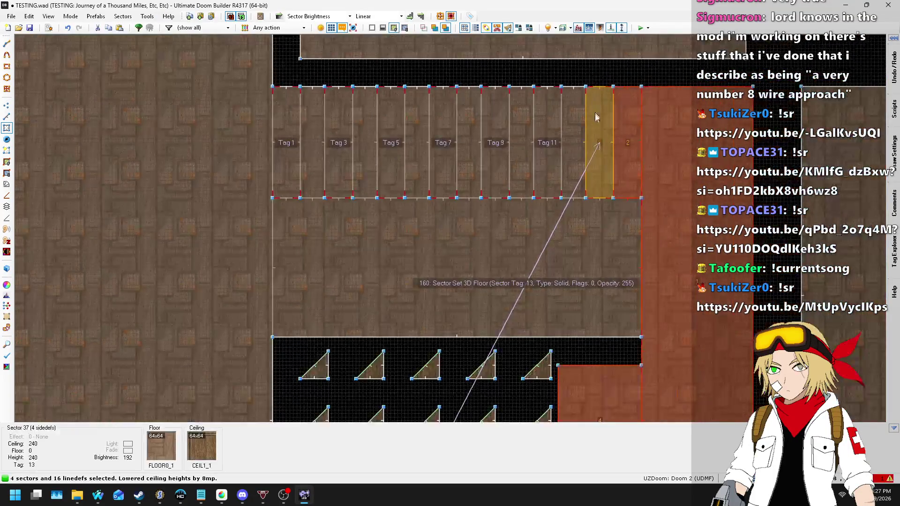
click(625, 140)
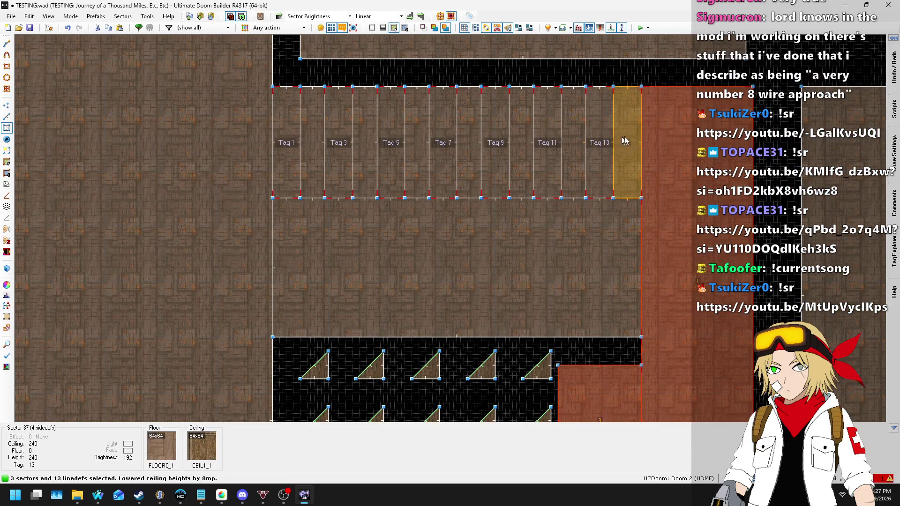
scroll(580, 393, up, 5)
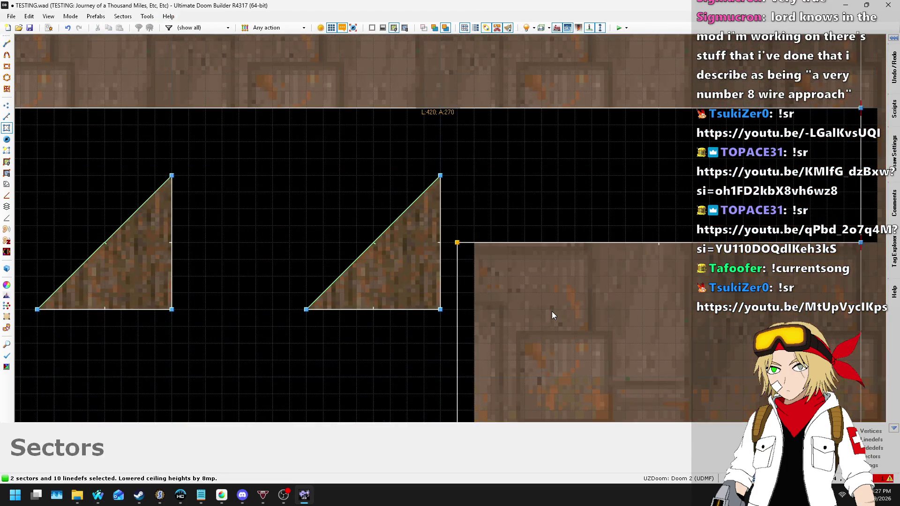
scroll(396, 243, down, 5)
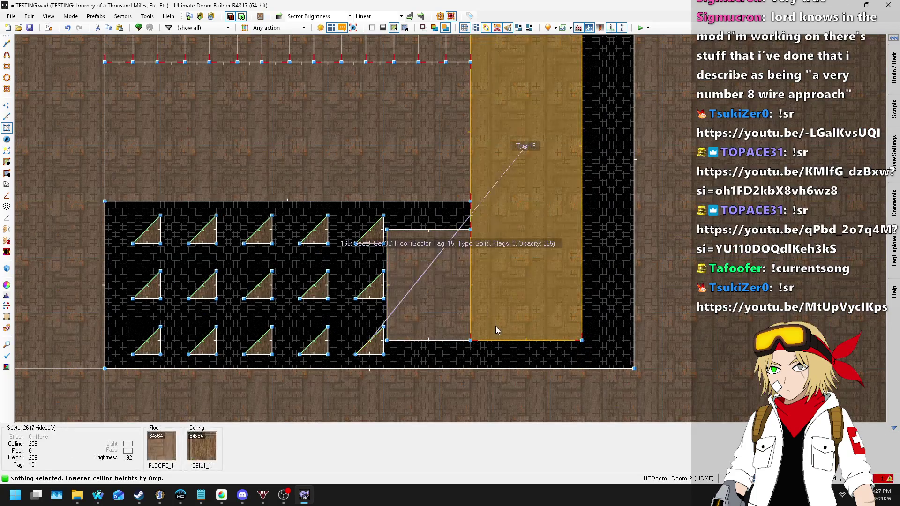
scroll(251, 243, up, 2)
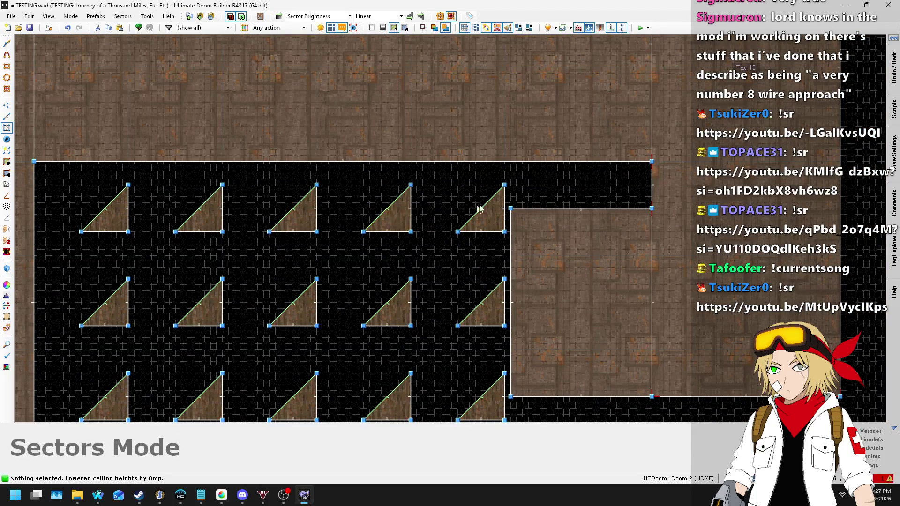
scroll(422, 206, down, 3)
scroll(351, 202, up, 3)
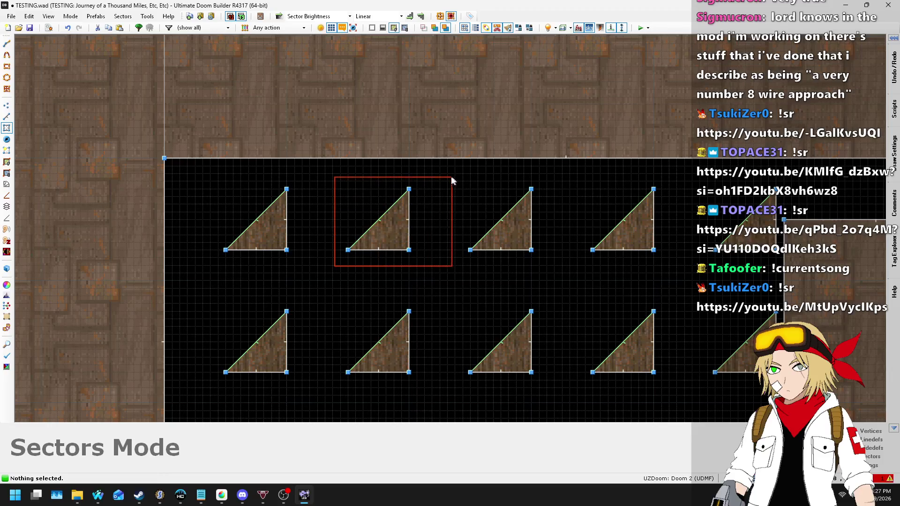
- Select the seven numbered triangle pillar sectors in the lower room and delete them
click(375, 229)
scroll(368, 227, down, 3)
click(510, 198)
click(339, 290)
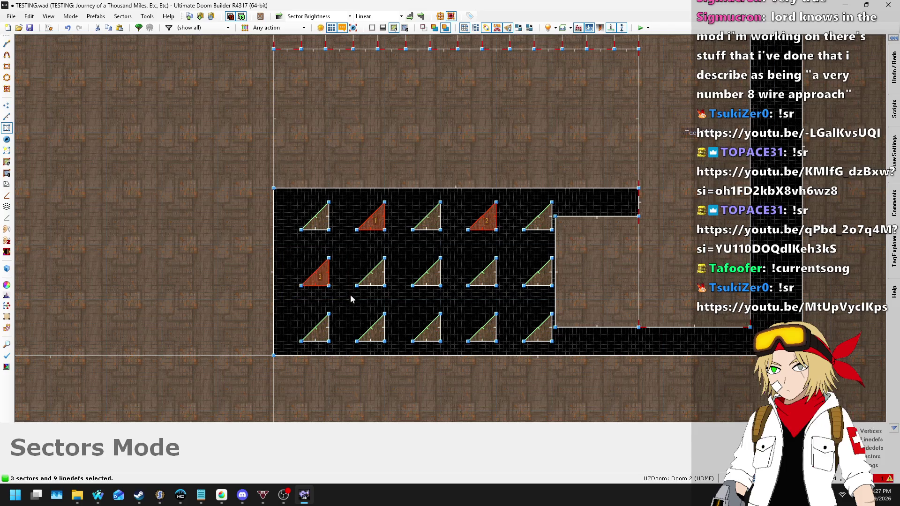
click(456, 251)
click(556, 253)
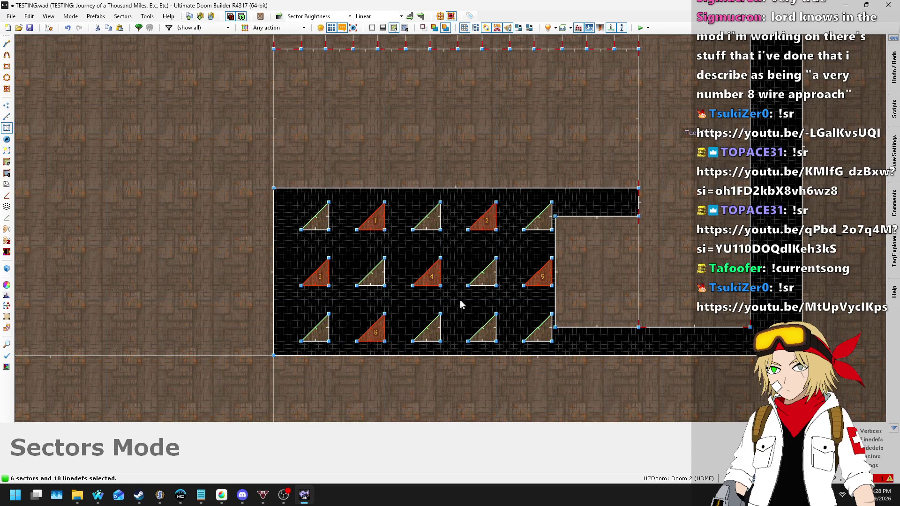
click(506, 352)
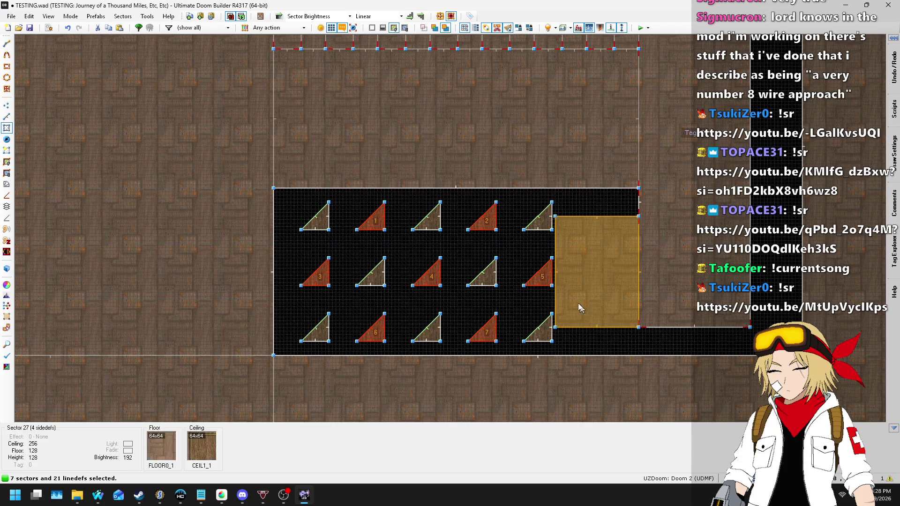
key(Delete)
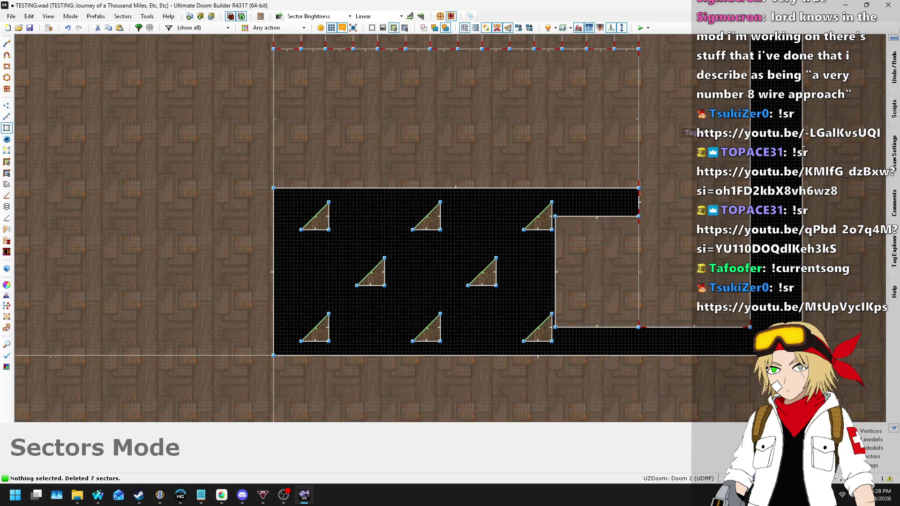
- Set the map grid size to 16 mp
click(731, 479)
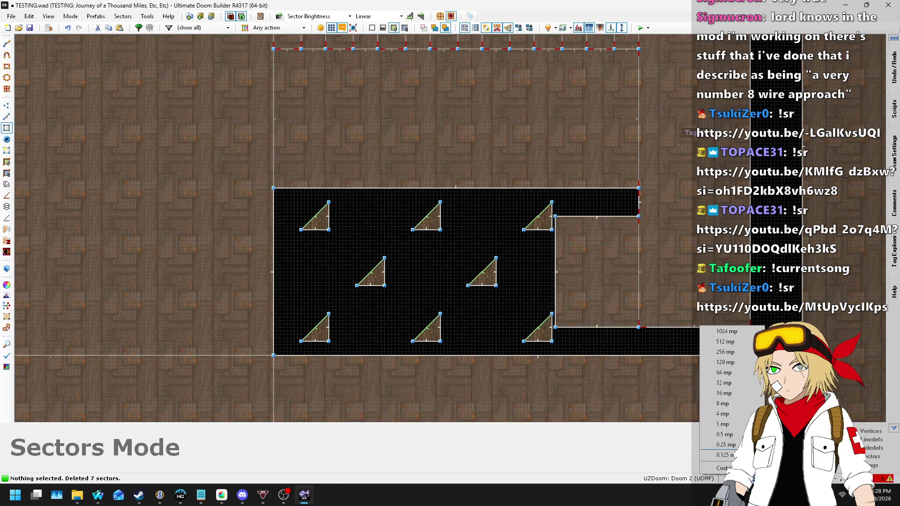
click(725, 393)
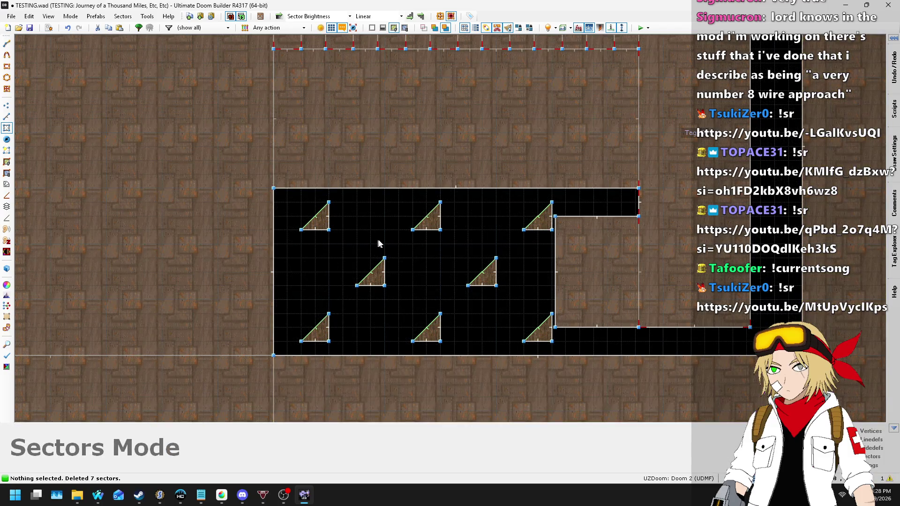
scroll(454, 214, down, 3)
click(406, 281)
scroll(404, 274, up, 2)
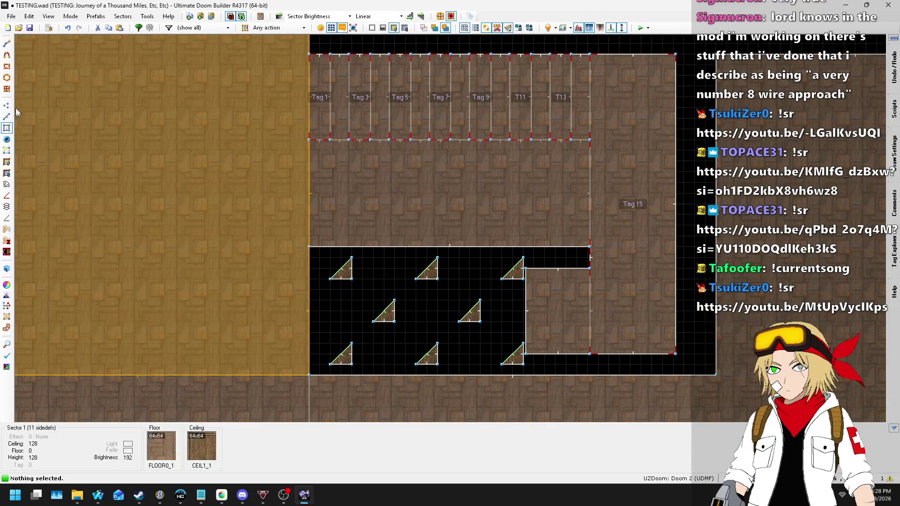
- In Linedefs mode, move the scattered triangles left into a top row of four
click(6, 119)
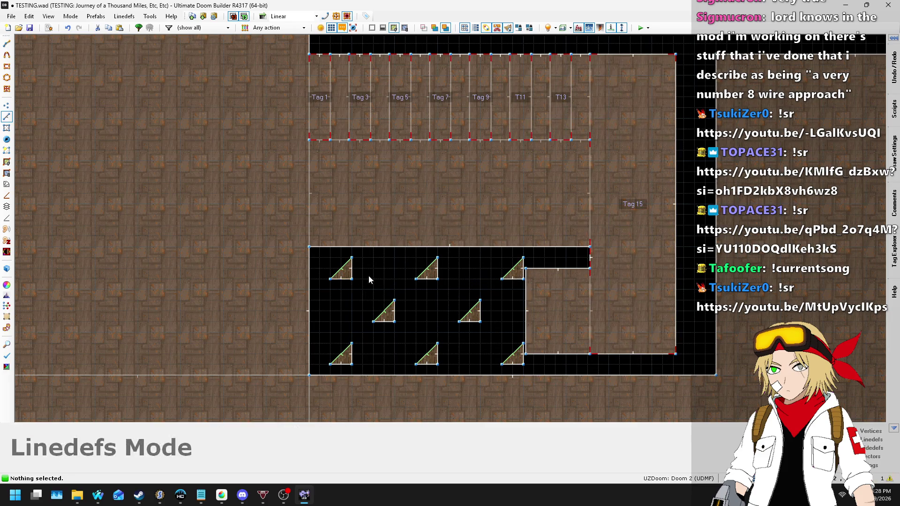
drag(394, 287, 465, 251)
scroll(429, 262, up, 3)
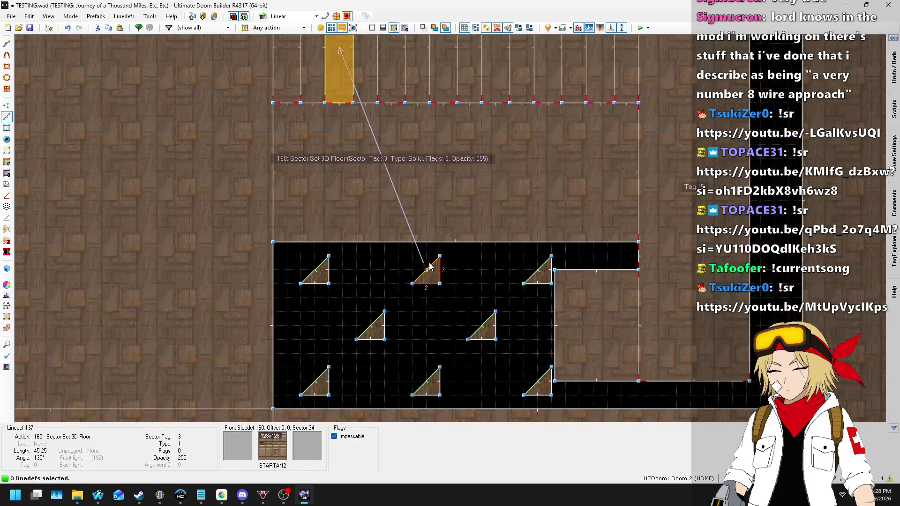
drag(431, 277, 368, 278)
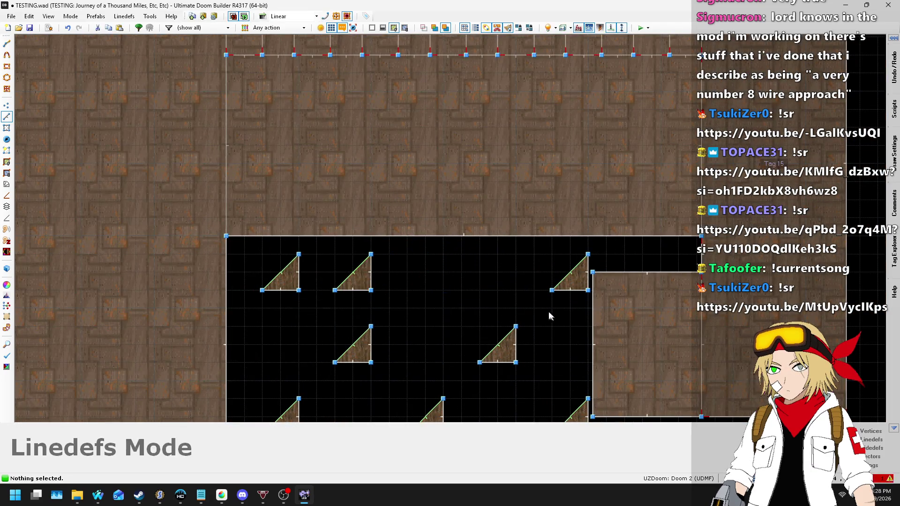
drag(591, 248, 591, 248)
drag(574, 279, 429, 279)
mouse_move(305, 321)
mouse_down()
mouse_move(387, 368)
mouse_move(504, 285)
mouse_up()
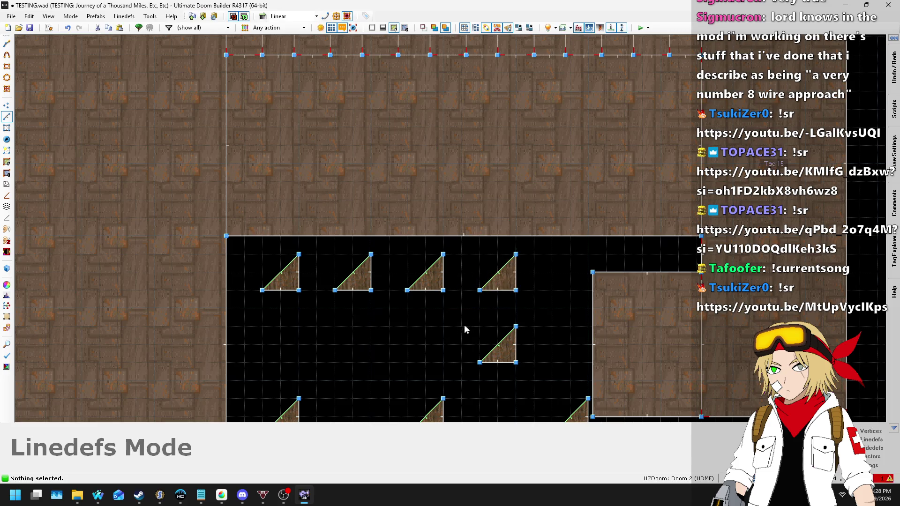
- Move the remaining four triangles up into a second row beneath the first
drag(541, 381, 542, 384)
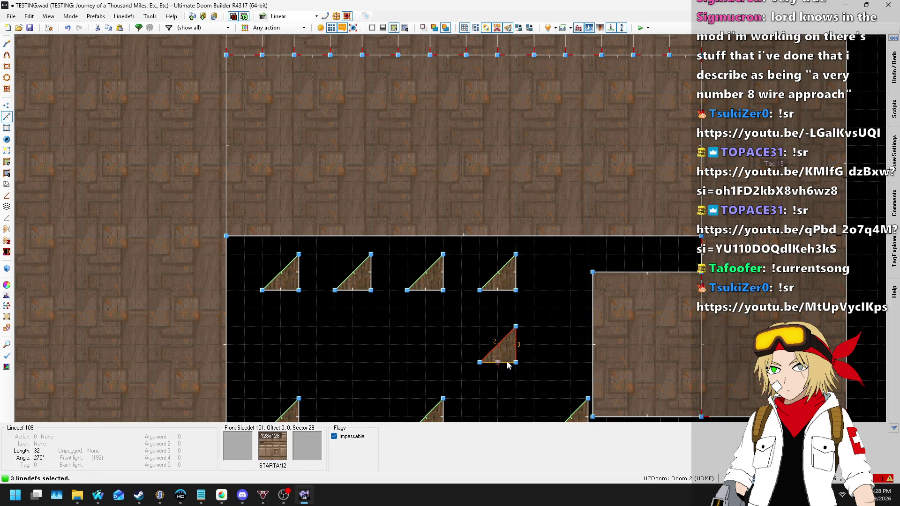
scroll(499, 329, down, 2)
scroll(498, 330, up, 3)
drag(497, 331, 351, 335)
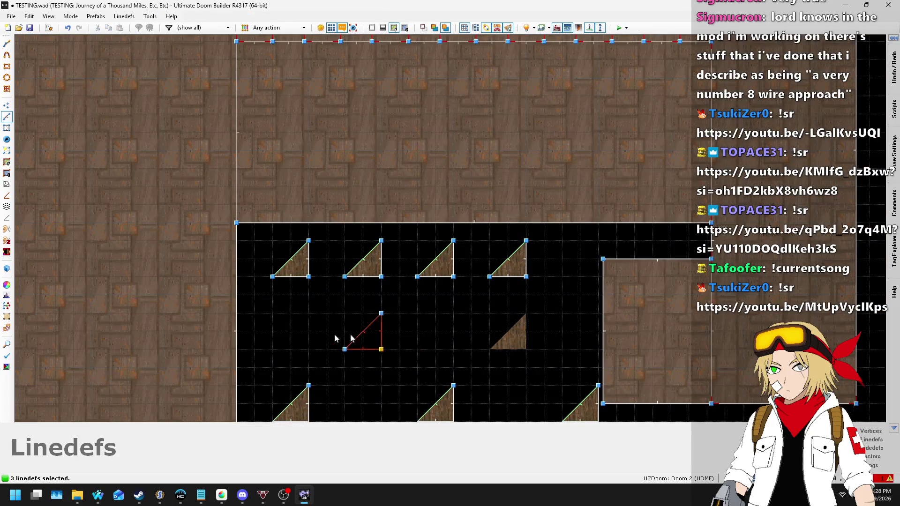
scroll(296, 337, down, 2)
mouse_move(296, 337)
mouse_down()
mouse_move(356, 313)
mouse_move(391, 264)
mouse_up()
scroll(277, 368, up, 2)
drag(430, 367, 483, 308)
drag(478, 350, 477, 281)
drag(578, 355, 623, 306)
mouse_move(596, 337)
mouse_down()
mouse_move(543, 286)
mouse_move(507, 278)
mouse_up()
- Shift all eight triangles down one grid step, then the bottom row down one more
drag(292, 288, 569, 156)
drag(328, 206, 328, 225)
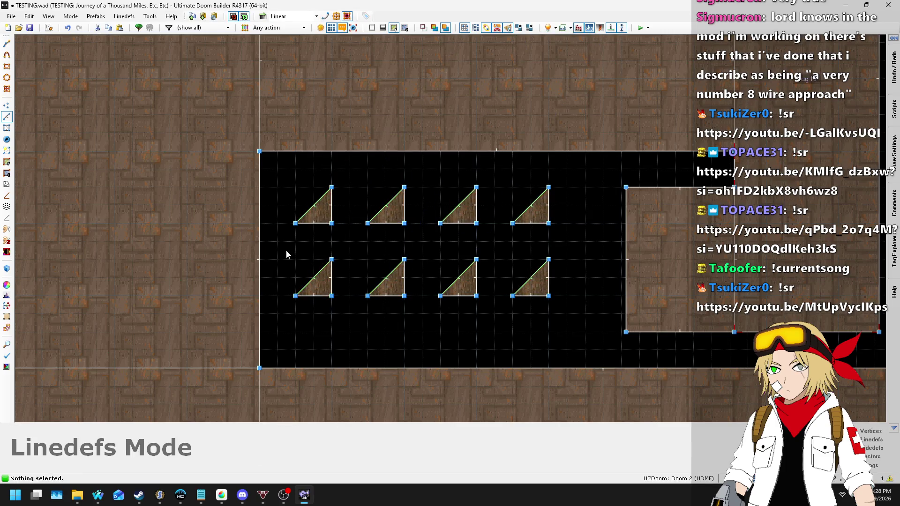
mouse_move(282, 256)
mouse_down()
mouse_move(541, 328)
mouse_move(587, 325)
mouse_up()
drag(533, 272, 538, 308)
- Move the vertical wall 32 units to the left
scroll(458, 312, down, 5)
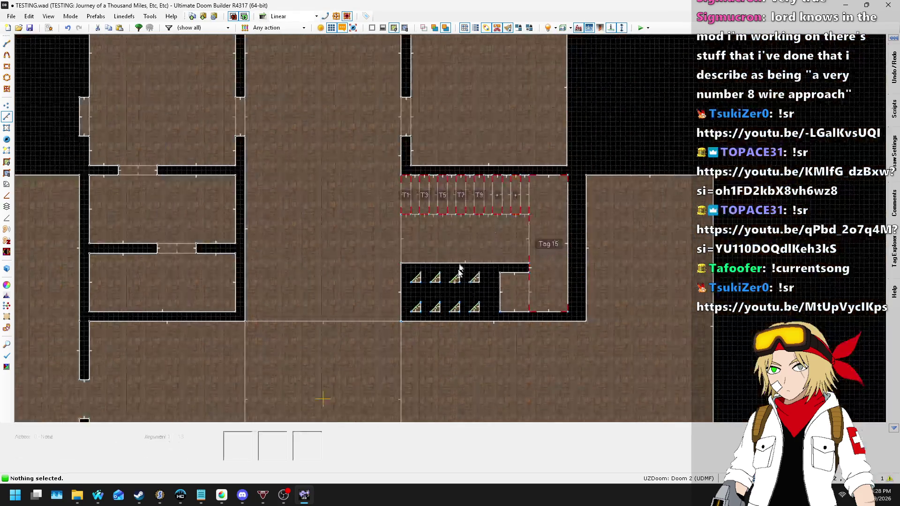
scroll(524, 217, up, 3)
scroll(524, 216, up, 2)
scroll(540, 196, down, 2)
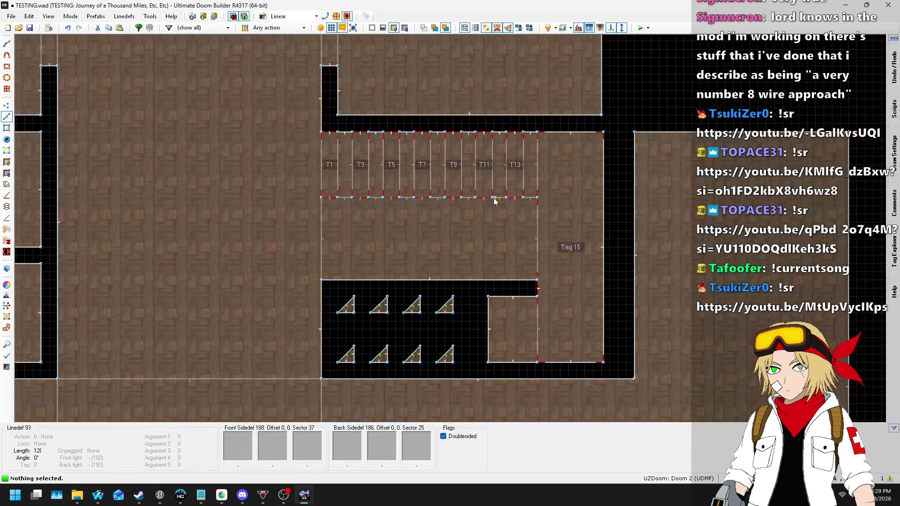
scroll(604, 190, down, 3)
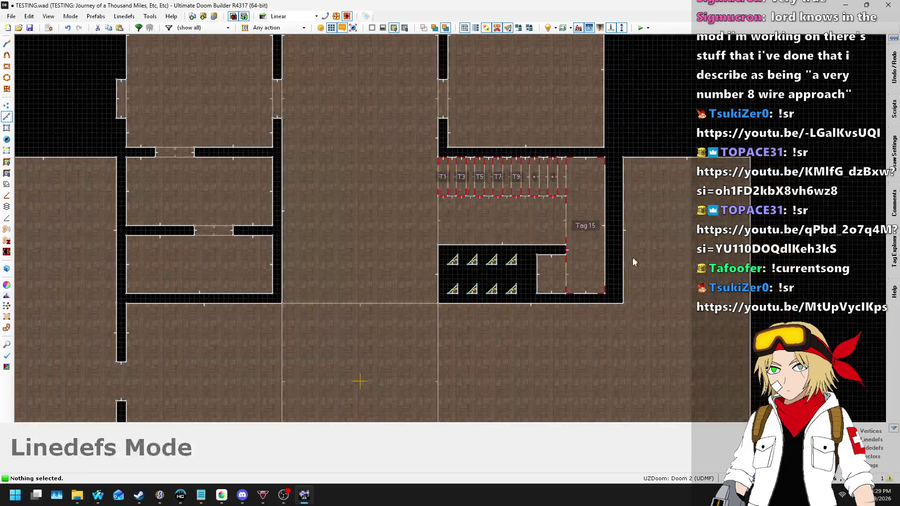
scroll(612, 286, up, 3)
scroll(635, 285, up, 2)
scroll(634, 285, down, 2)
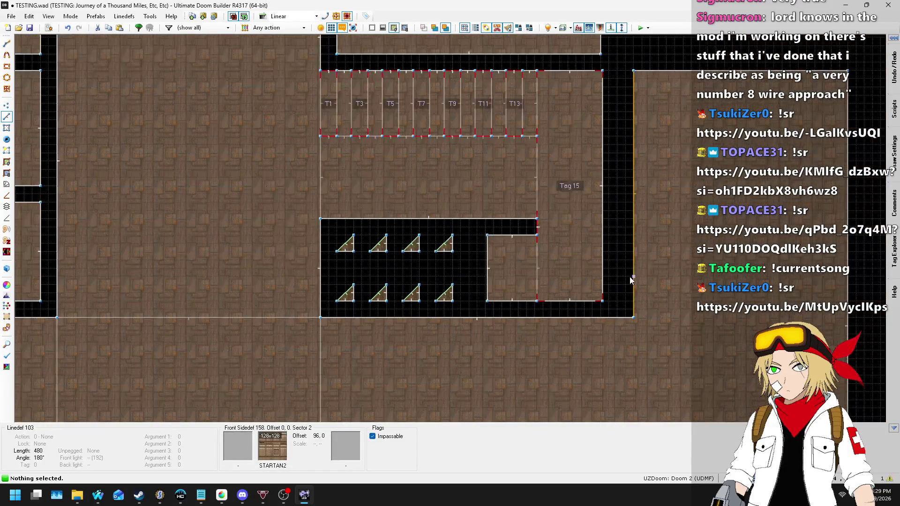
drag(625, 280, 607, 277)
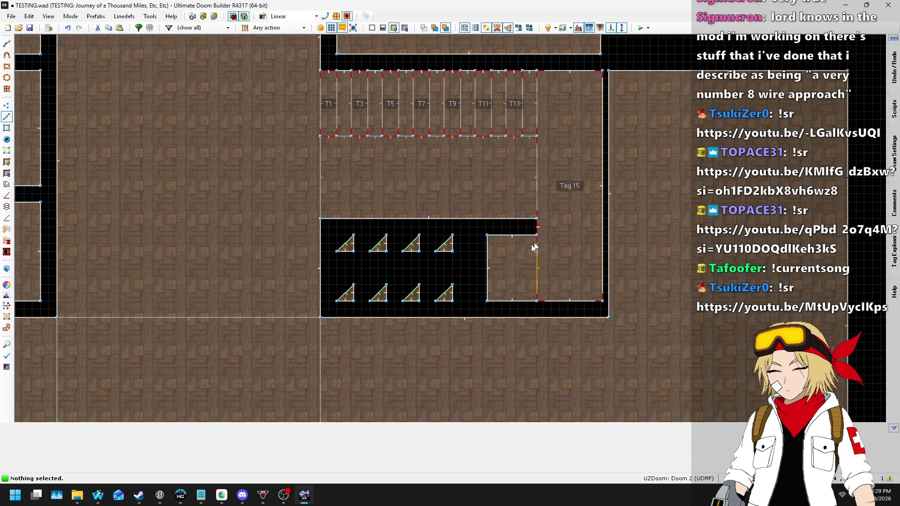
- Draw a new 464-unit wall line along the room's top edge from its corner
scroll(497, 196, down, 4)
scroll(140, 122, up, 3)
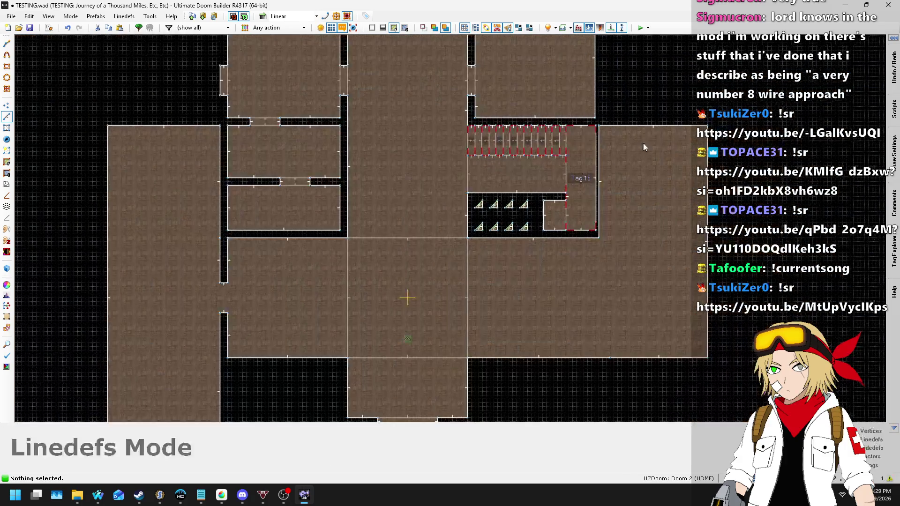
scroll(107, 132, up, 1)
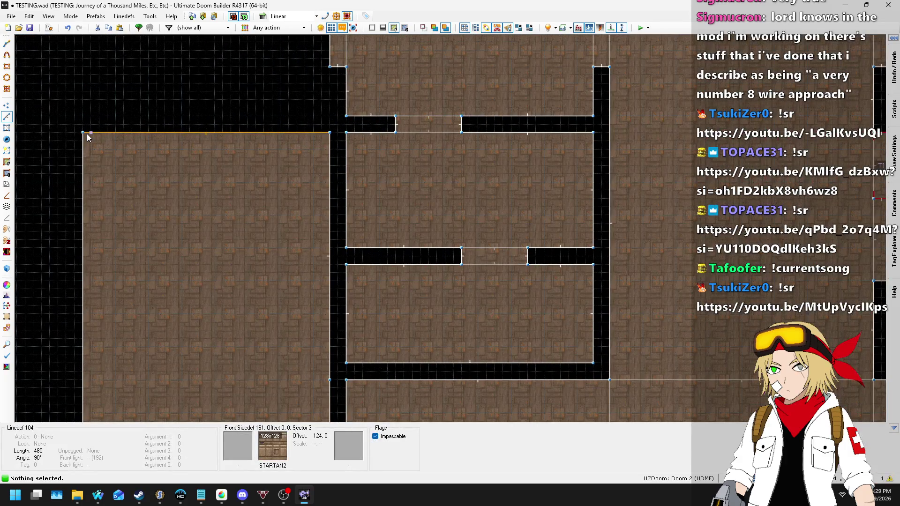
key(d)
click(85, 133)
scroll(329, 132, down, 3)
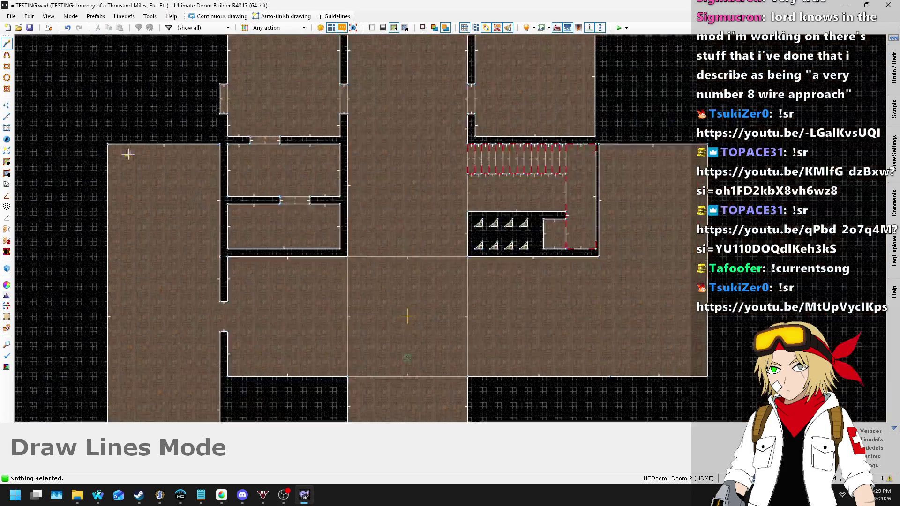
scroll(558, 140, up, 3)
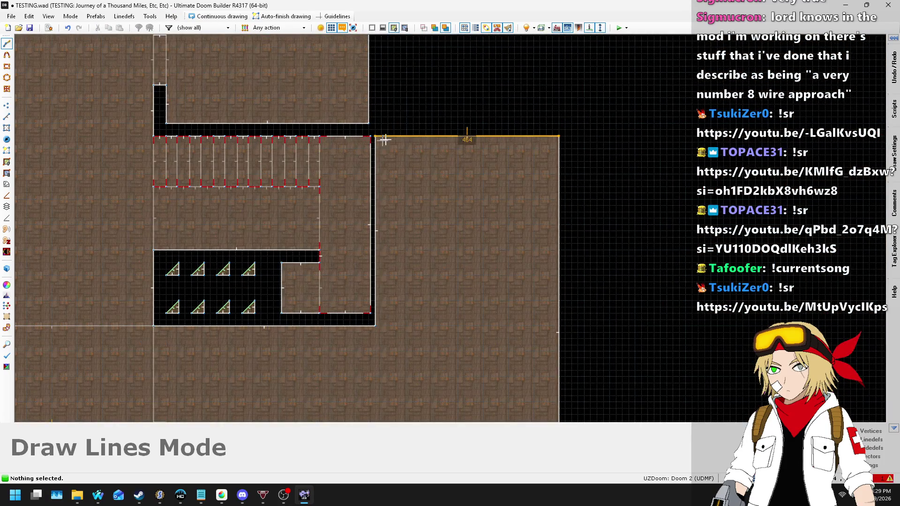
click(443, 130)
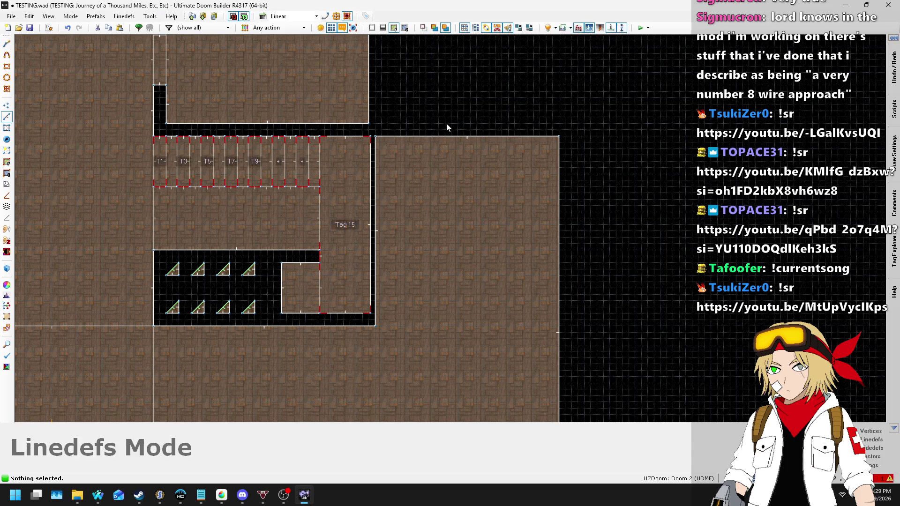
scroll(223, 186, up, 3)
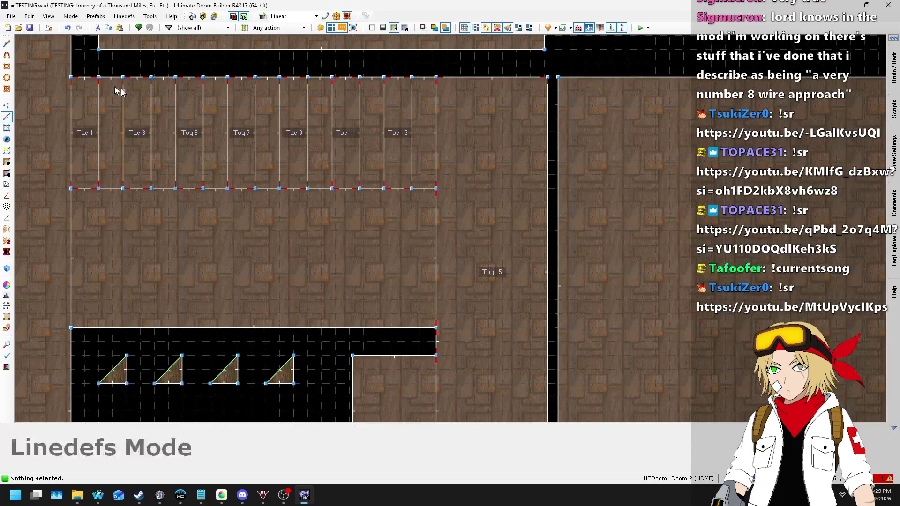
- Box-select the stair hall lines, the lower-right room's walls and one more wall line
scroll(113, 81, down, 1)
drag(115, 81, 345, 200)
mouse_move(396, 232)
mouse_down()
mouse_move(403, 249)
mouse_move(451, 280)
mouse_up()
drag(275, 259, 451, 388)
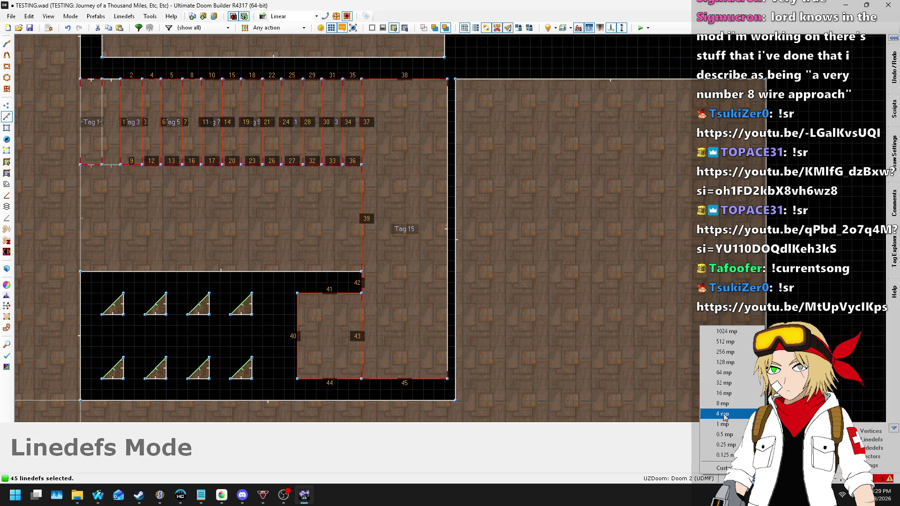
click(442, 105)
scroll(560, 176, down, 1)
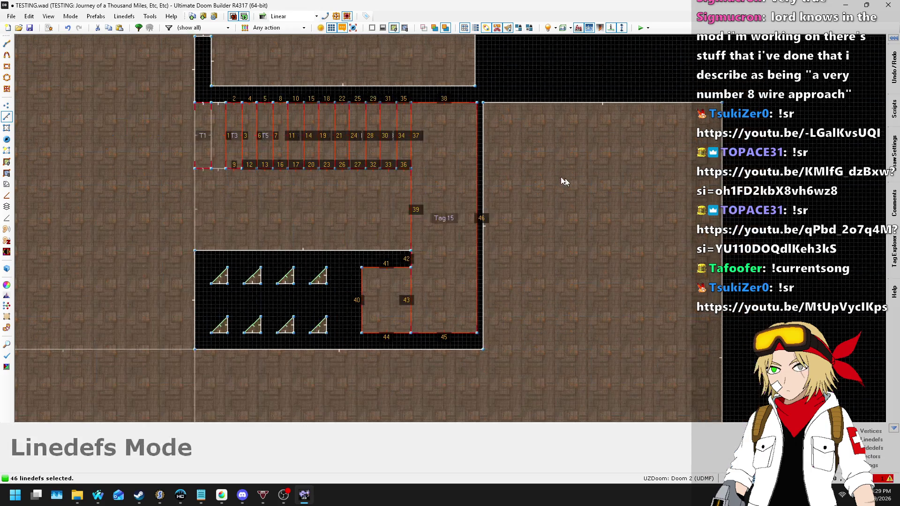
scroll(218, 105, up, 5)
scroll(224, 124, up, 1)
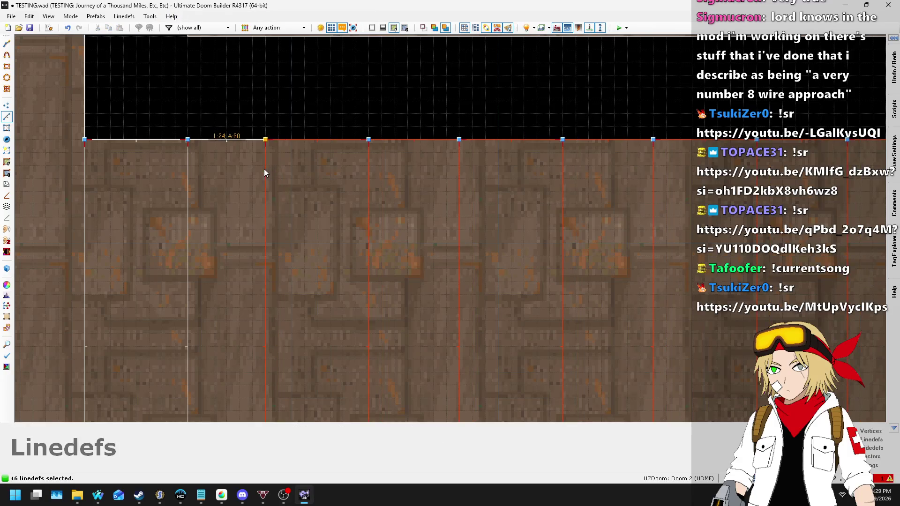
scroll(218, 147, down, 3)
- Remove the leftmost stair lines and the right-hand lines from the selection
mouse_move(216, 120)
mouse_down()
mouse_move(287, 328)
mouse_move(326, 356)
mouse_up()
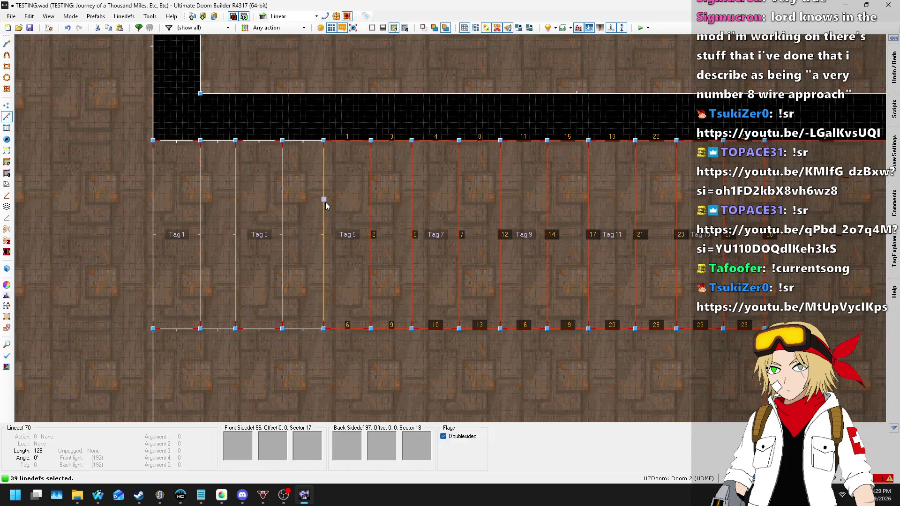
scroll(320, 187, up, 3)
key(l)
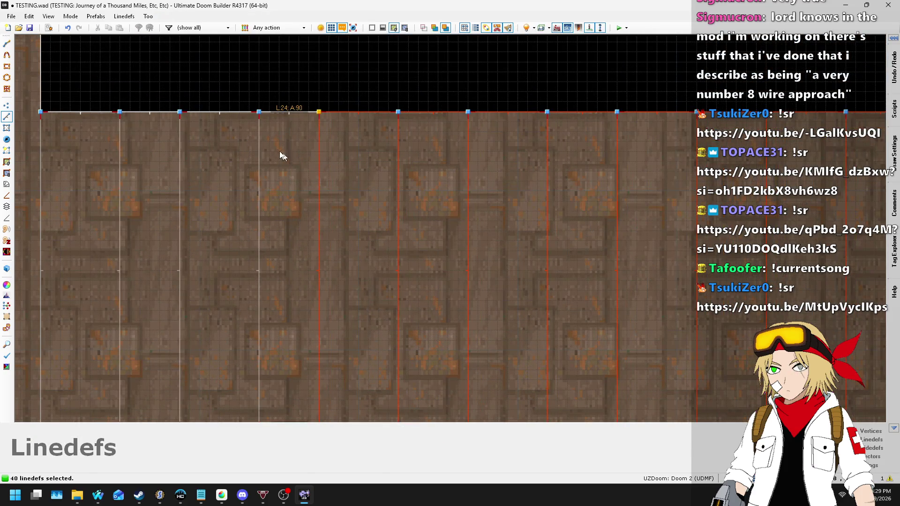
scroll(277, 150, down, 4)
drag(282, 115, 375, 300)
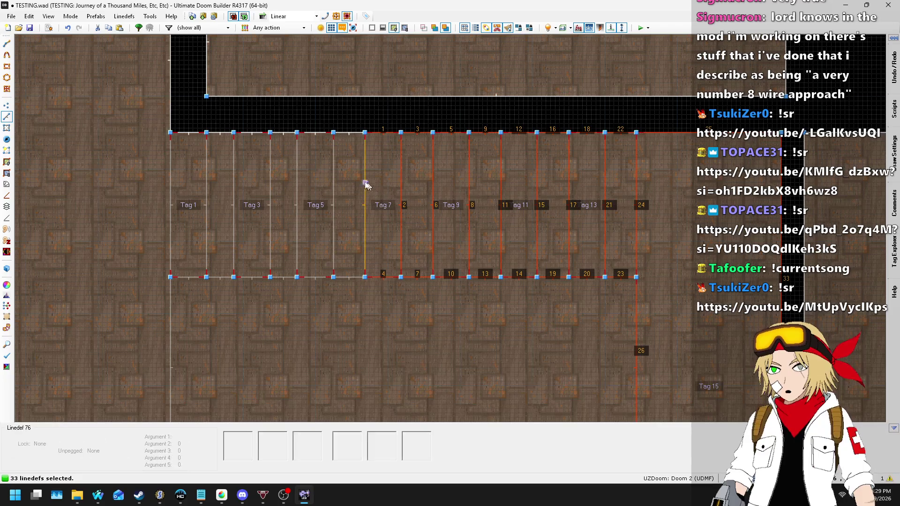
scroll(368, 169, up, 4)
- Reselect the 27 step lines together with the room walls
key(d)
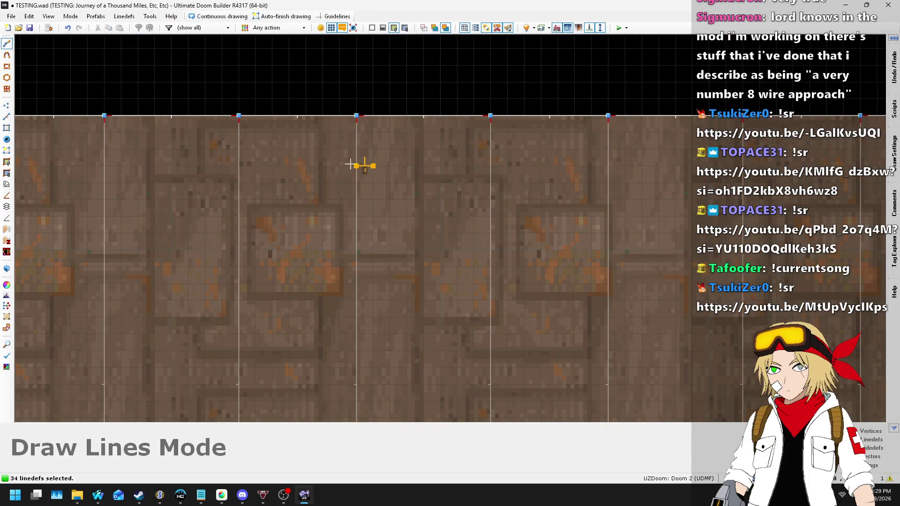
key(Return)
scroll(382, 171, down, 4)
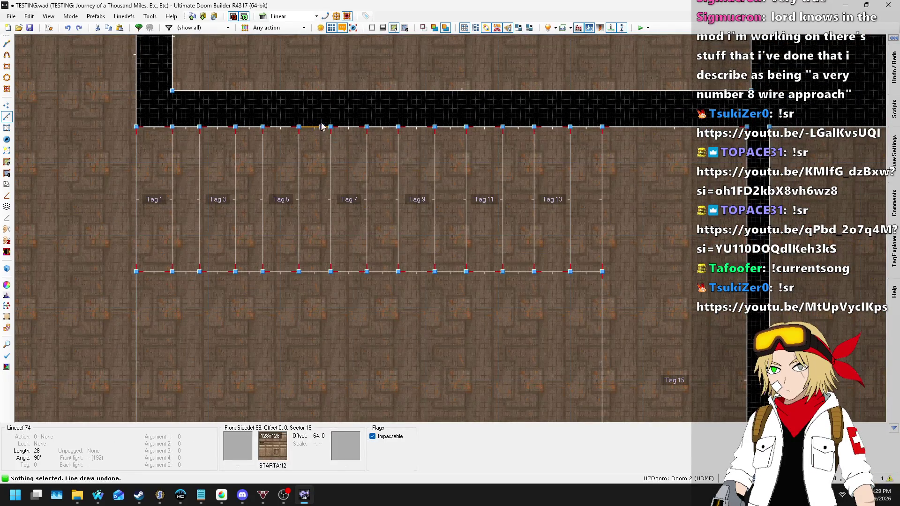
scroll(322, 127, down, 3)
drag(324, 119, 539, 254)
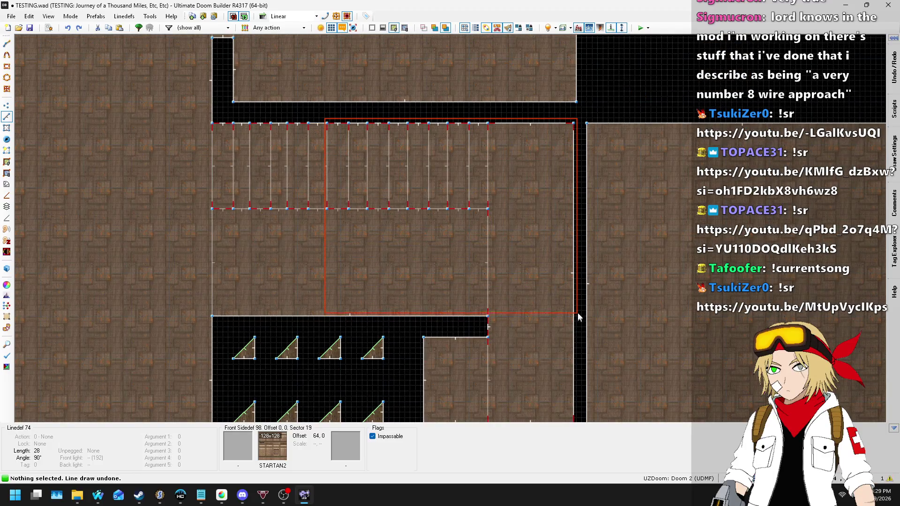
drag(578, 307, 578, 308)
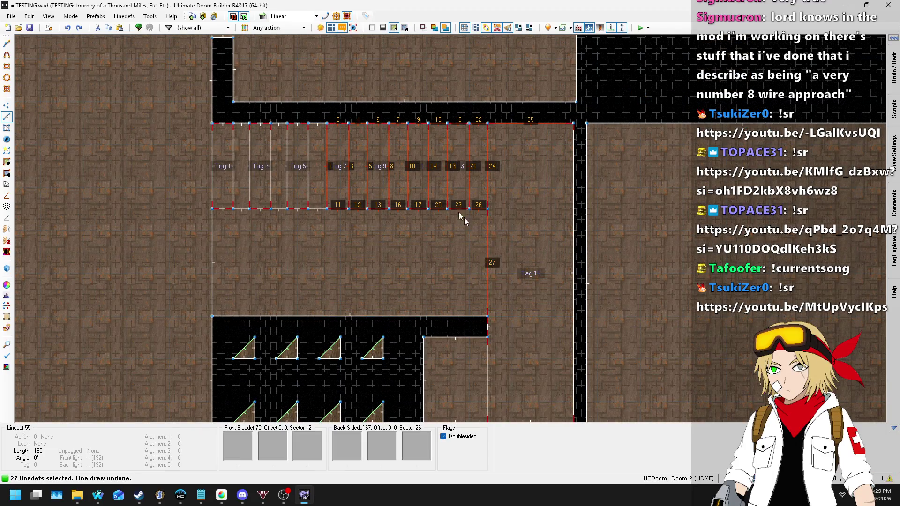
scroll(464, 218, down, 1)
scroll(387, 192, up, 1)
- Undo the move of 40 stair-hall lines, then redo it to keep it
key(ctrl+z)
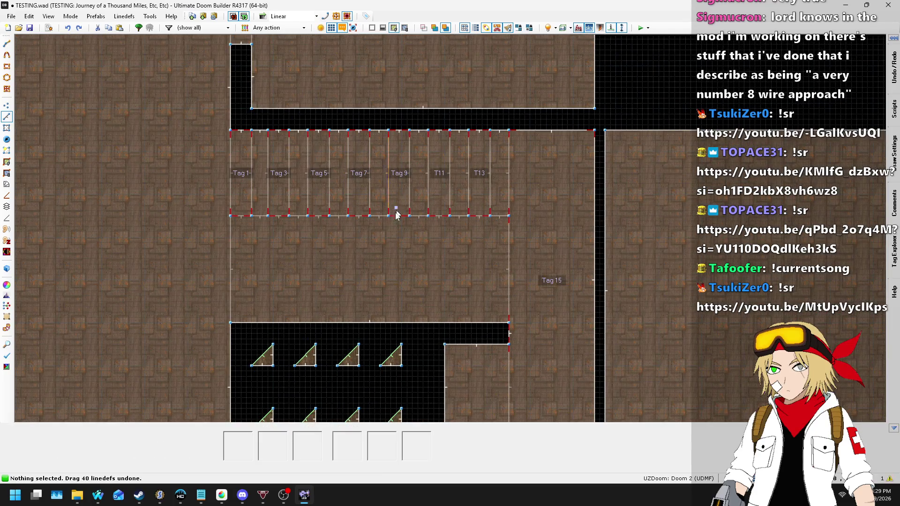
scroll(312, 151, up, 2)
key(ctrl+y)
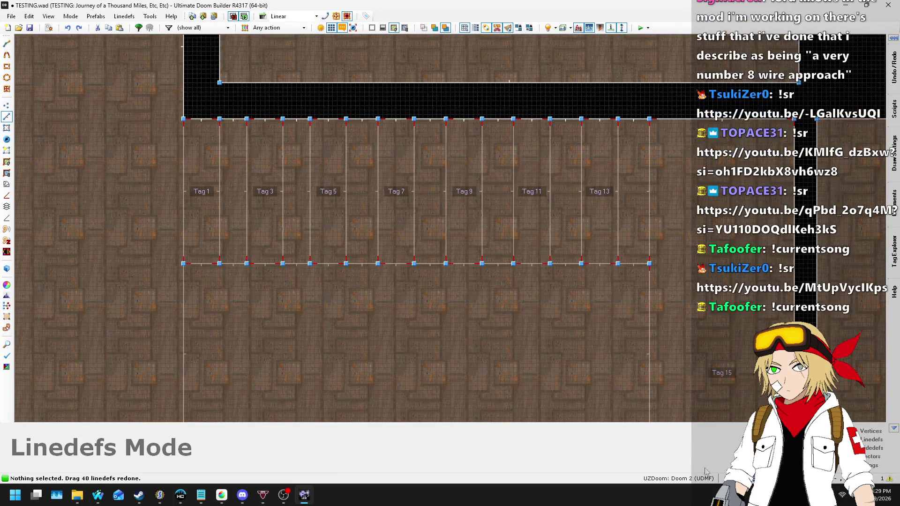
- In Sectors mode, select the step sectors to the right of the Tag 5 step
click(7, 129)
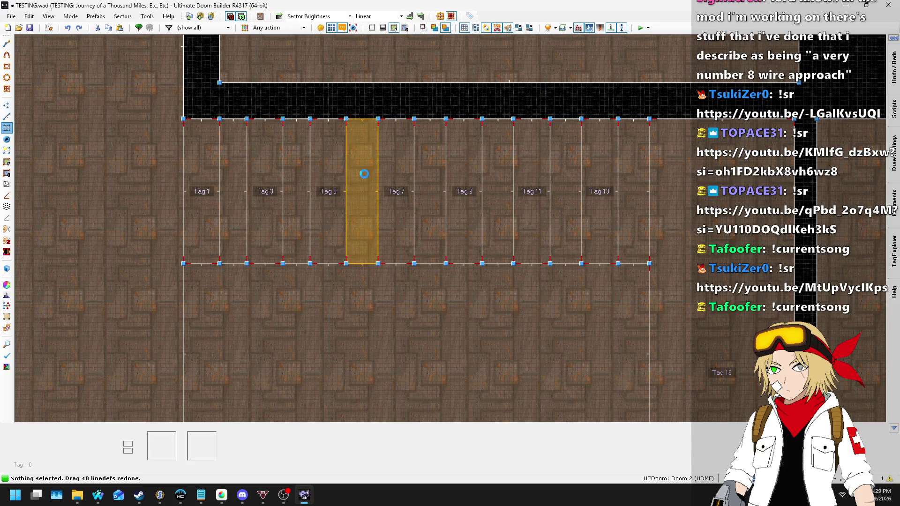
click(336, 181)
scroll(349, 185, down, 1)
click(353, 181)
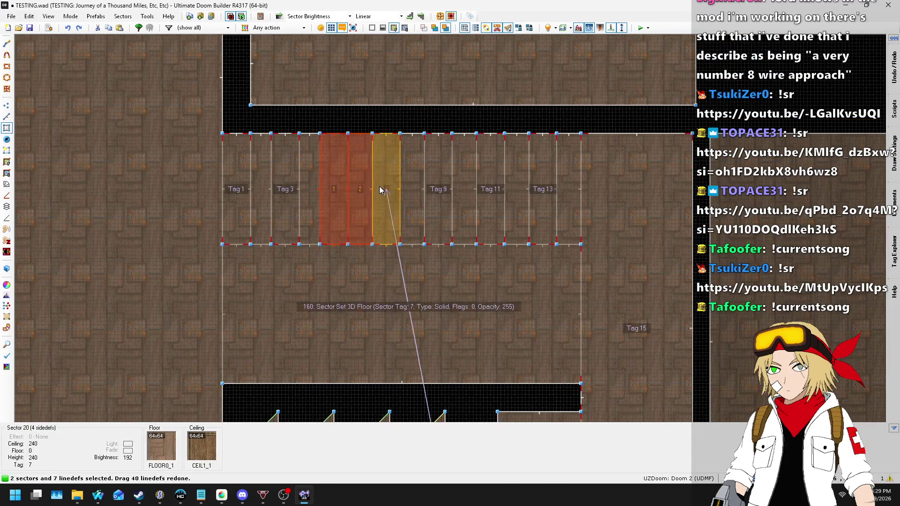
click(379, 187)
click(330, 183)
click(360, 185)
click(413, 182)
click(438, 183)
click(464, 185)
- Add steps 5–8, the large Tag 15 floor and the small bottom-right sector to the selection
click(491, 187)
click(516, 183)
click(542, 185)
click(569, 188)
click(615, 191)
scroll(590, 300, down, 2)
click(570, 384)
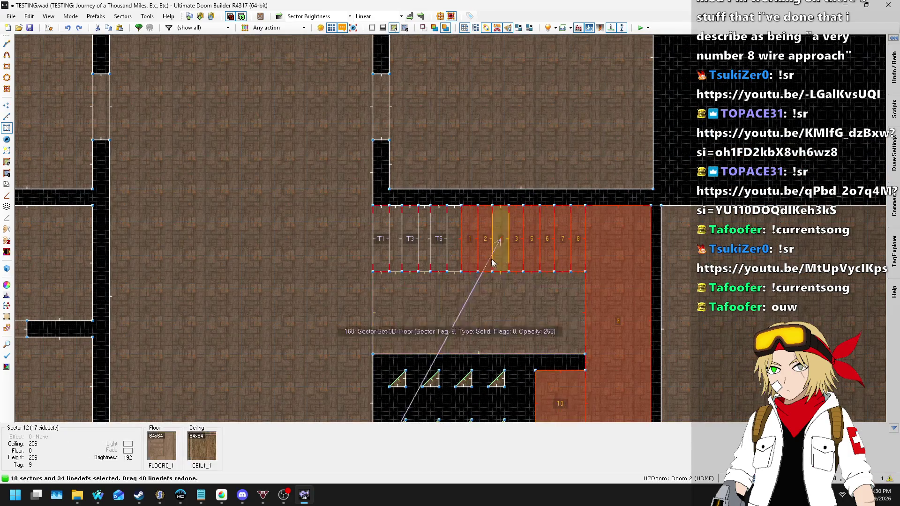
scroll(486, 255, up, 4)
scroll(426, 151, up, 2)
- Start and cancel moving the sectors twice, and deselect two right-hand step sectors
key(d)
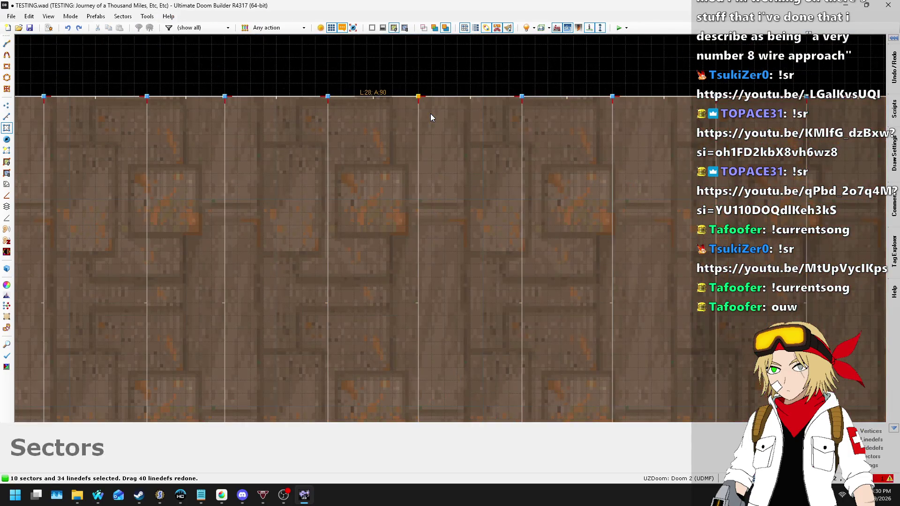
key(Escape)
scroll(390, 121, down, 3)
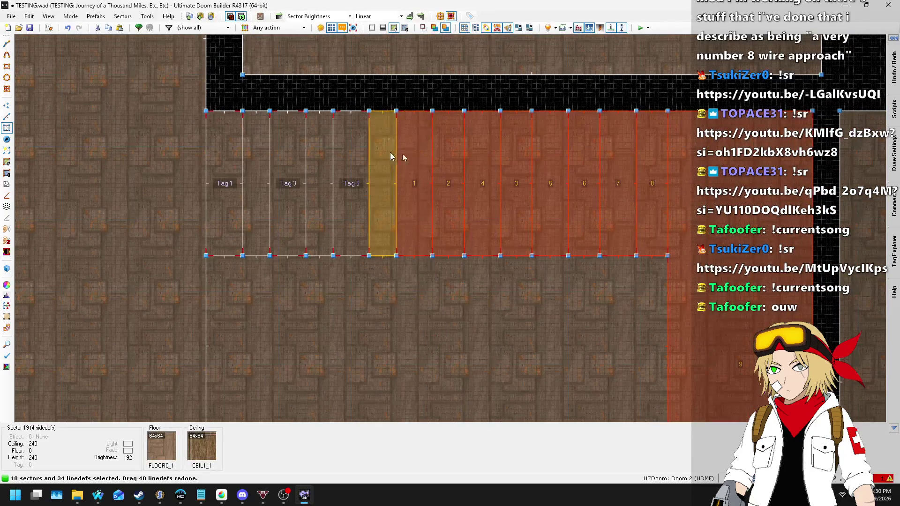
scroll(466, 130, up, 3)
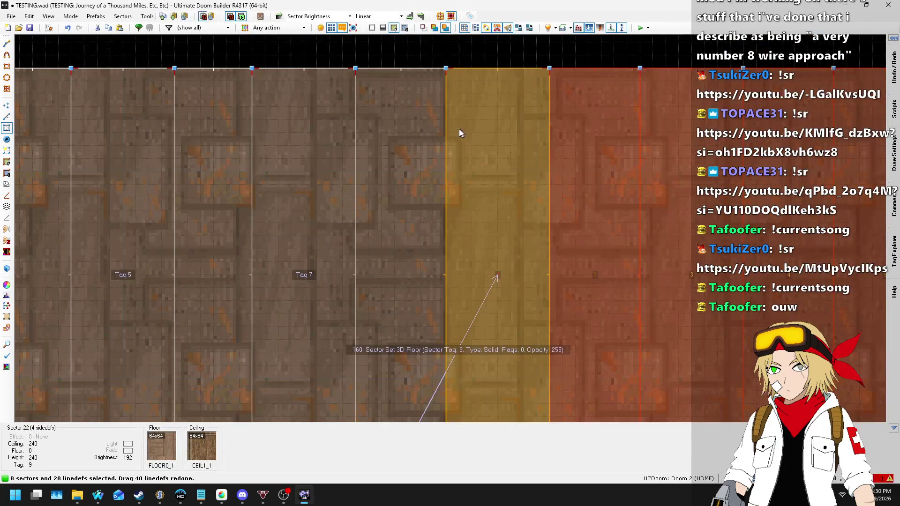
key(d)
key(Escape)
scroll(439, 141, down, 2)
click(499, 147)
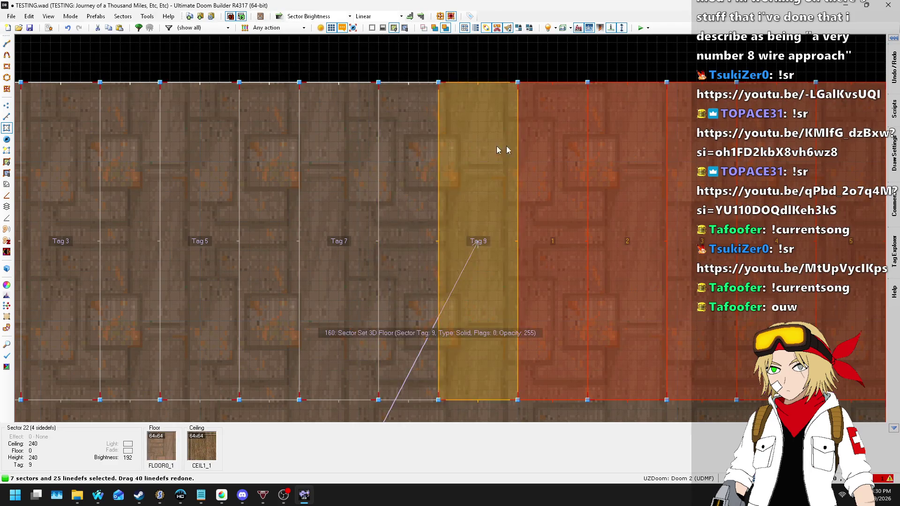
click(554, 136)
key(Escape)
scroll(391, 125, down, 1)
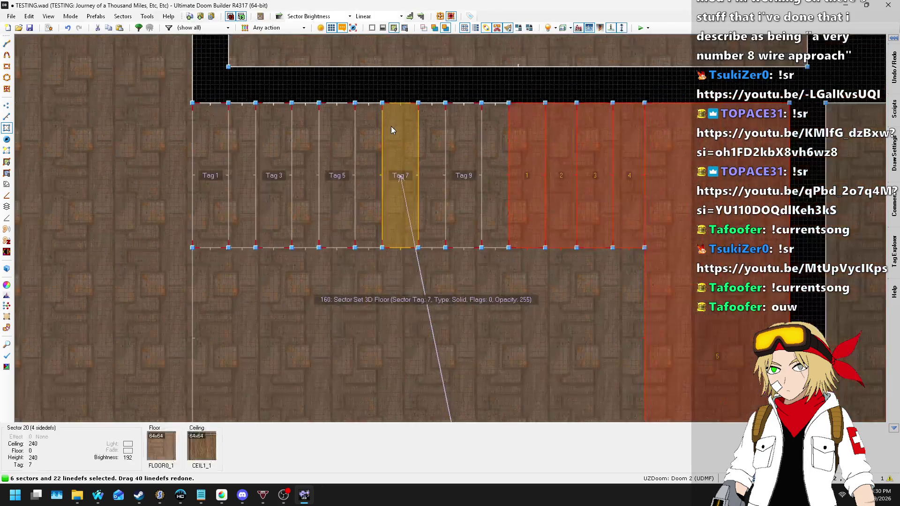
- Undo the recent sector shifts three times, reverting the 'Drag 4 sectors' action
key(ctrl+z)
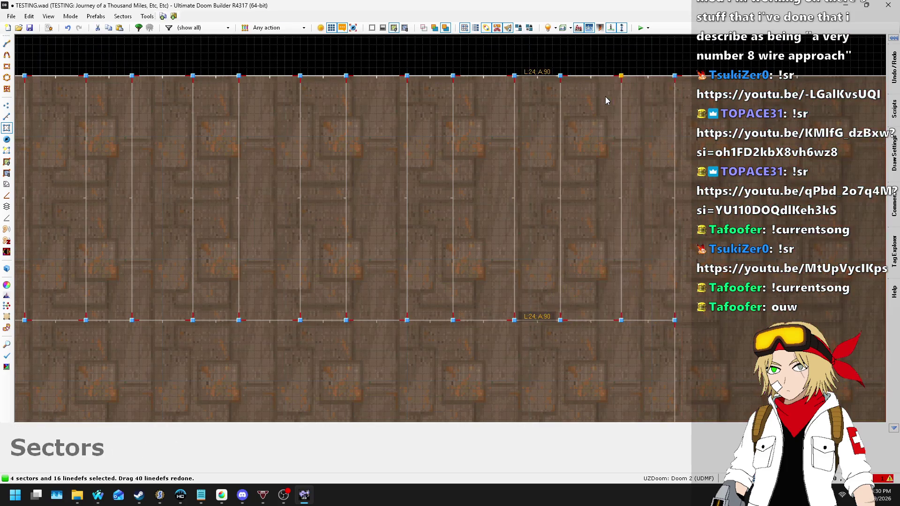
key(ctrl+z)
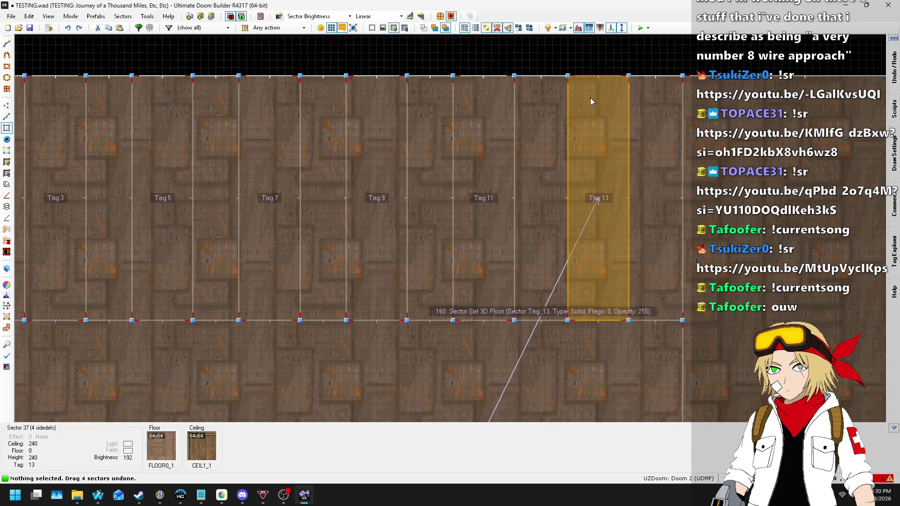
key(ctrl+z)
scroll(638, 191, down, 3)
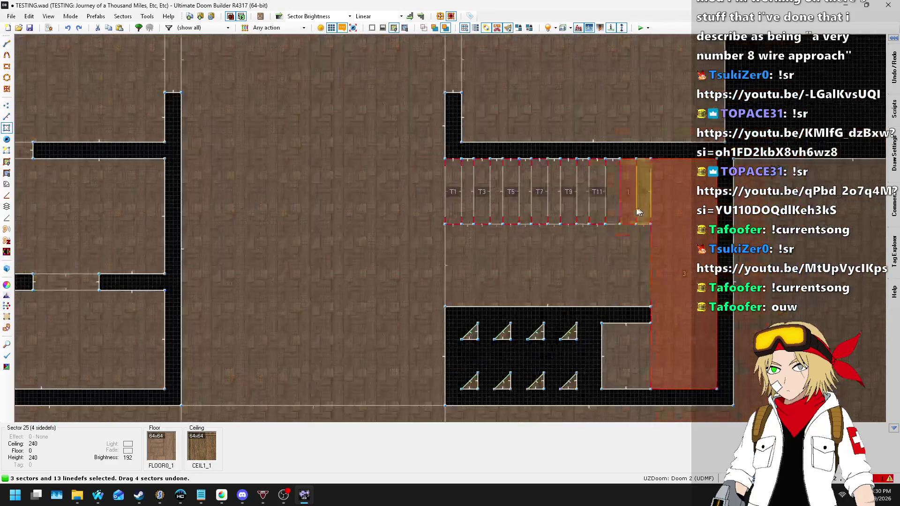
- Add step sector 4 and the tall sector, and move the selection 24 units left
click(631, 334)
click(660, 162)
scroll(660, 161, up, 6)
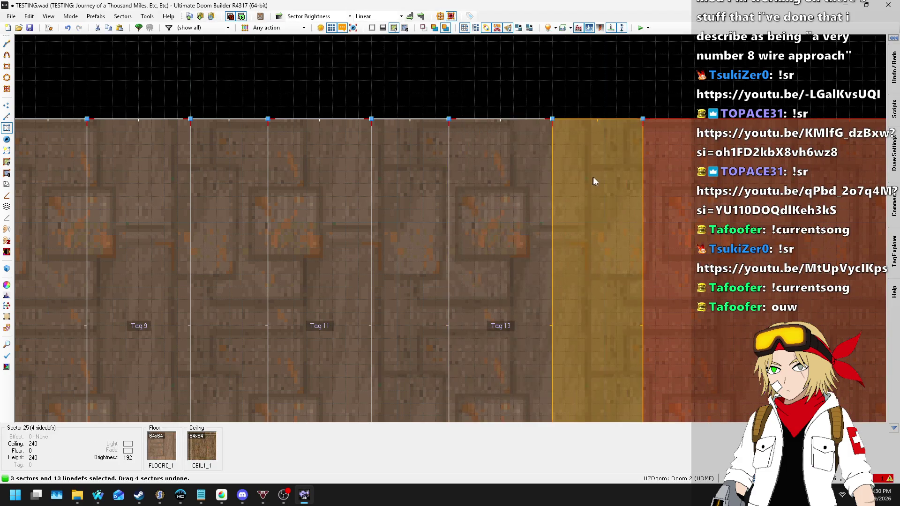
drag(656, 165, 693, 154)
drag(578, 125, 578, 125)
scroll(578, 125, down, 5)
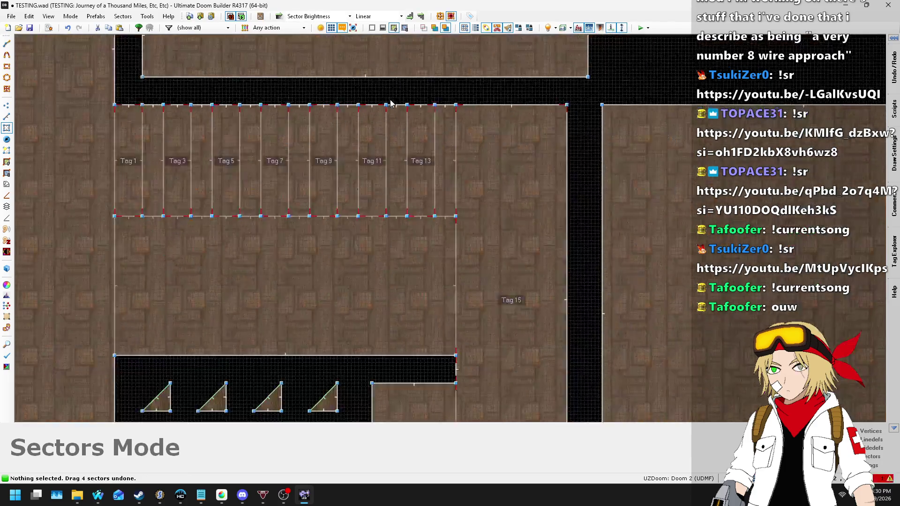
scroll(536, 185, up, 5)
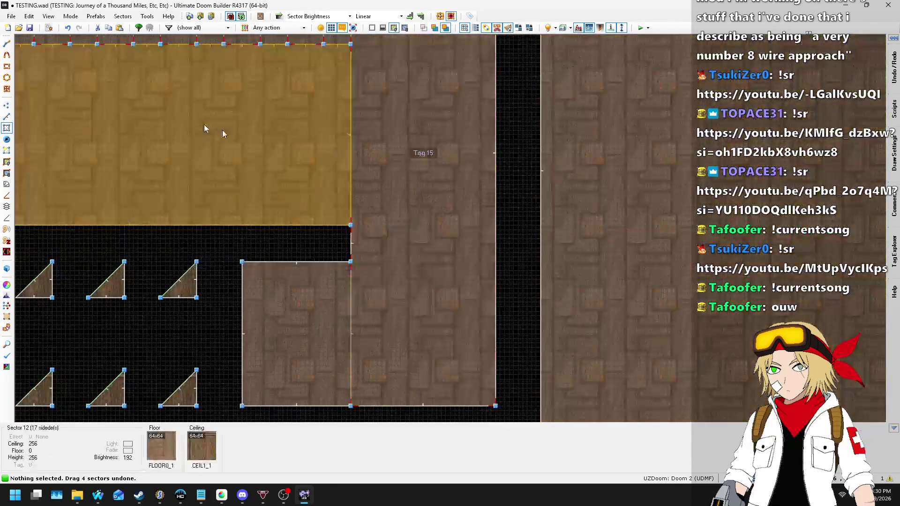
- Switch to Linedefs mode and zoom out to view the whole map
key(l)
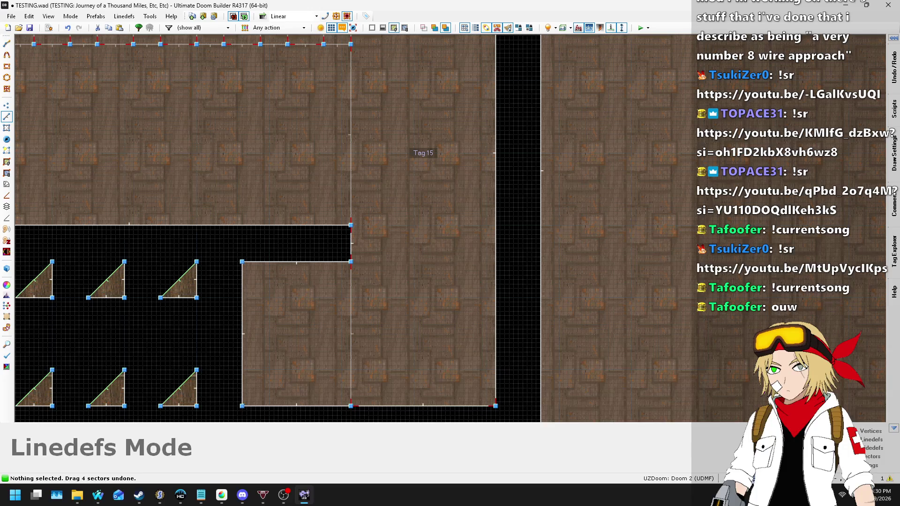
scroll(452, 146, down, 2)
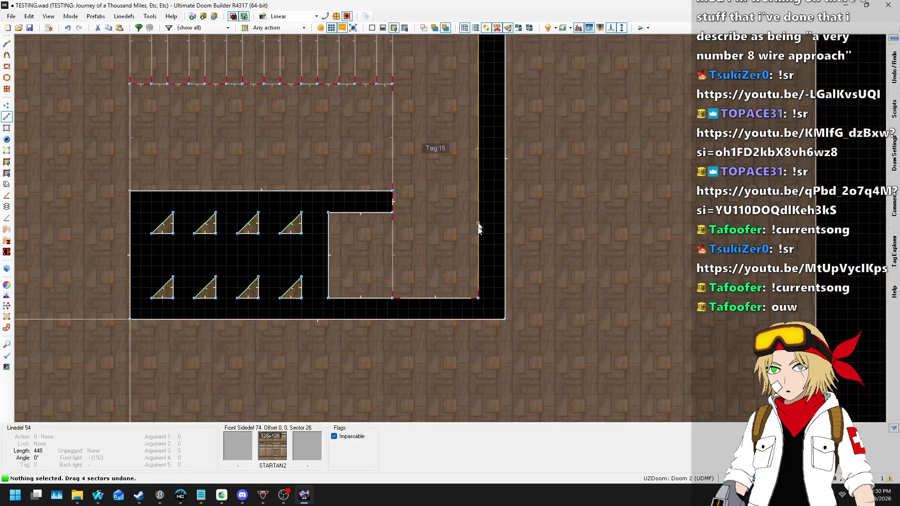
scroll(499, 267, up, 4)
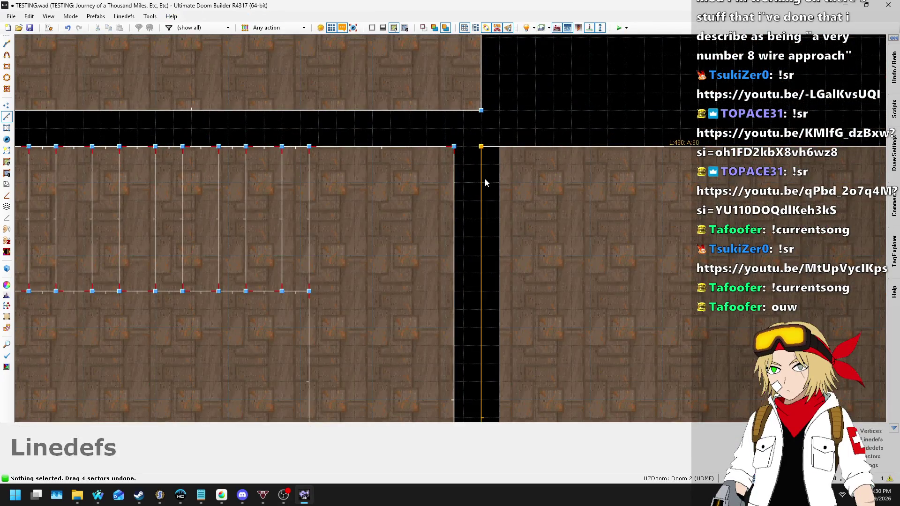
scroll(492, 177, down, 4)
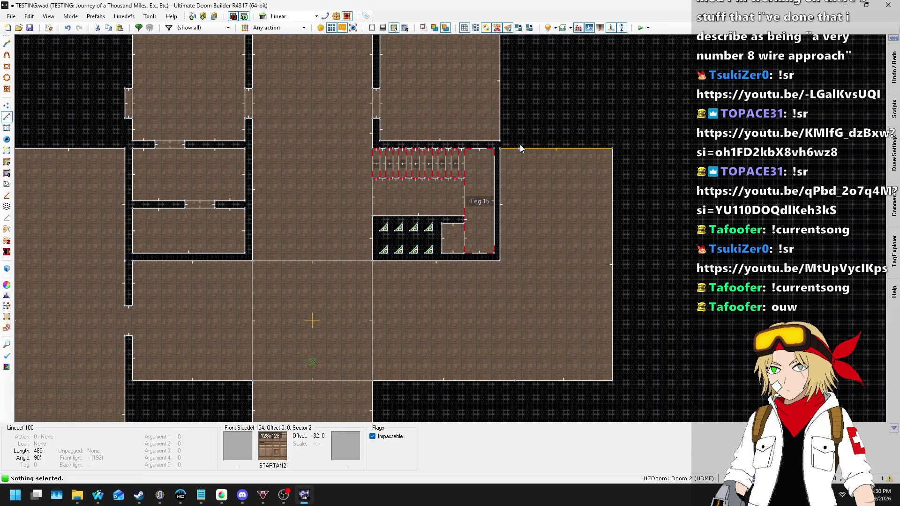
- Save the map with Ctrl+S
scroll(421, 115, up, 3)
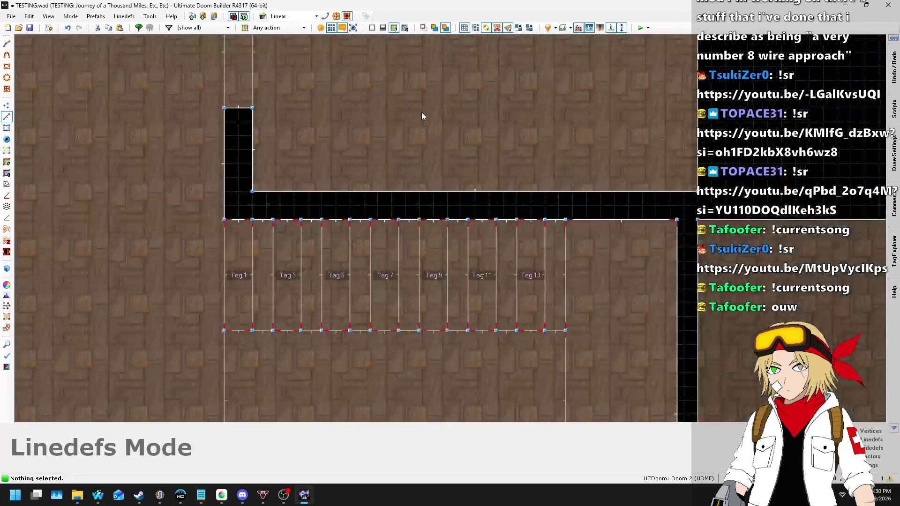
scroll(356, 135, down, 1)
key(ctrl+s)
scroll(420, 129, down, 1)
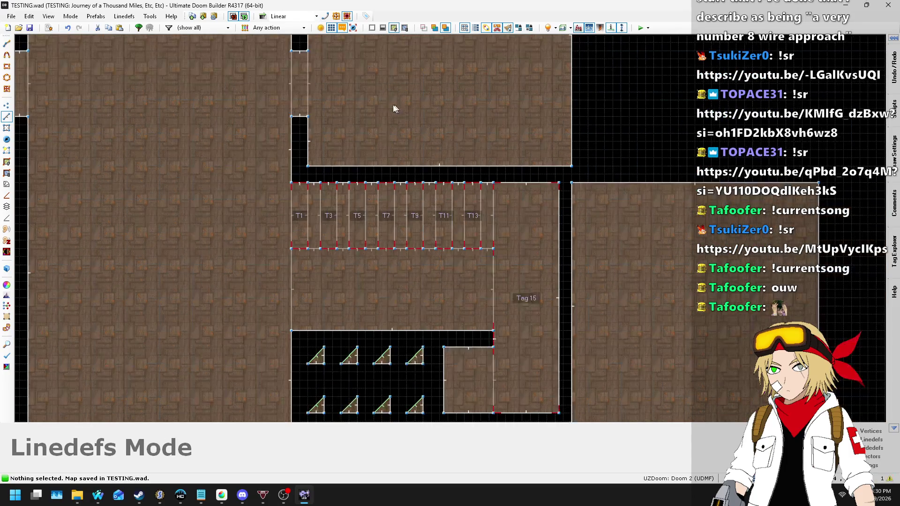
scroll(393, 319, up, 2)
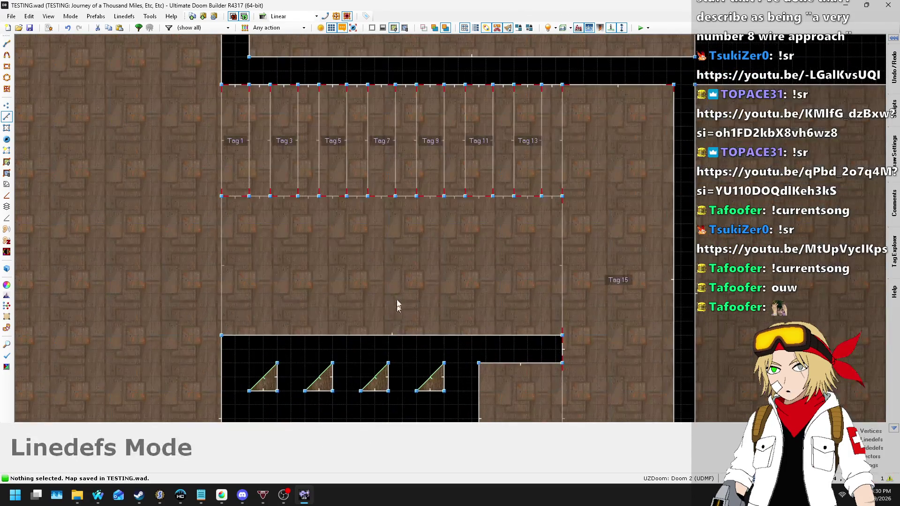
- In Sectors mode, select the Tag 1–13 stair sectors and the large Tag 15 sector
click(7, 127)
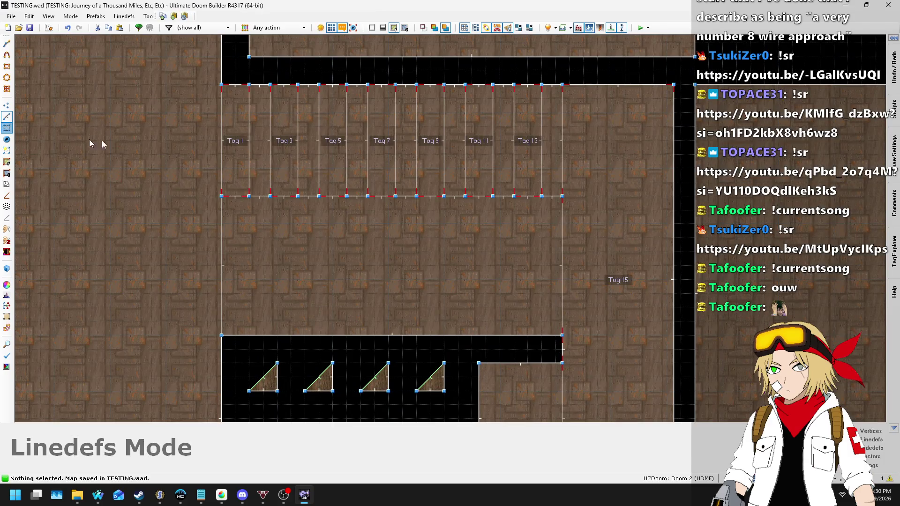
click(234, 140)
click(281, 136)
click(336, 142)
click(388, 146)
click(433, 149)
click(479, 150)
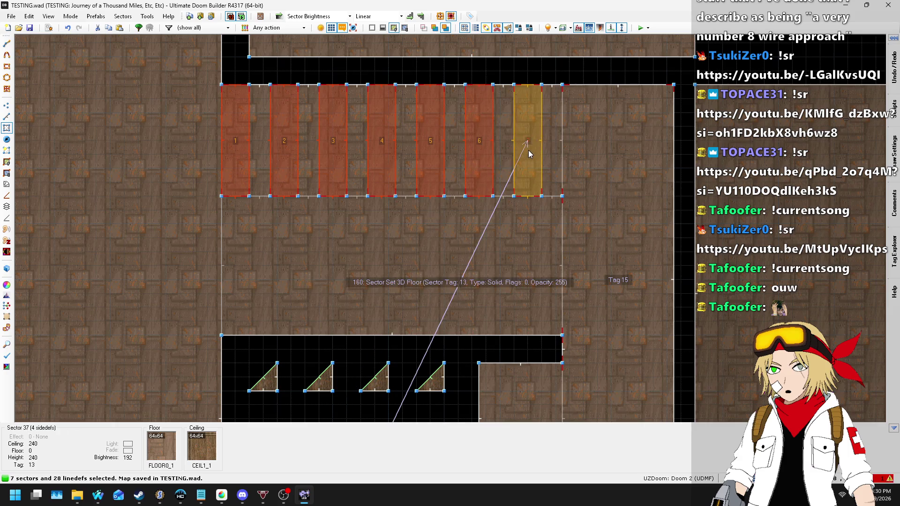
click(527, 150)
click(622, 190)
scroll(576, 125, down, 3)
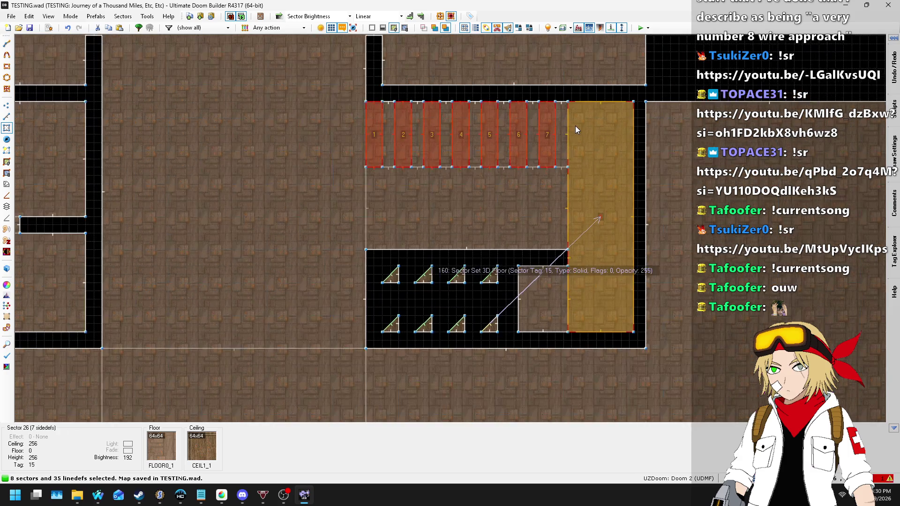
- Give the eight sectors consecutive tags from 1, making the large room Tag 8
right_click(599, 175)
text(>=1)
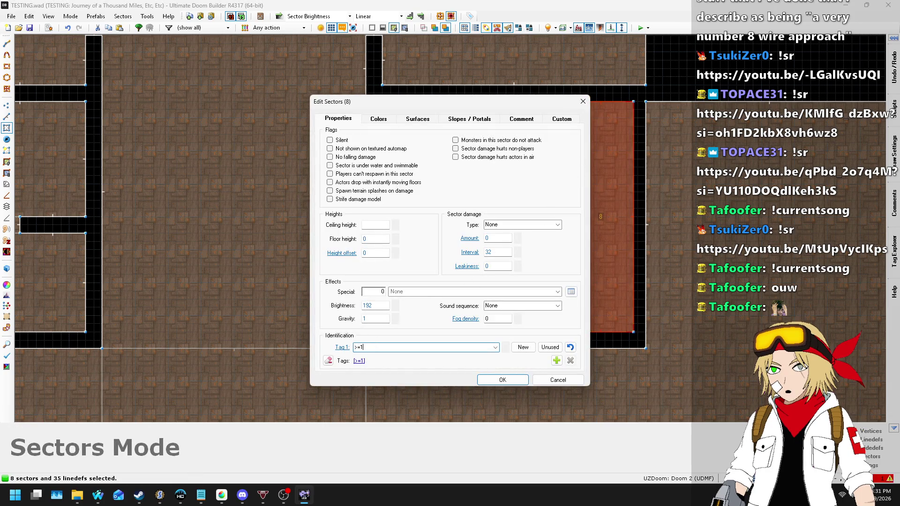
key(Return)
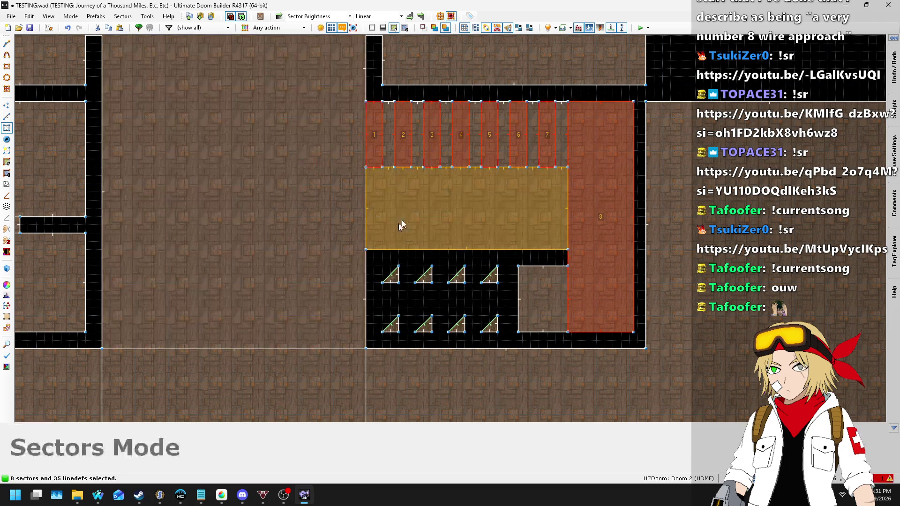
click(463, 288)
scroll(463, 288, up, 2)
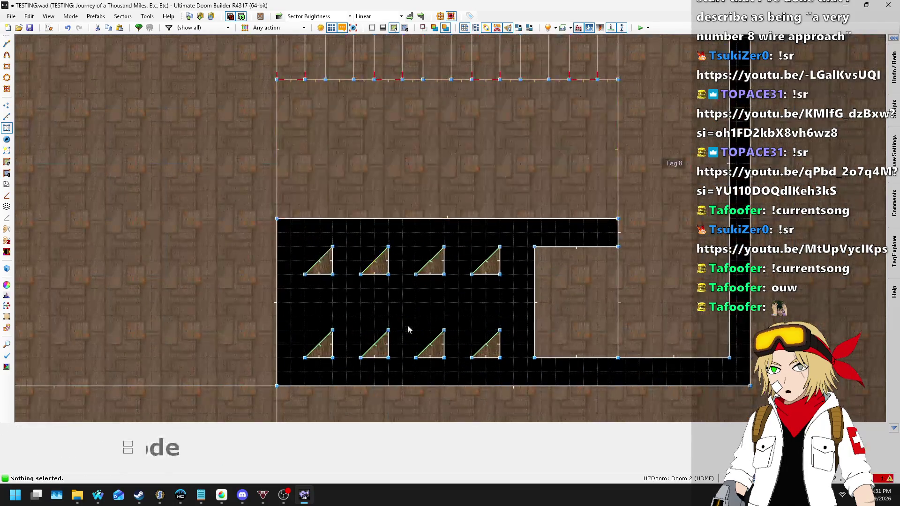
scroll(381, 277, down, 2)
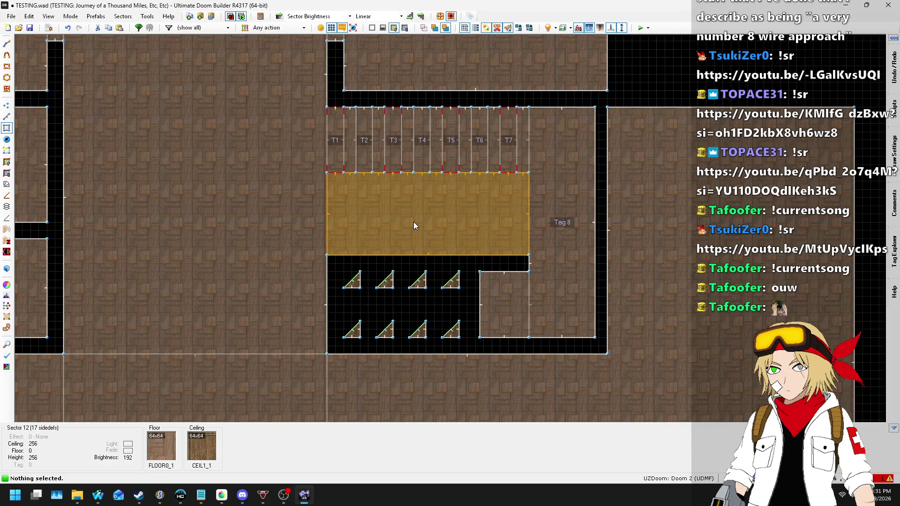
- In Linedefs mode, select the five triangles' diagonal lines to inspect their 3D-floor tags, then deselect
click(7, 116)
scroll(406, 316, up, 2)
scroll(378, 286, up, 1)
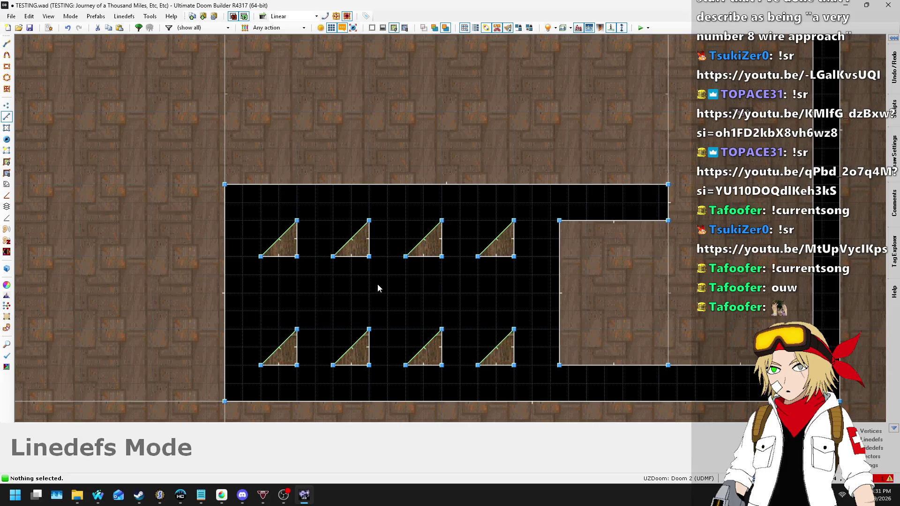
scroll(374, 285, down, 1)
scroll(306, 254, down, 2)
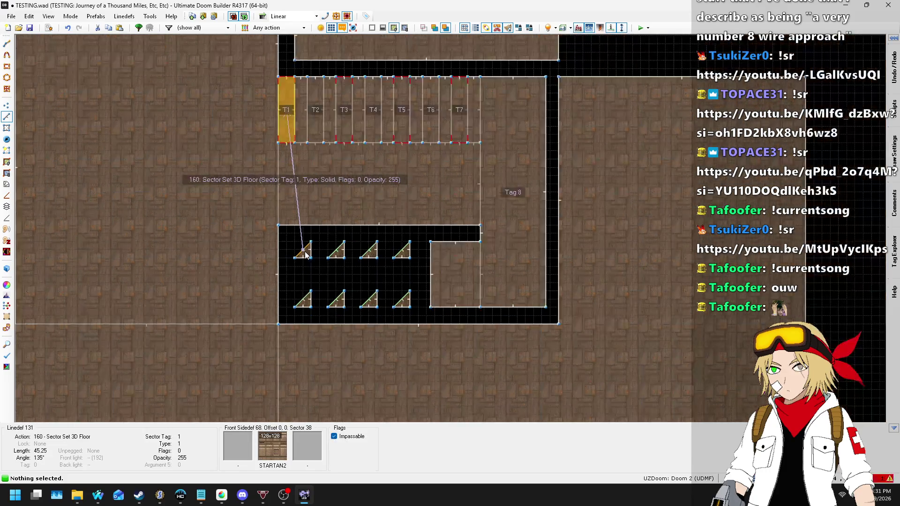
click(305, 255)
click(337, 250)
click(369, 250)
click(402, 250)
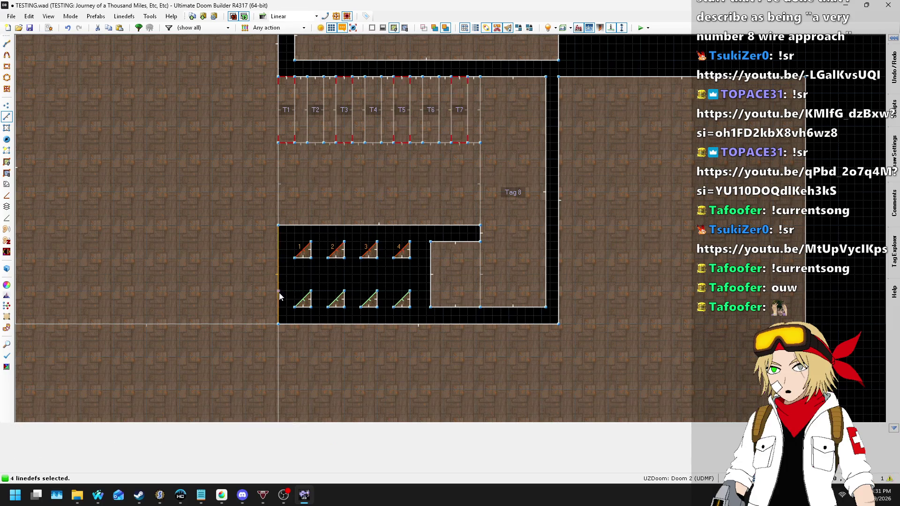
click(304, 299)
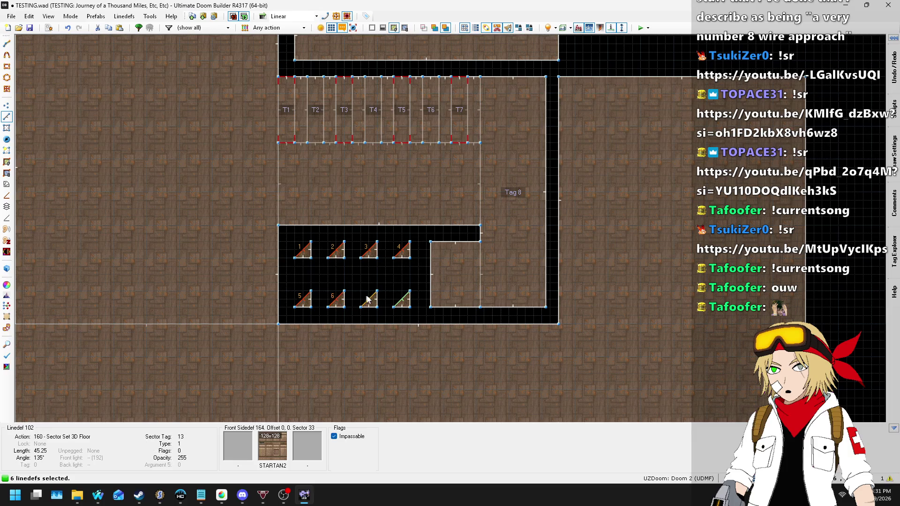
click(290, 263)
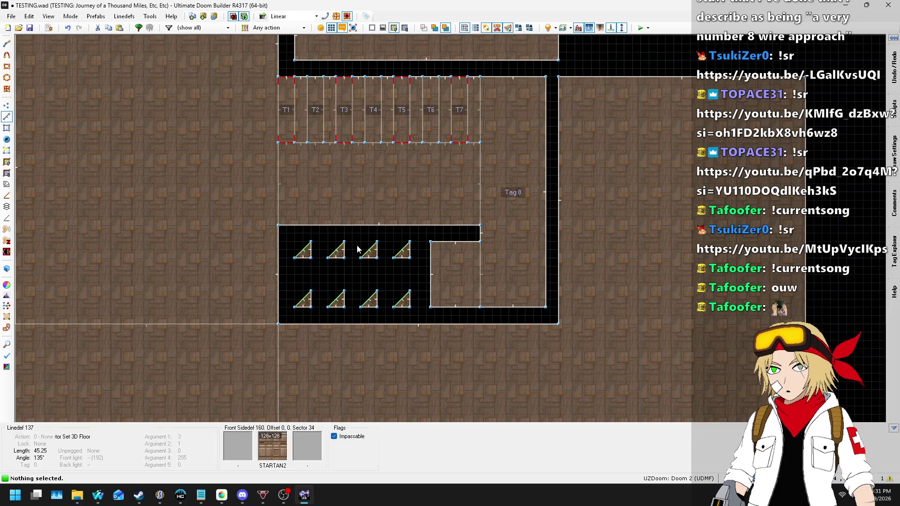
scroll(321, 255, up, 3)
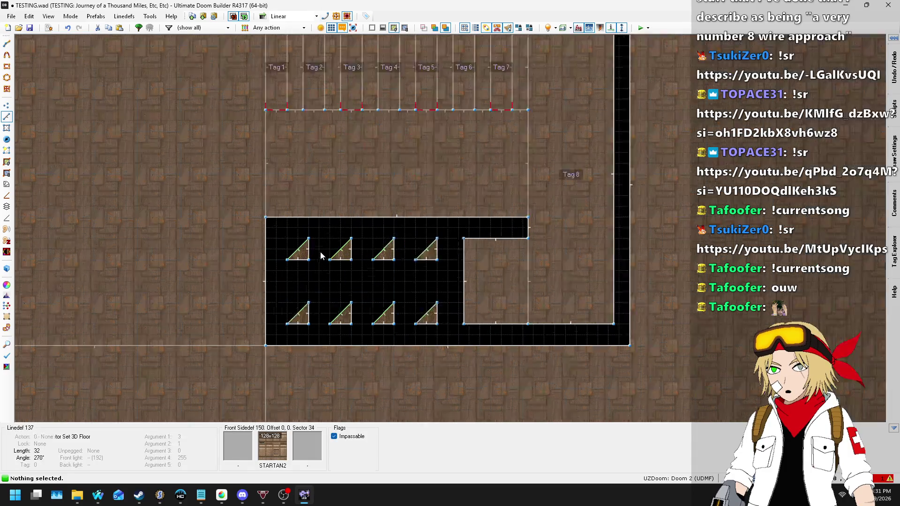
- Set the top-row triangles' Sector Set 3D Floor lines to their stair tags, including 3 and 4
click(293, 248)
key(l)
scroll(348, 257, down, 5)
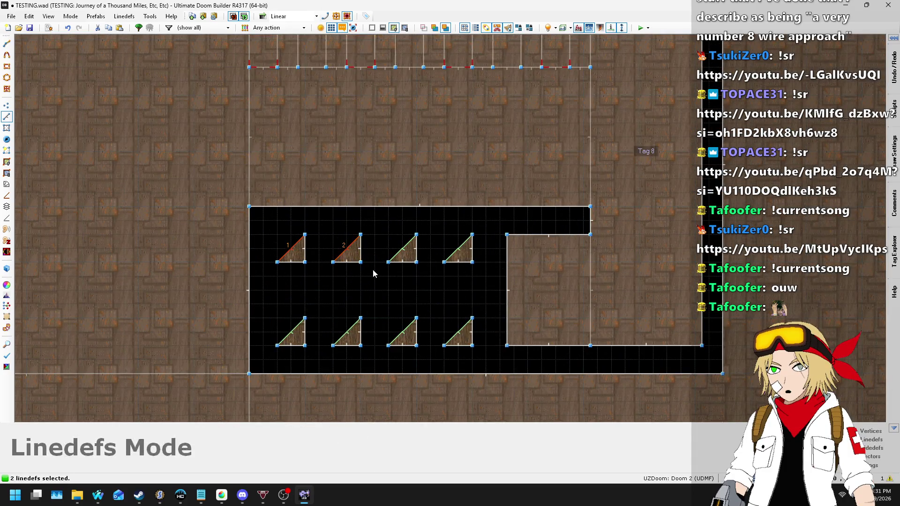
scroll(355, 263, up, 3)
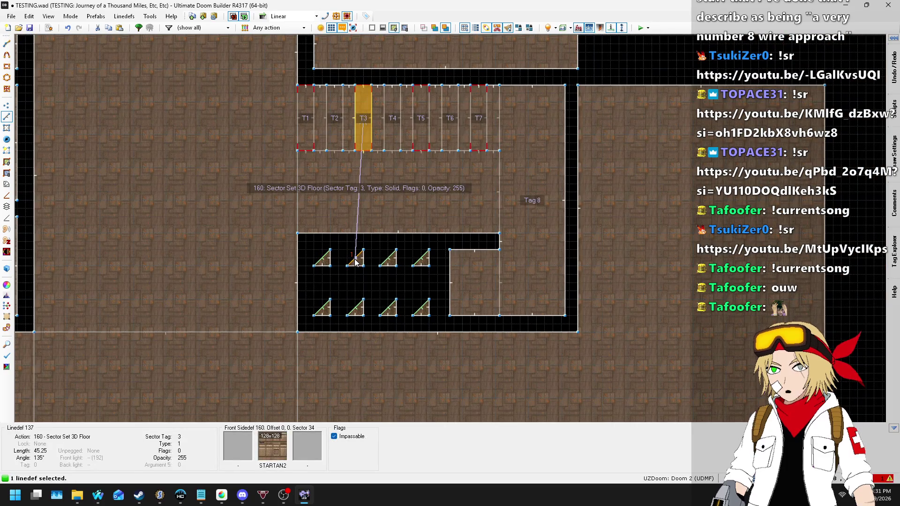
right_click(362, 268)
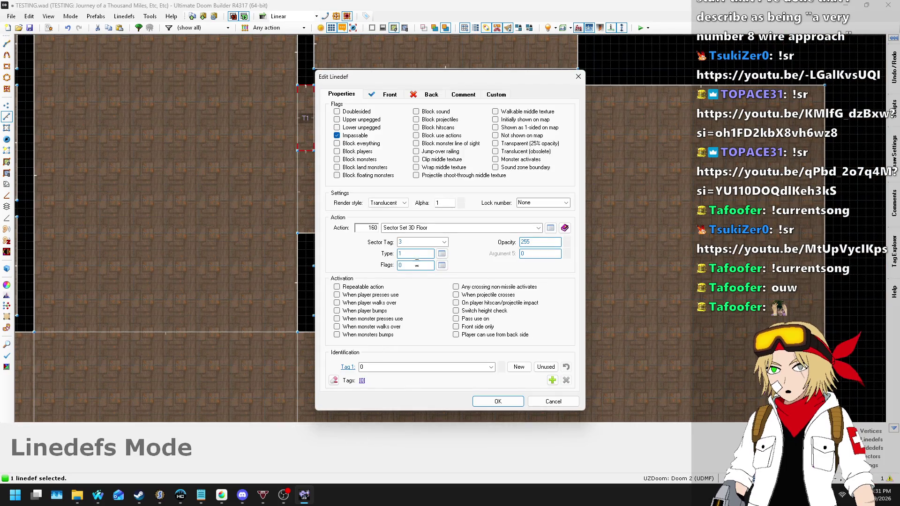
click(497, 402)
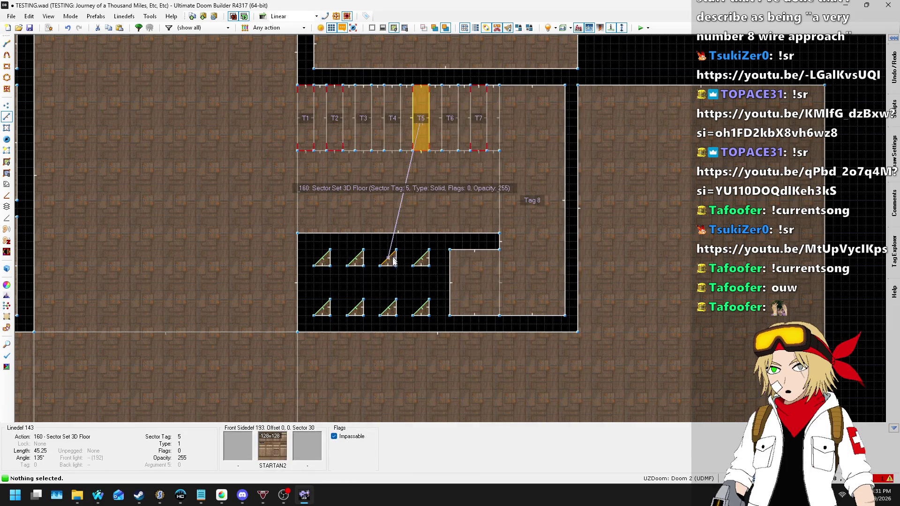
right_click(393, 261)
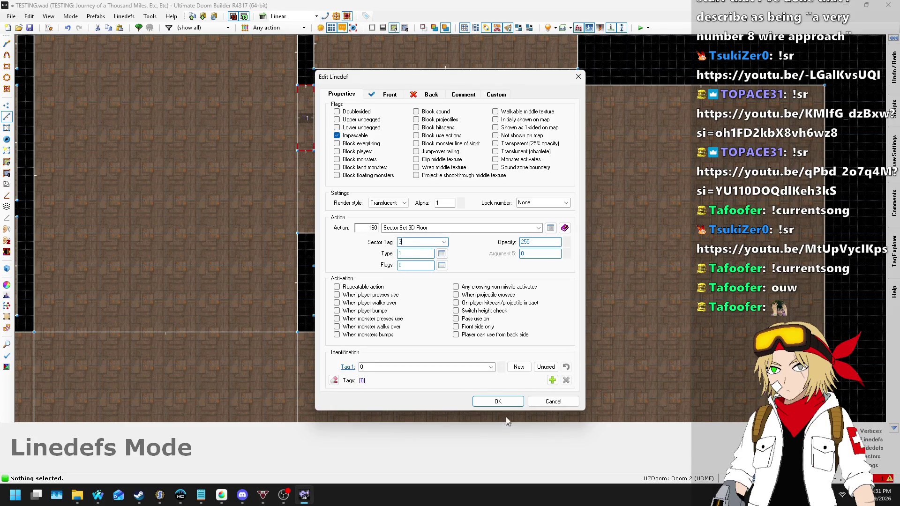
click(498, 399)
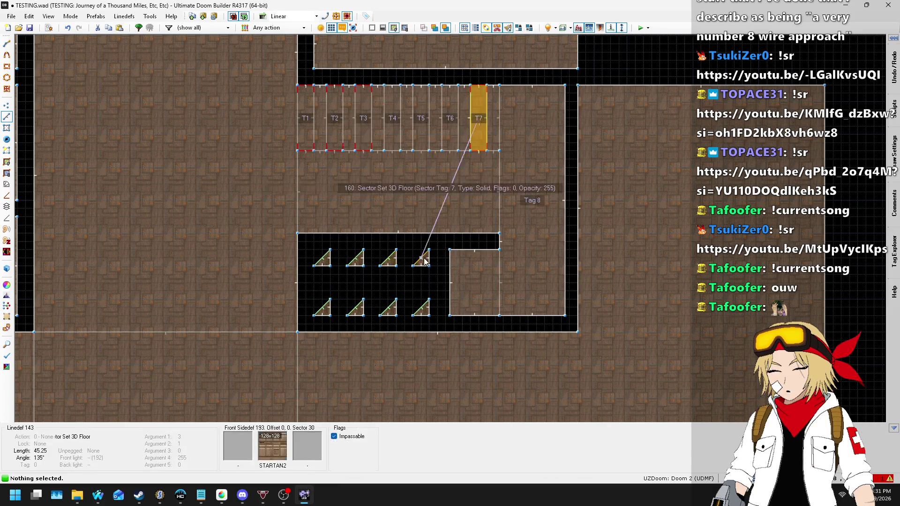
right_click(424, 258)
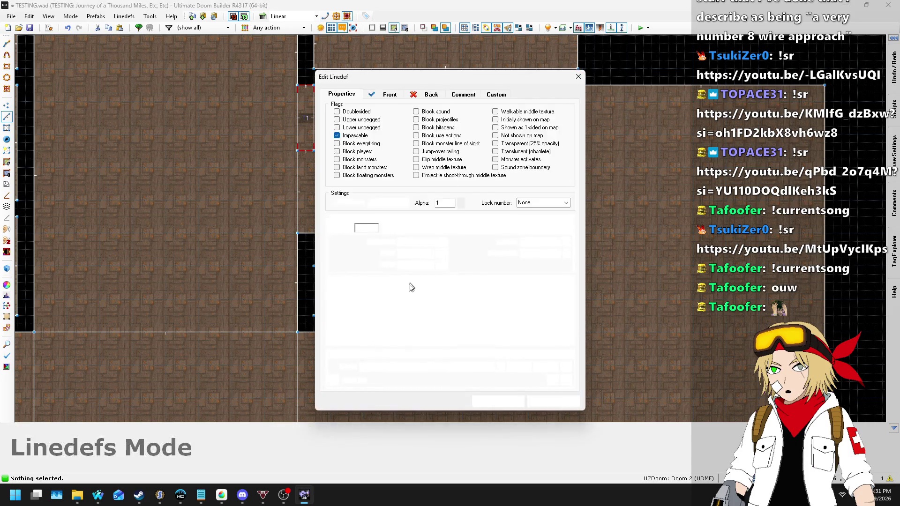
key(shift+Tab)
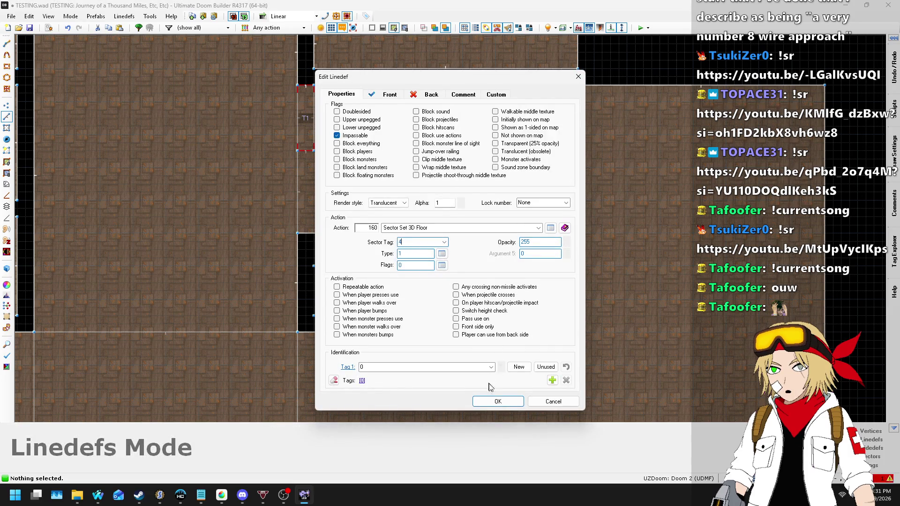
click(496, 401)
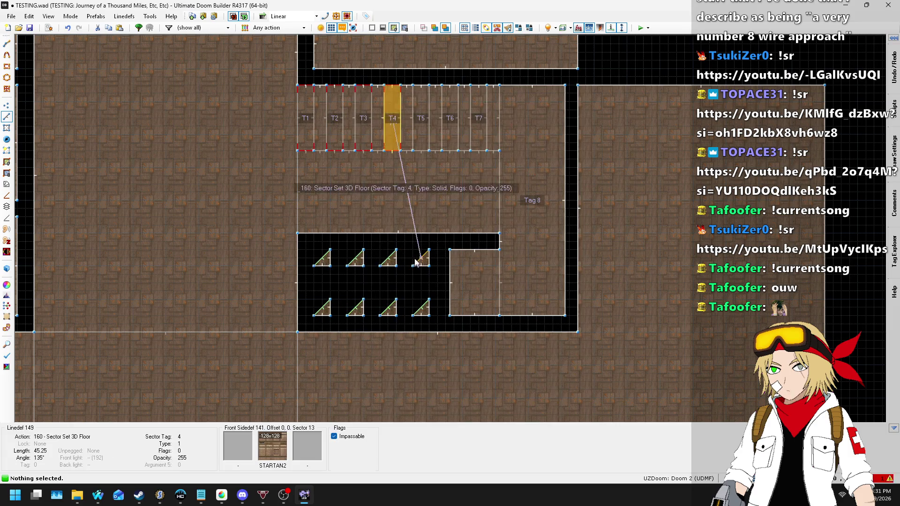
- Set the bottom-row triangles' 3D-floor line tags, including 5 and 7, and confirm the last pillar
right_click(323, 308)
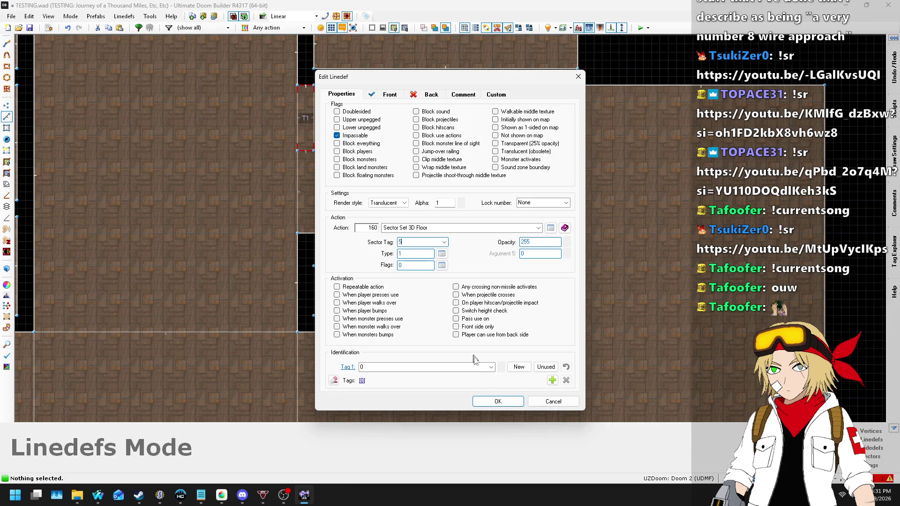
click(488, 403)
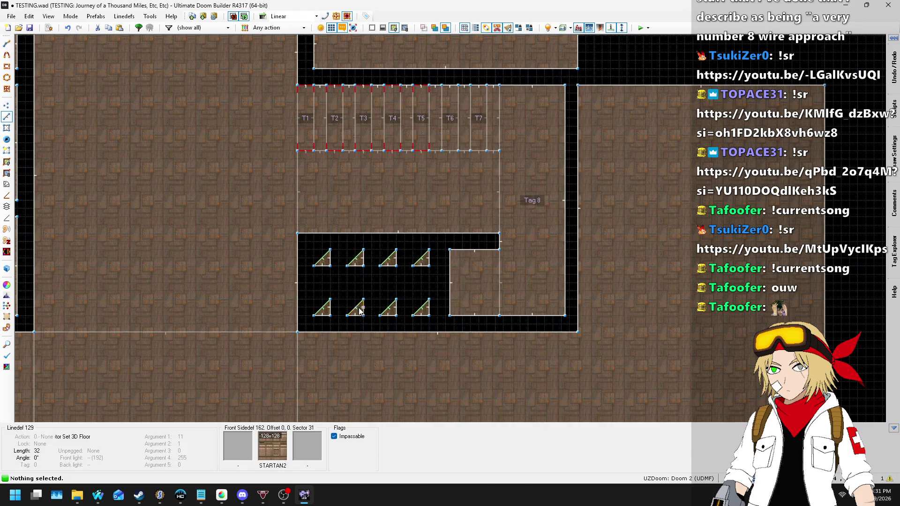
right_click(356, 308)
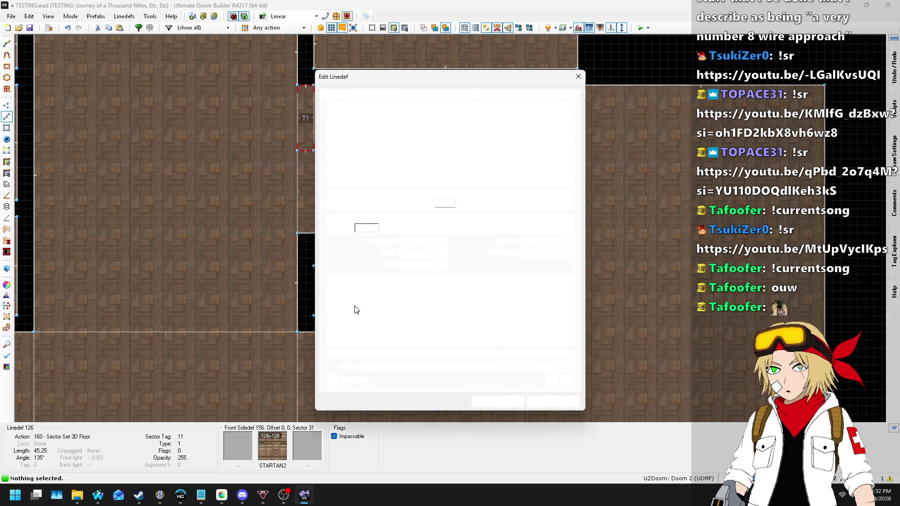
click(498, 402)
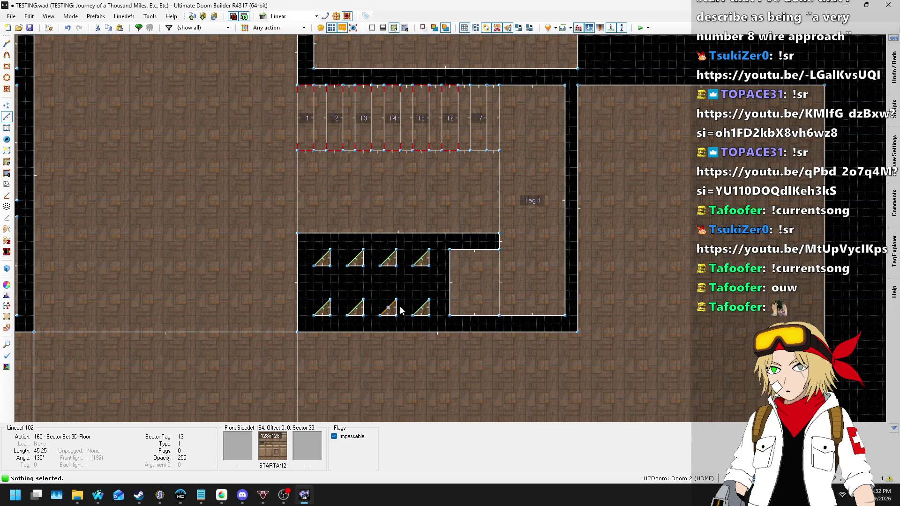
right_click(395, 310)
text(7)
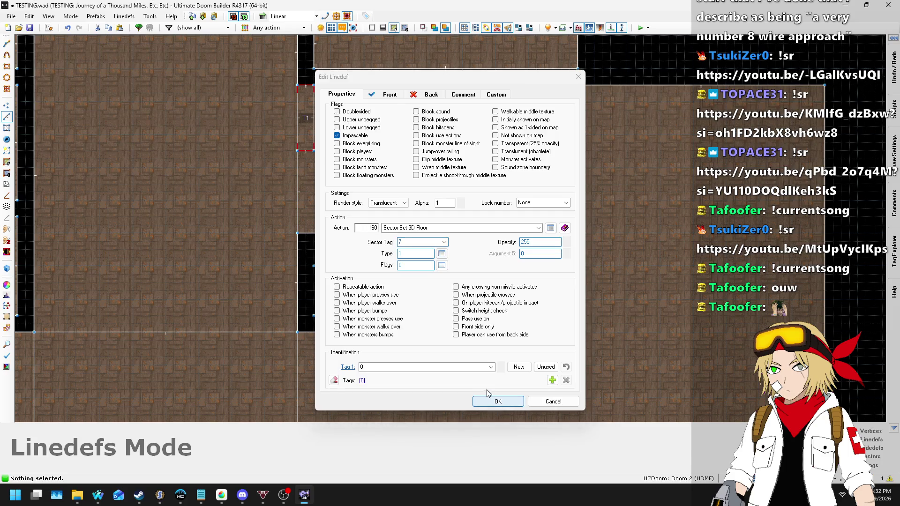
click(489, 400)
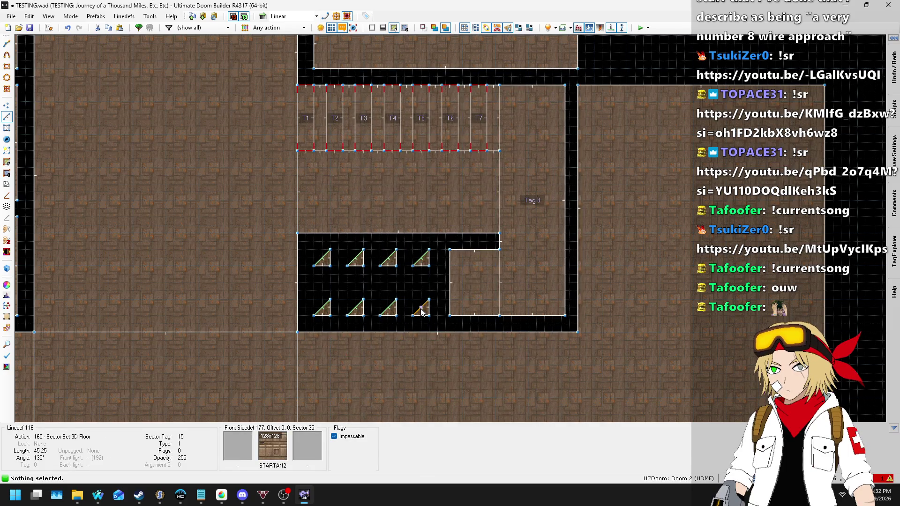
right_click(421, 310)
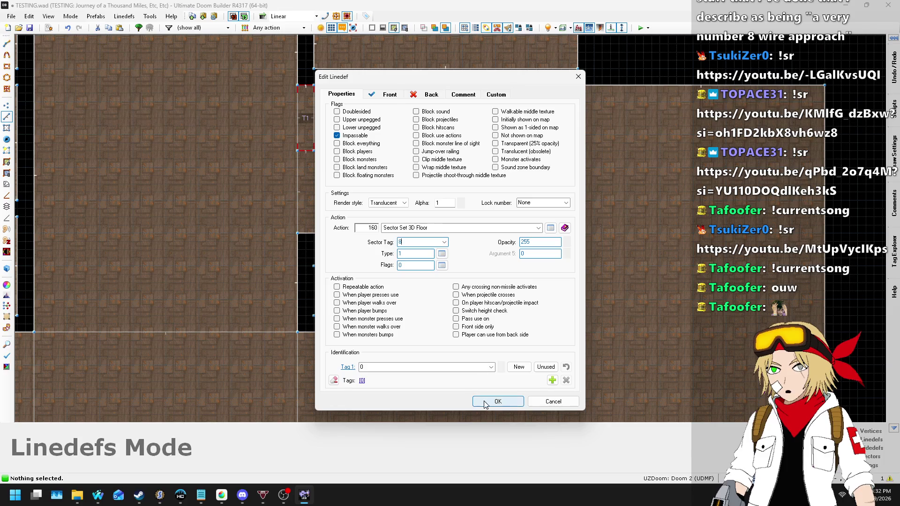
click(495, 400)
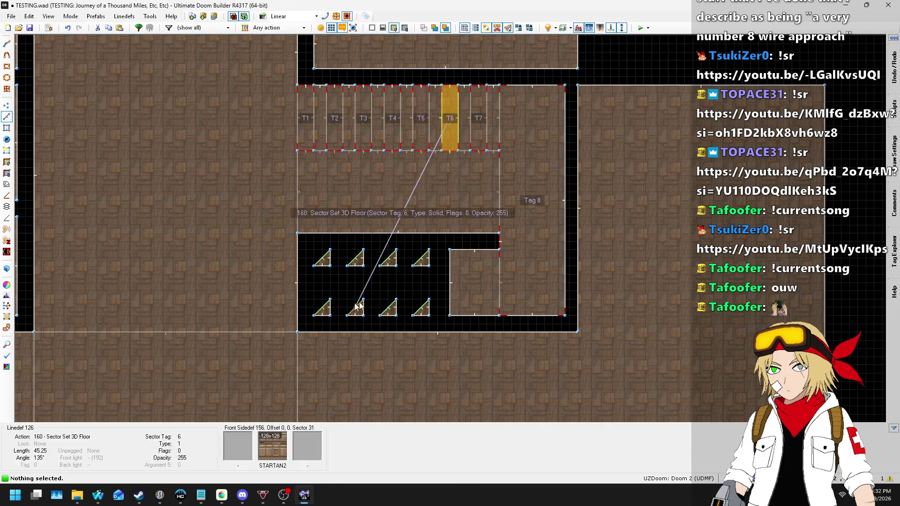
- Save the map to TESTING.wad and launch a test run with F9
key(l)
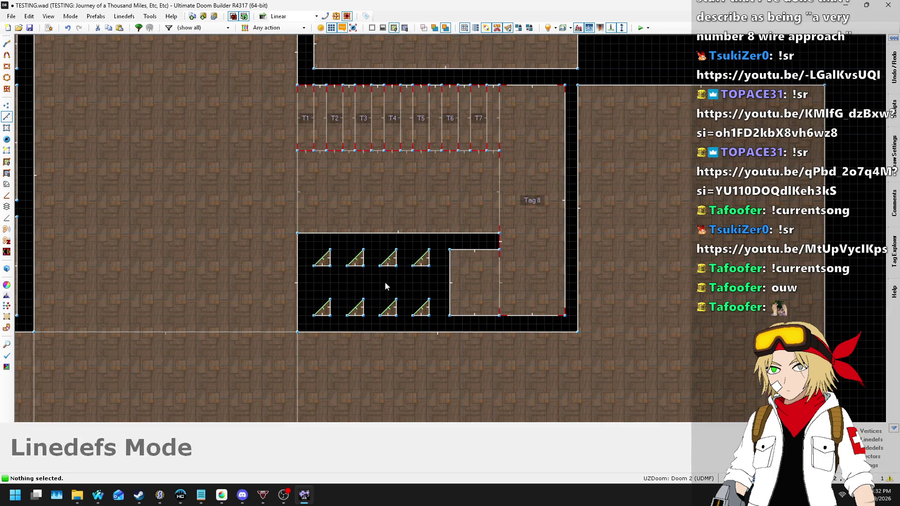
scroll(385, 283, down, 3)
scroll(457, 221, up, 2)
scroll(435, 201, up, 1)
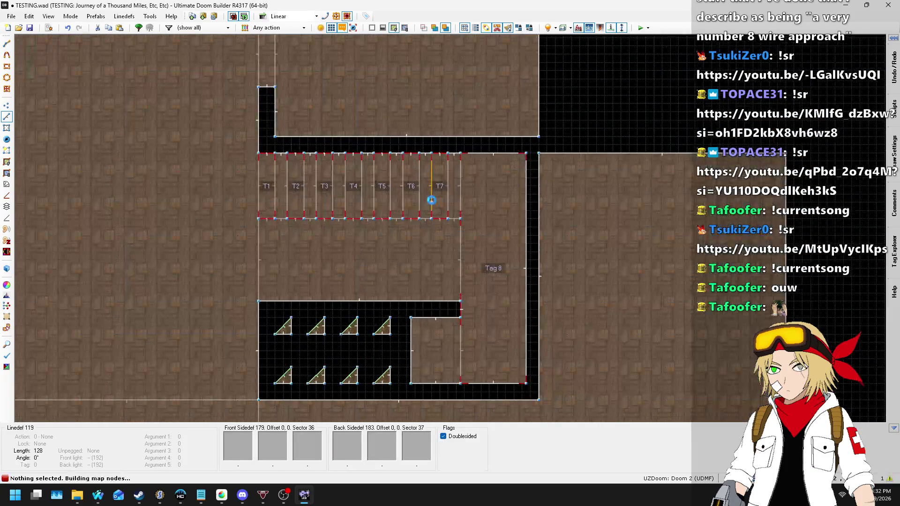
key(ctrl+s)
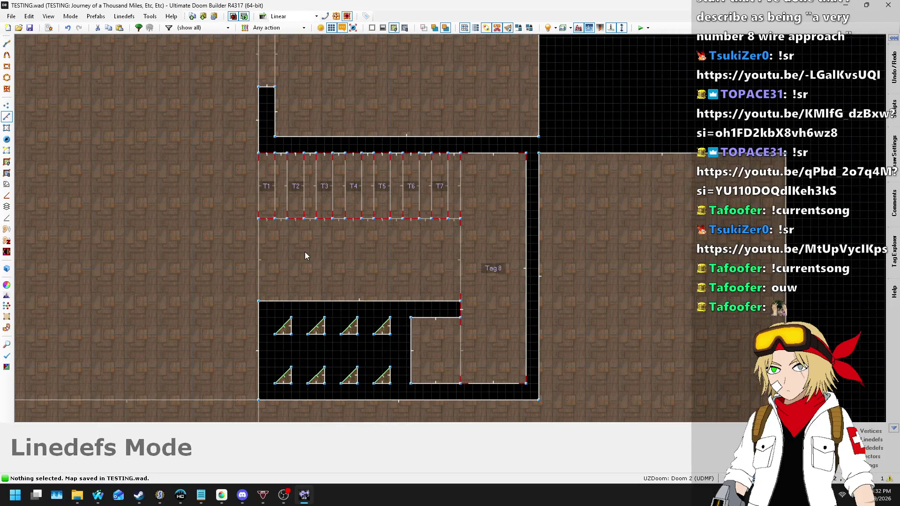
scroll(305, 255, down, 2)
scroll(332, 246, up, 2)
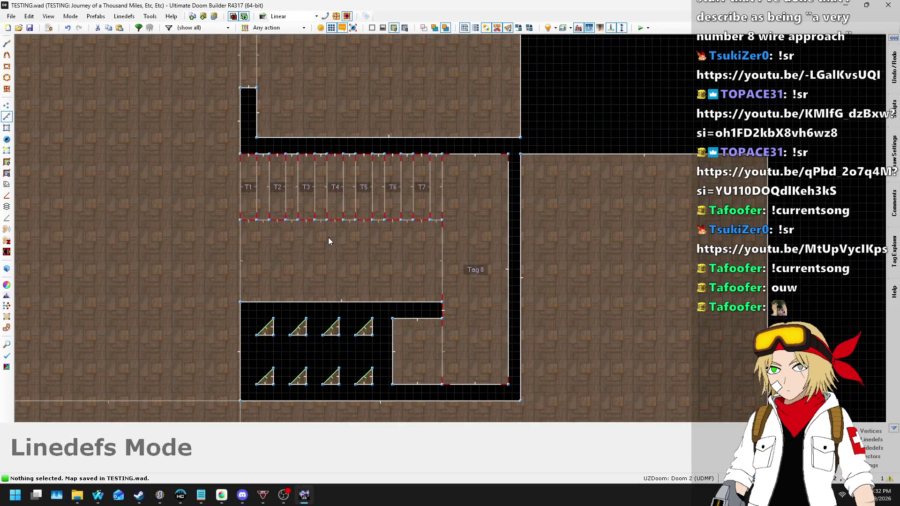
scroll(357, 232, down, 1)
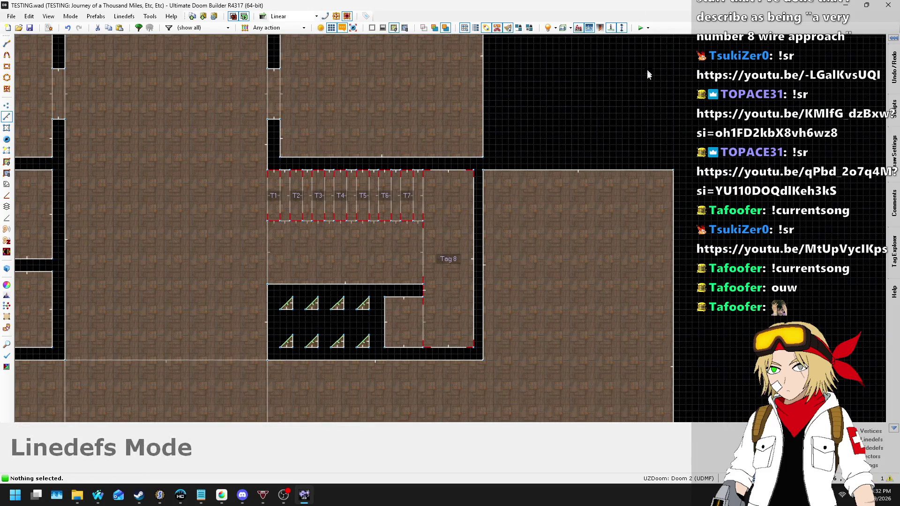
key(ctrl+s)
key(F9)
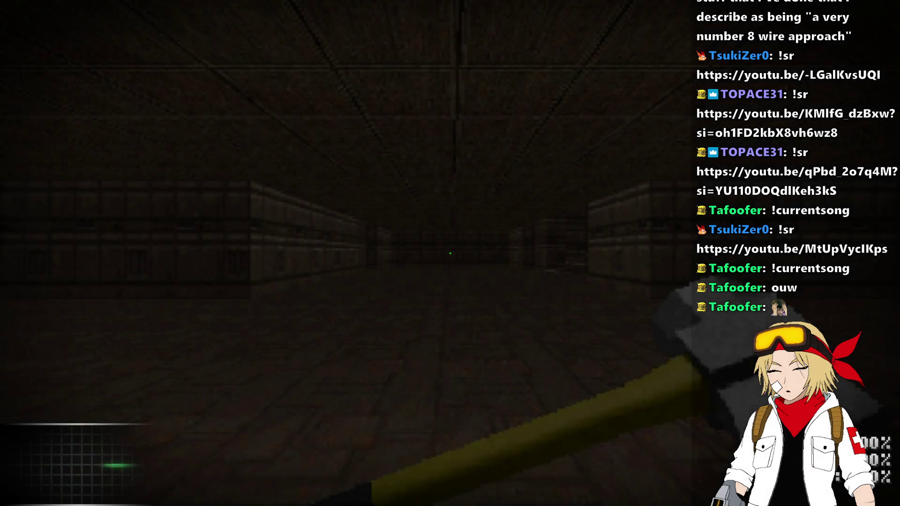
- Walk up the stairs, along the corridor and through the room toward the pit
key(w)
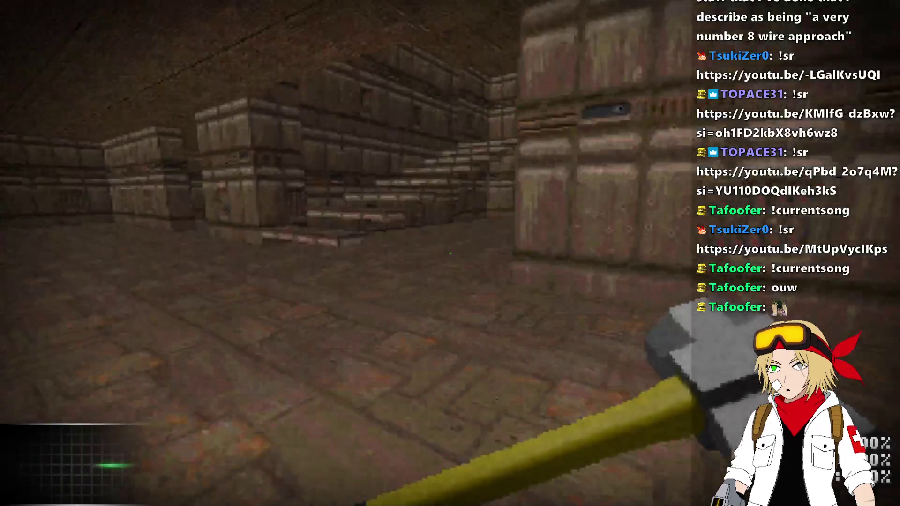
key(w)
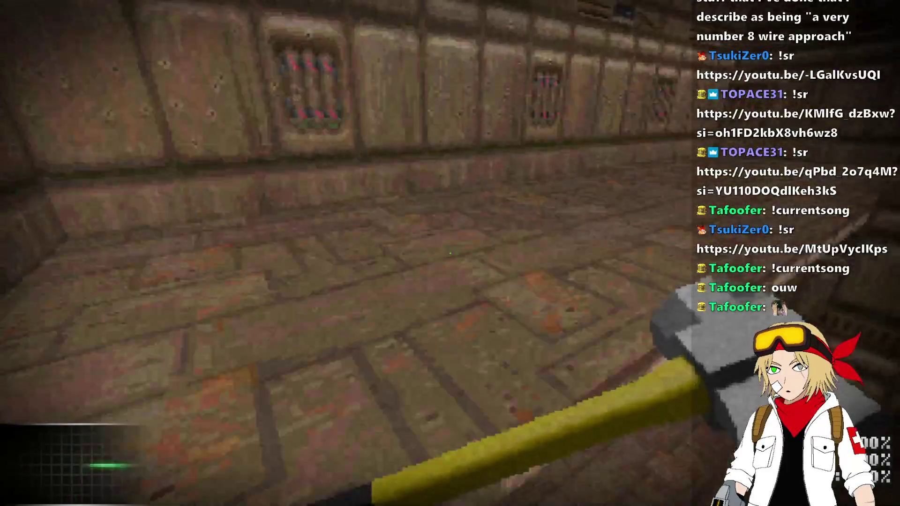
key(w)
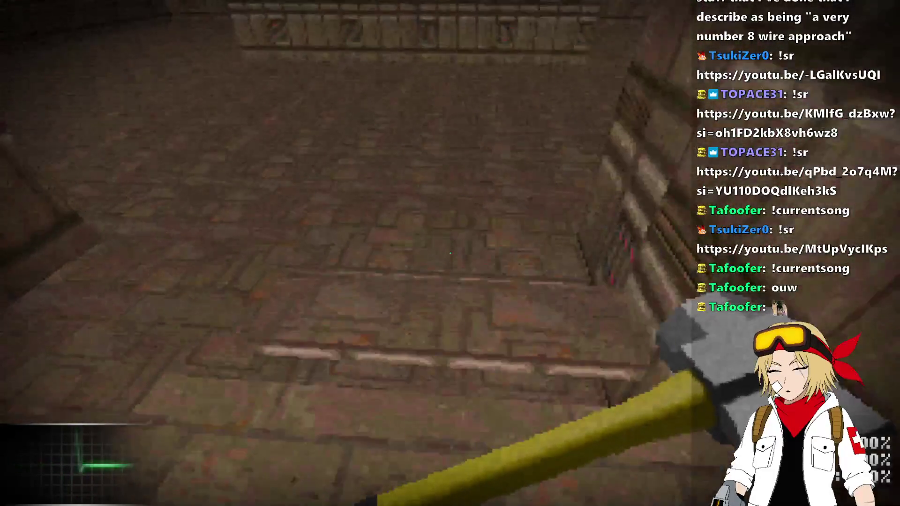
key(w)
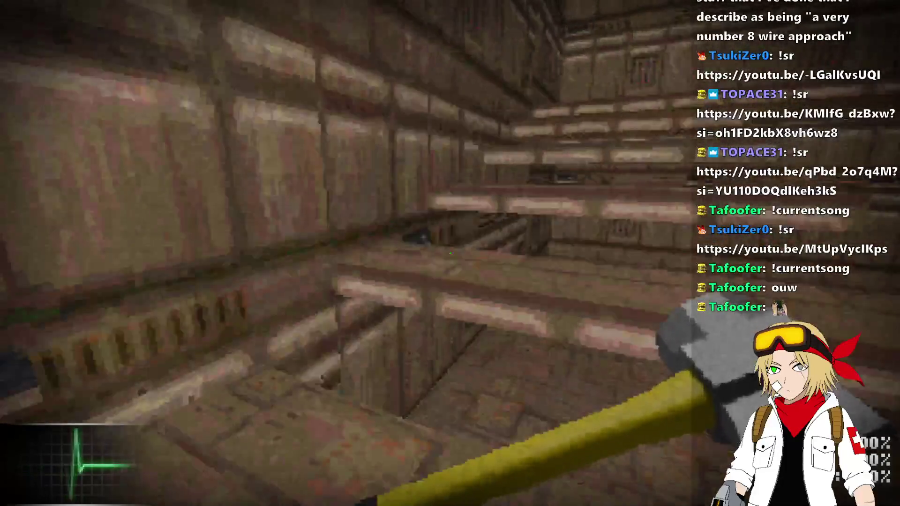
key(w)
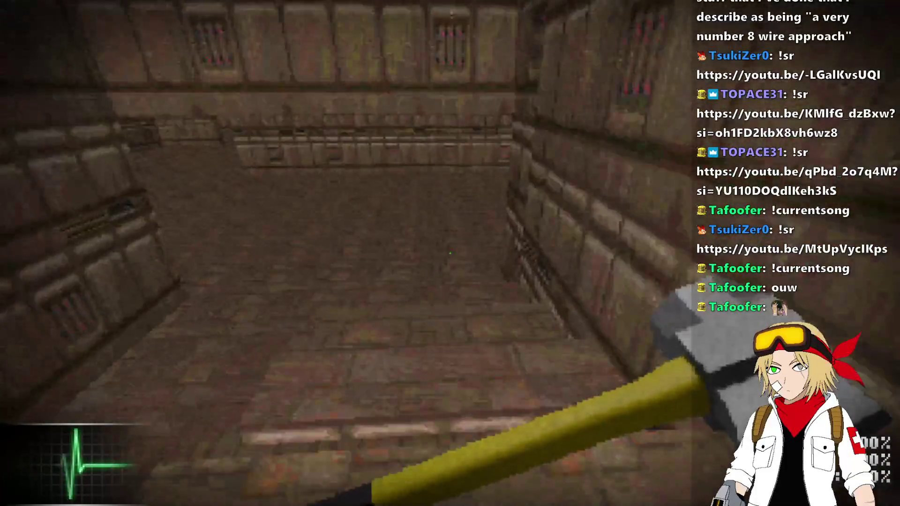
key(w)
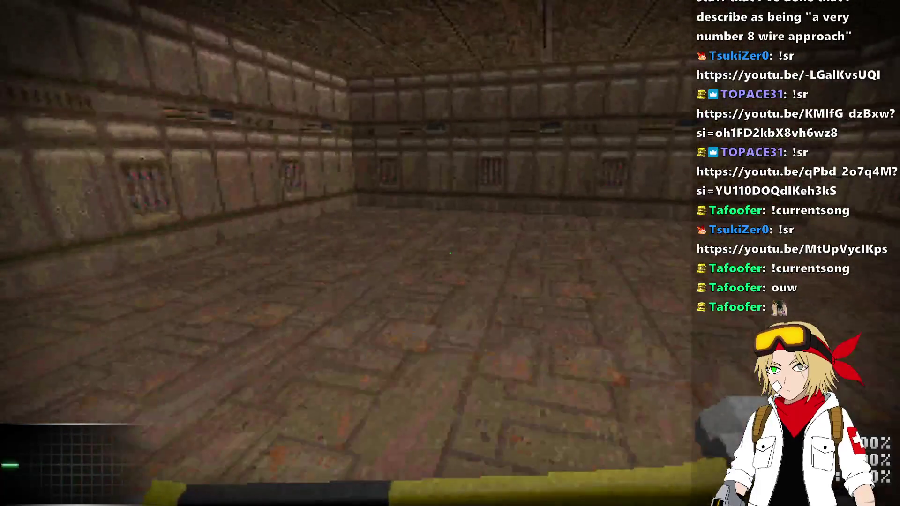
- Swing the hammer a few times, switch to weapon 2 and back to 1, then quit the game
click(450, 253)
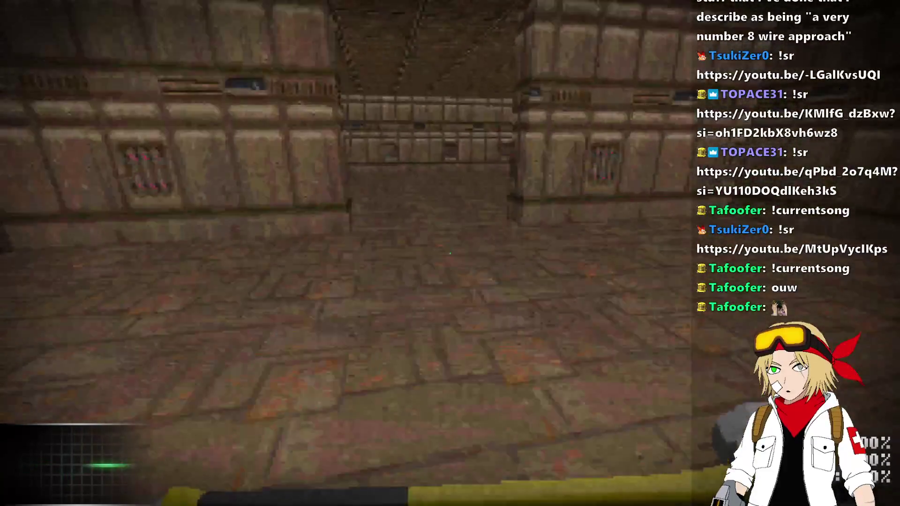
click(450, 253)
key(w)
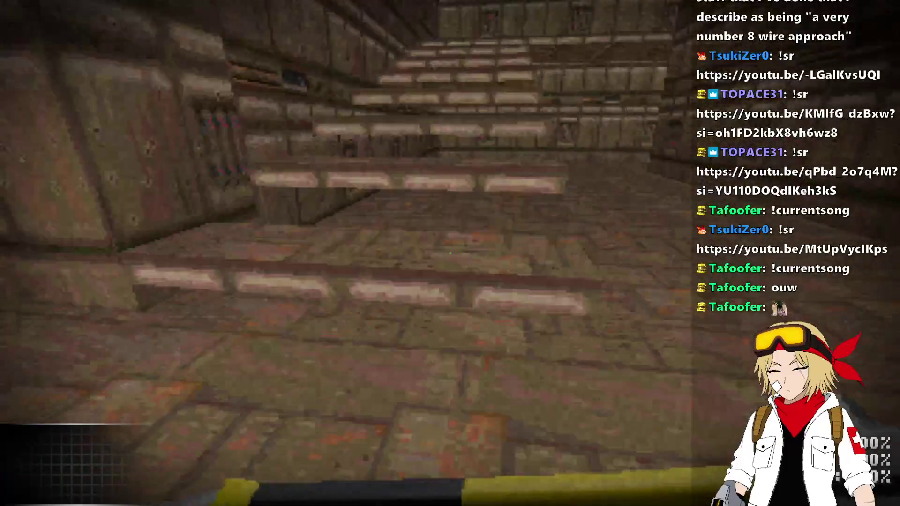
click(450, 253)
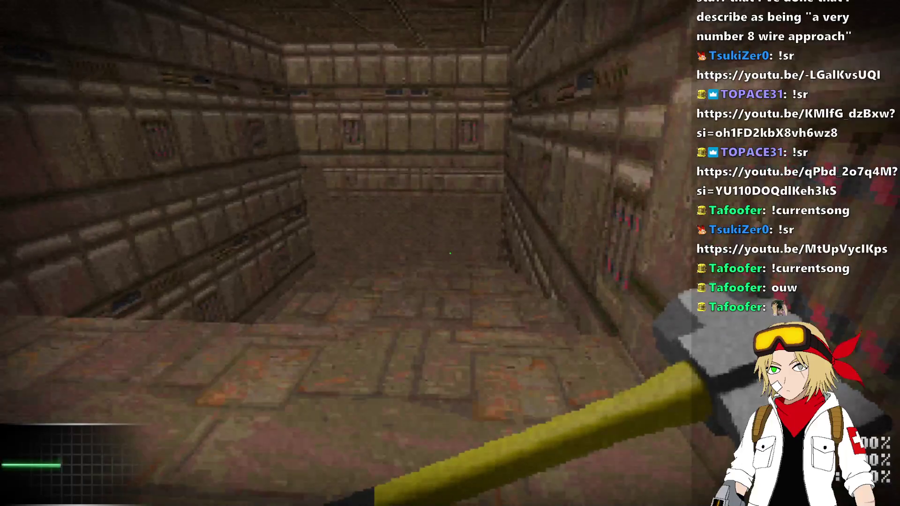
key(2)
key(s)
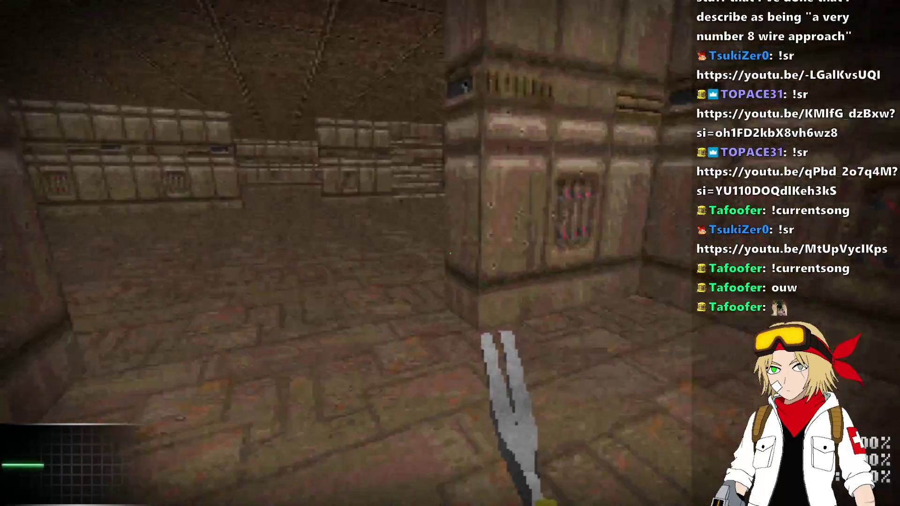
key(1)
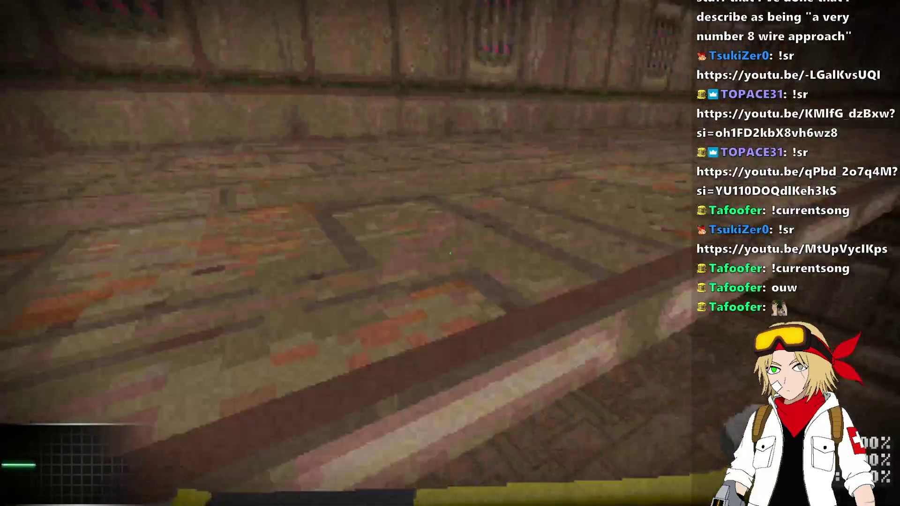
key(alt+F4)
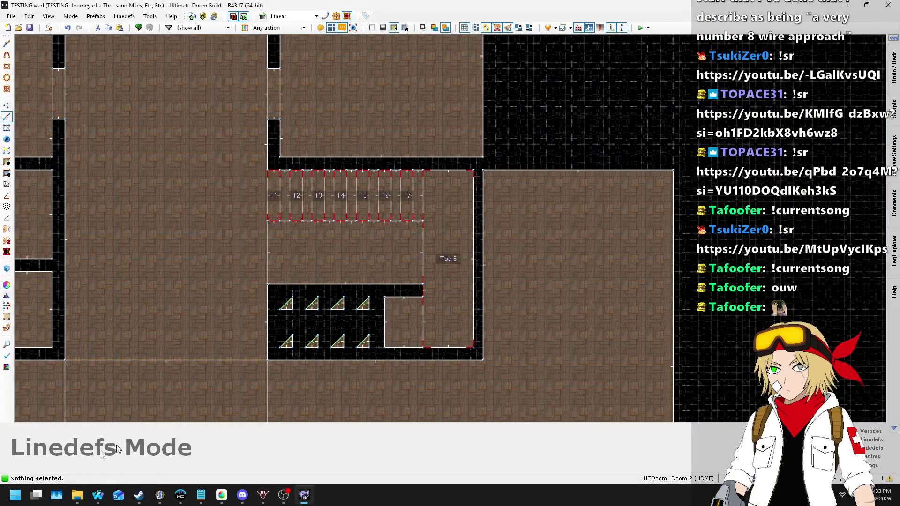
- Try requesting 'metroid prime 3 gandrayda battle ost' in Nightbot, then clear and cancel the rejected request
mouse_move(98, 495)
click(181, 459)
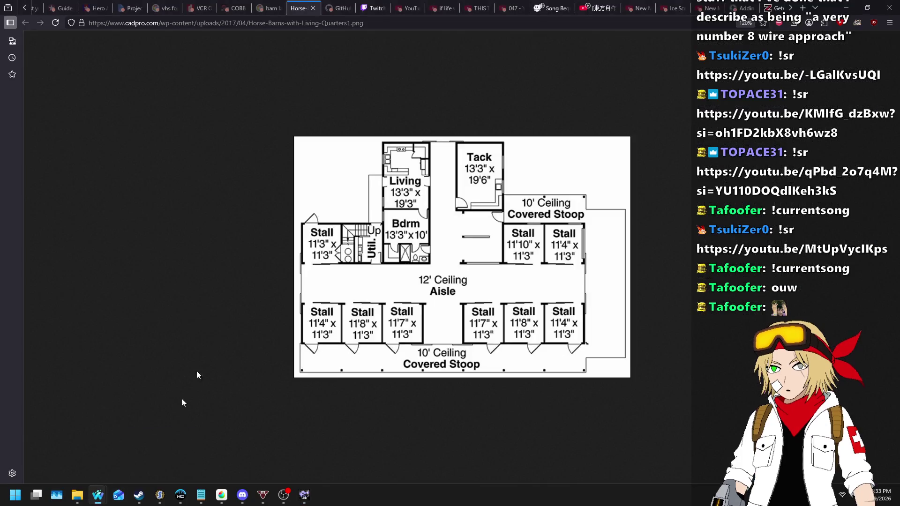
click(595, 8)
click(553, 5)
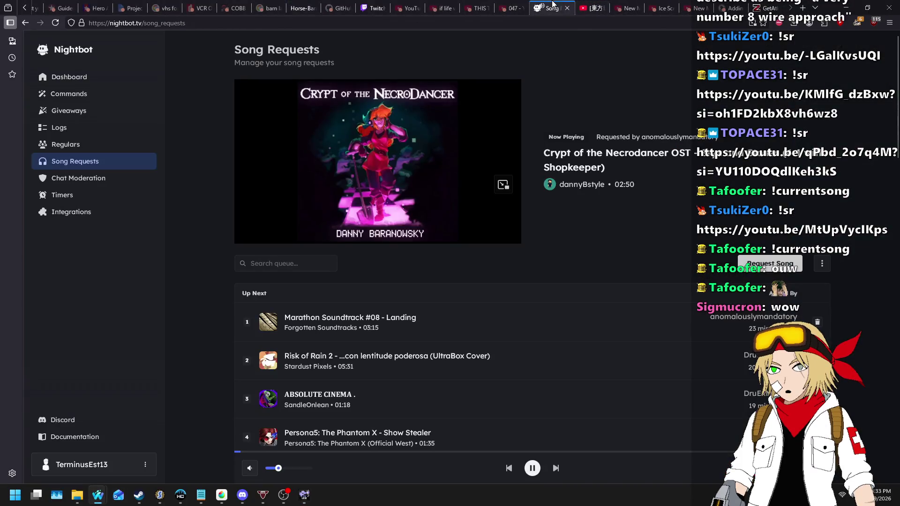
click(771, 264)
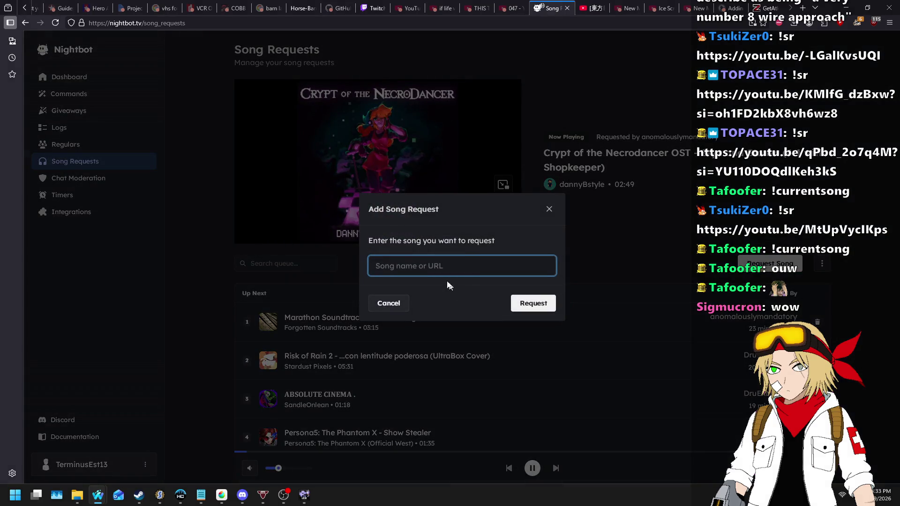
text(metroid prime 3 gandrayda battle ost)
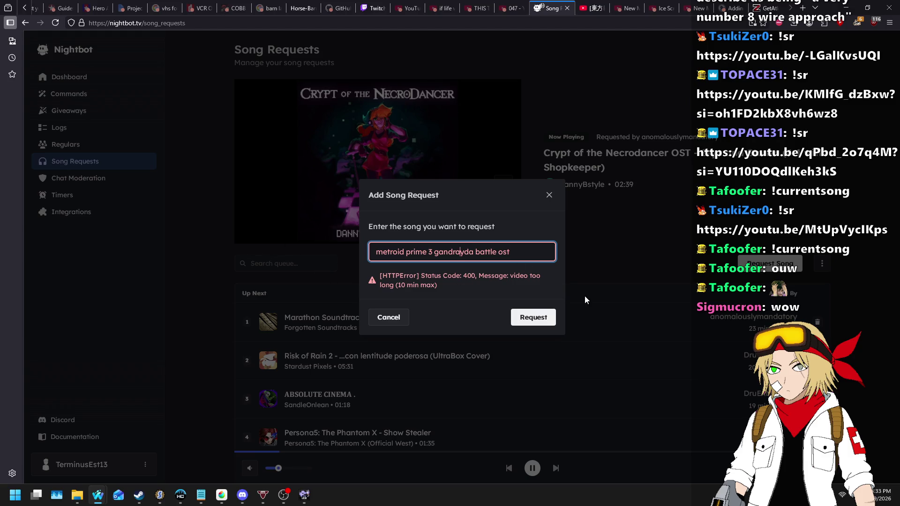
key(ctrl+a)
key(BackSpace)
click(629, 233)
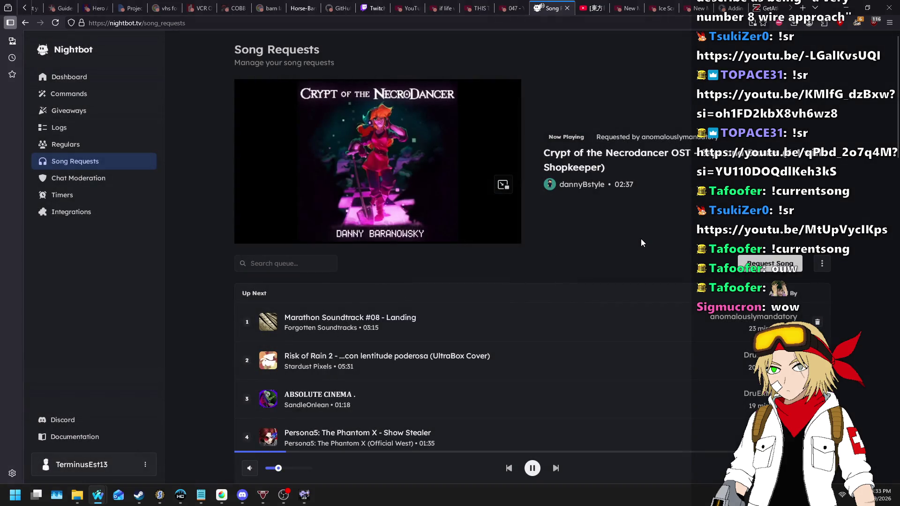
- Open youtube.com in a new browser tab
key(ctrl+t)
text(youtube.com/)
key(Return)
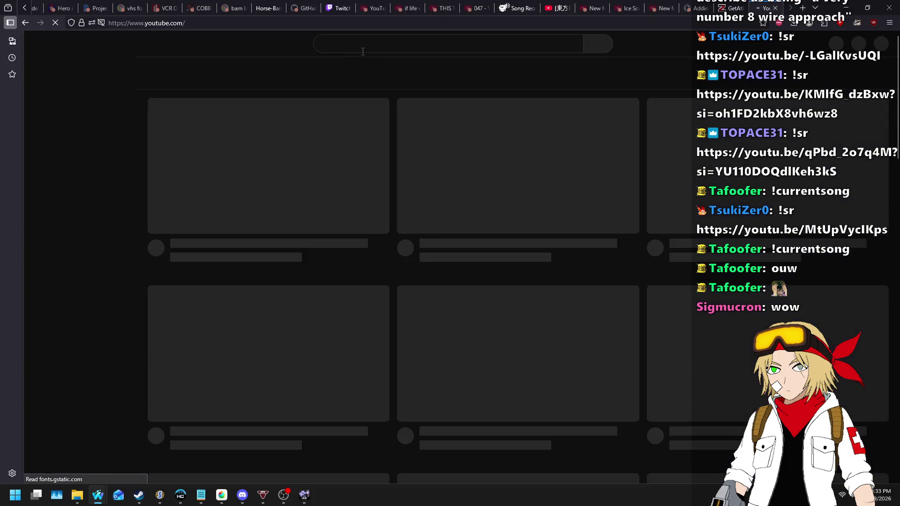
- Search YouTube for 'metroid prime 3 gandrayda battle ost' and copy the Gandrayda Battle video's link
click(347, 51)
text(metroid prime 3 gandrayda battle ost)
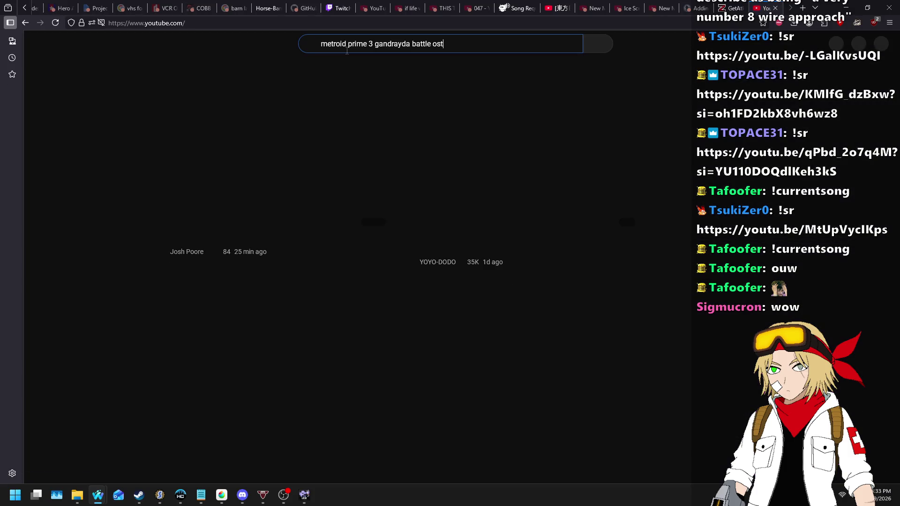
key(Return)
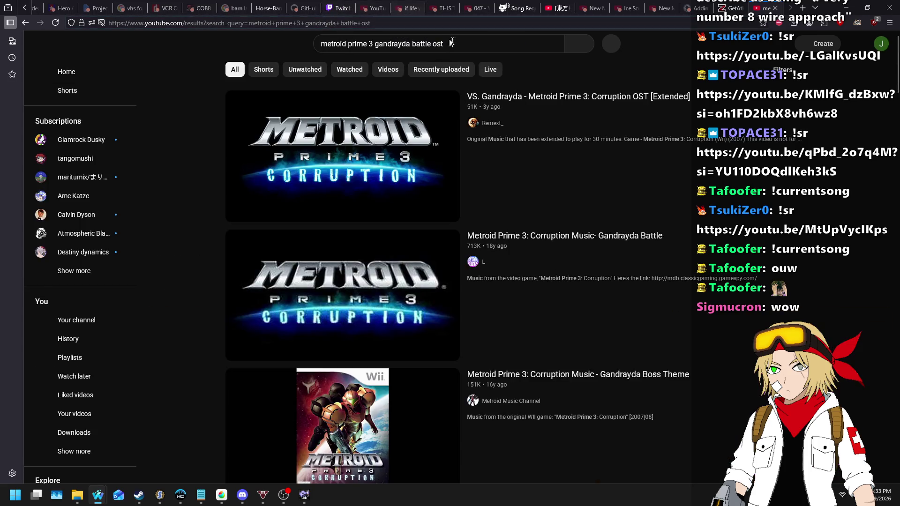
right_click(541, 237)
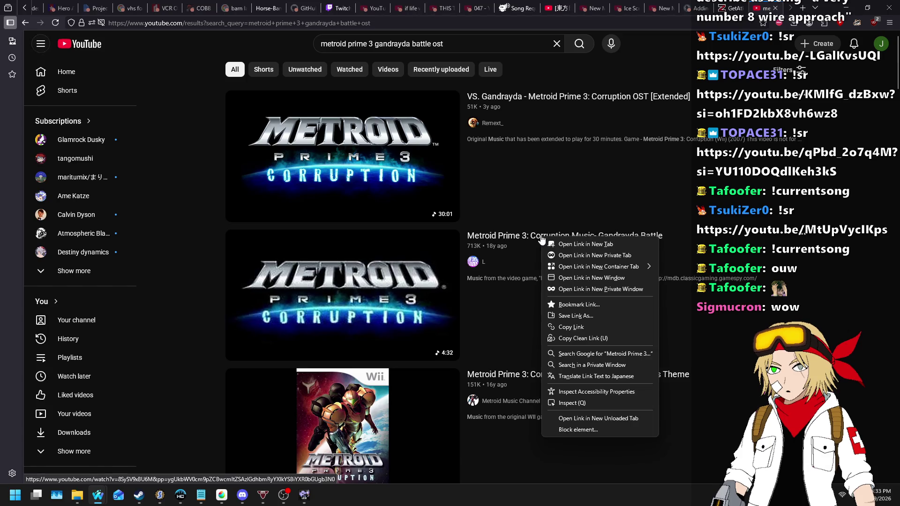
click(584, 327)
click(516, 8)
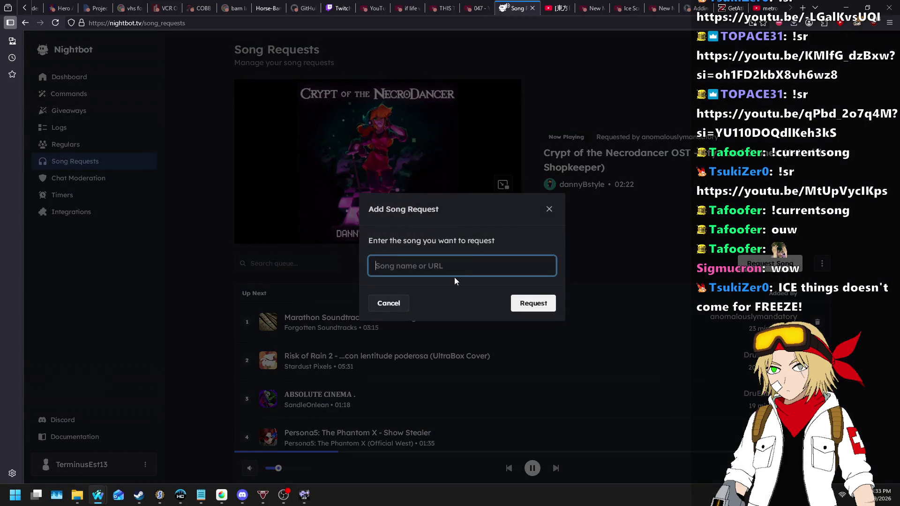
- Paste the video link, trim its trailing &, and submit the song request
key(ctrl+v)
key(shift+Home)
key(shift+Right)
key(shift+Right)
key(shift+Right)
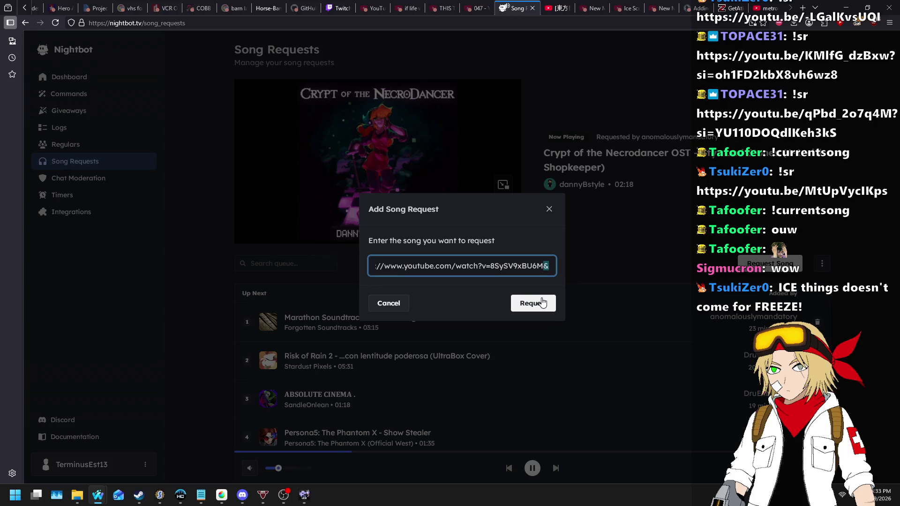
key(BackSpace)
key(Return)
- Drag the Gandrayda Battle track to first place in Up Next, then bring up SLADE
scroll(392, 159, down, 5)
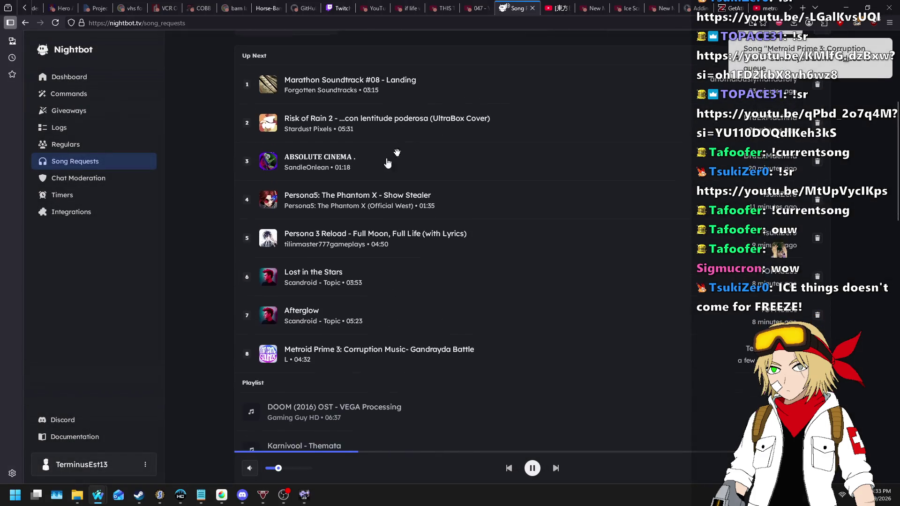
mouse_move(244, 356)
mouse_down()
mouse_move(300, 282)
mouse_move(249, 181)
mouse_move(233, 202)
mouse_move(210, 191)
mouse_up()
scroll(210, 189, up, 3)
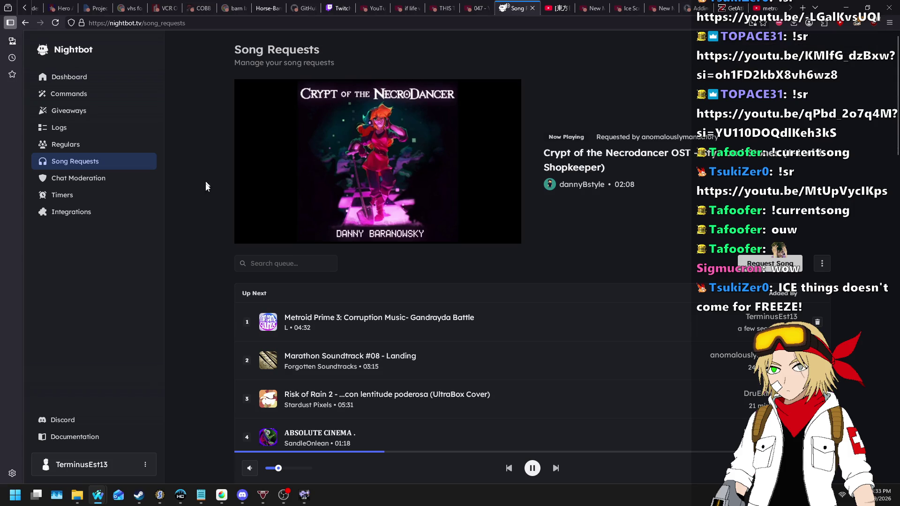
click(158, 496)
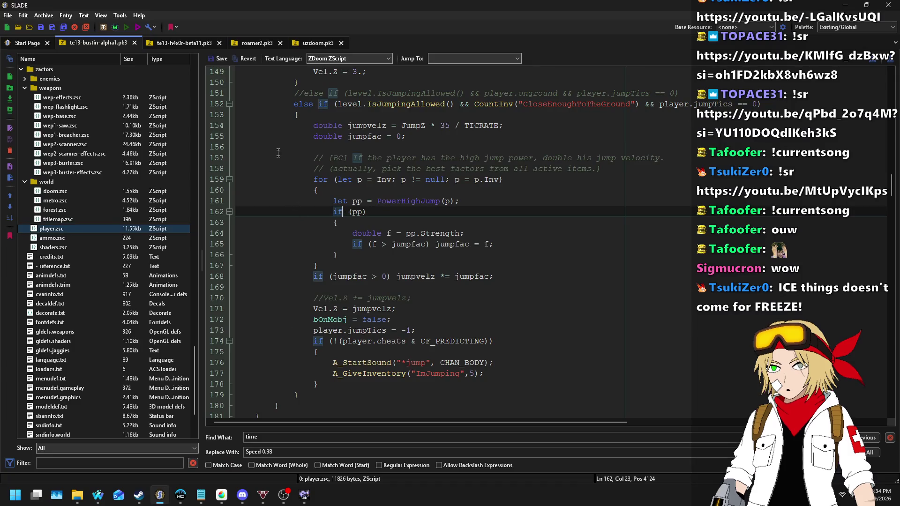
- Multi-select the indentation on lines 155 through 178 of player.zsc, then clear the selection
drag(294, 136, 254, 132)
mouse_move(290, 160)
mouse_down()
mouse_move(255, 159)
mouse_move(255, 179)
mouse_up()
mouse_move(293, 201)
mouse_down()
mouse_move(261, 201)
mouse_move(277, 245)
mouse_move(260, 246)
mouse_move(271, 265)
mouse_up()
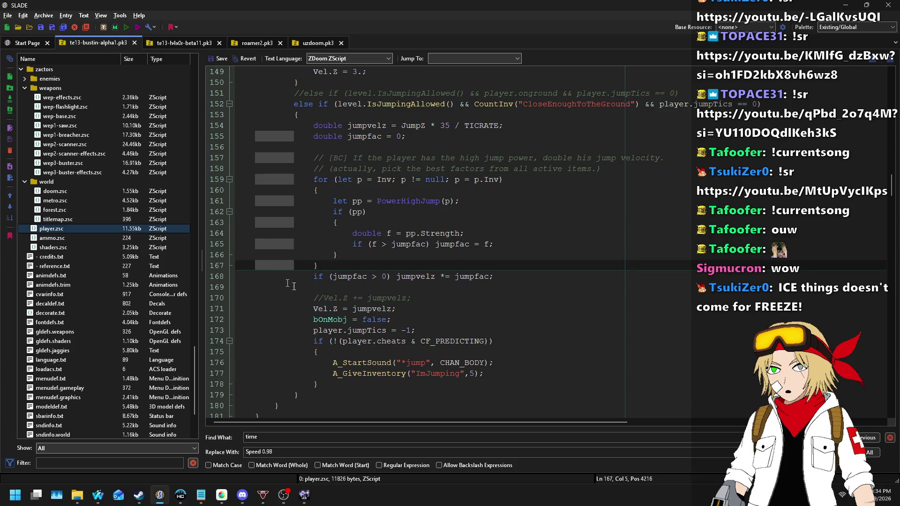
mouse_move(294, 298)
mouse_down()
mouse_move(275, 298)
mouse_move(289, 320)
mouse_move(258, 321)
mouse_move(257, 342)
mouse_up()
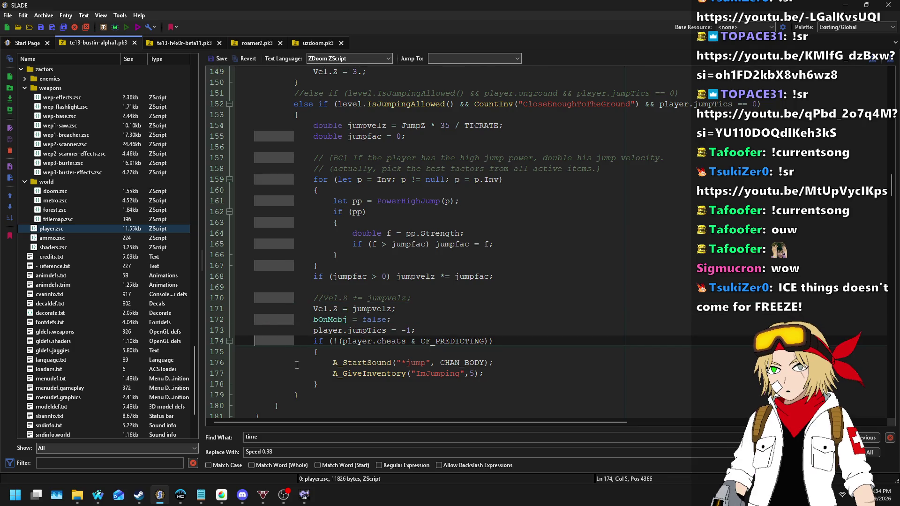
drag(295, 364, 254, 362)
drag(314, 384, 236, 385)
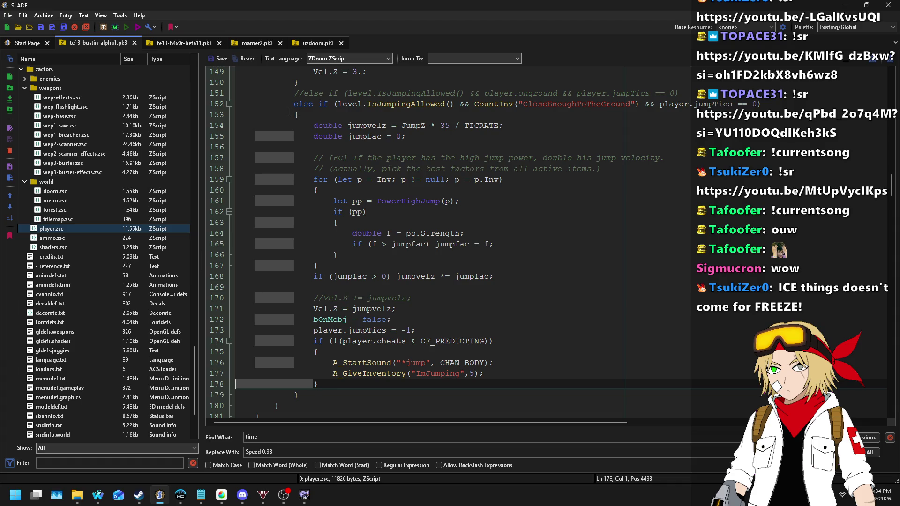
scroll(298, 127, up, 2)
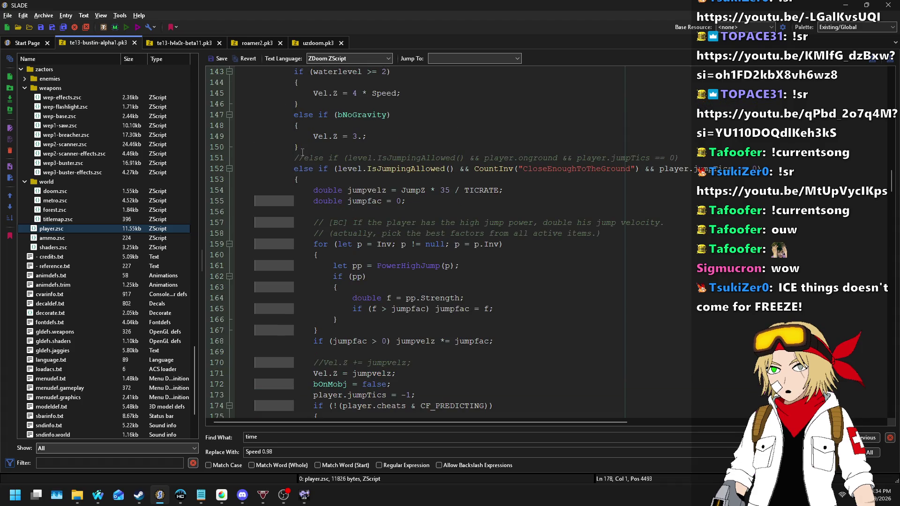
scroll(328, 235, down, 5)
click(371, 233)
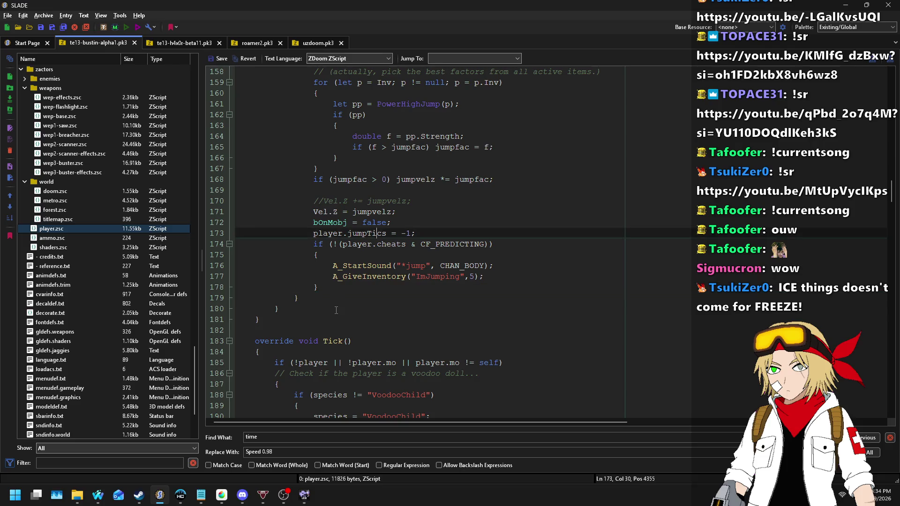
- Look through forest.zsc, wep3-buster.zsc and titlemap.zsc, then return to Ultimate Doom Builder
click(73, 211)
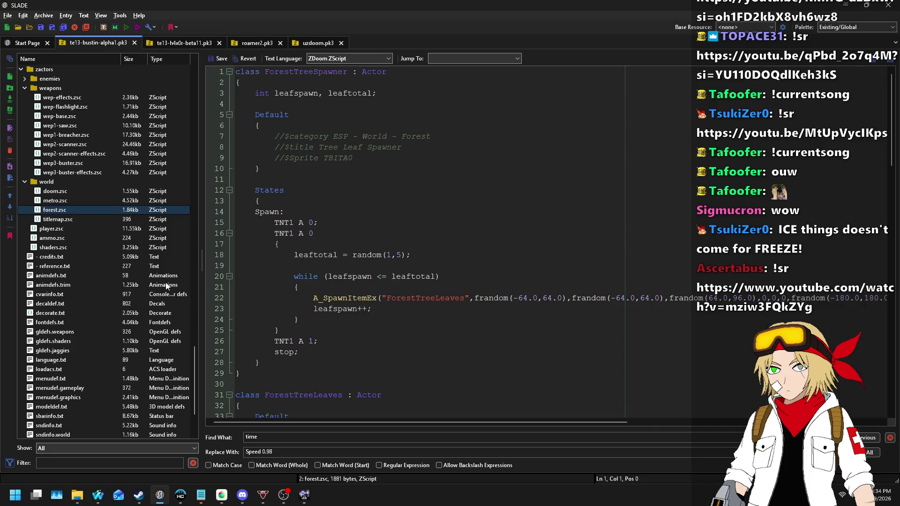
click(67, 162)
click(70, 219)
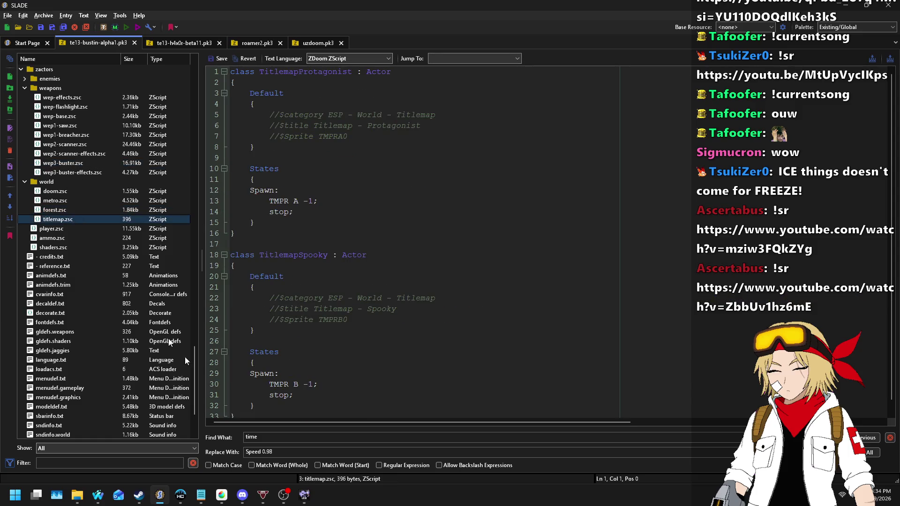
click(304, 495)
scroll(562, 145, down, 2)
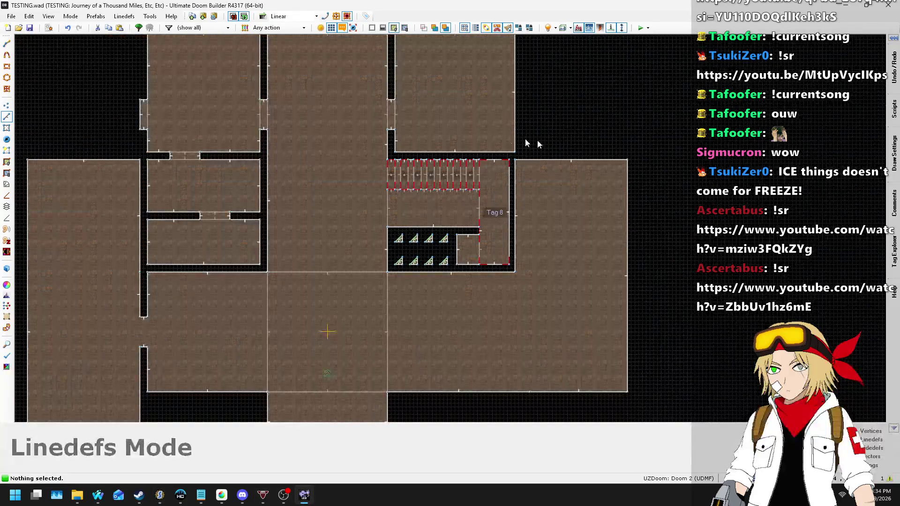
- In Vertices mode, insert vertices on the room's bottom edge and shape a thin rectangular wall
click(7, 106)
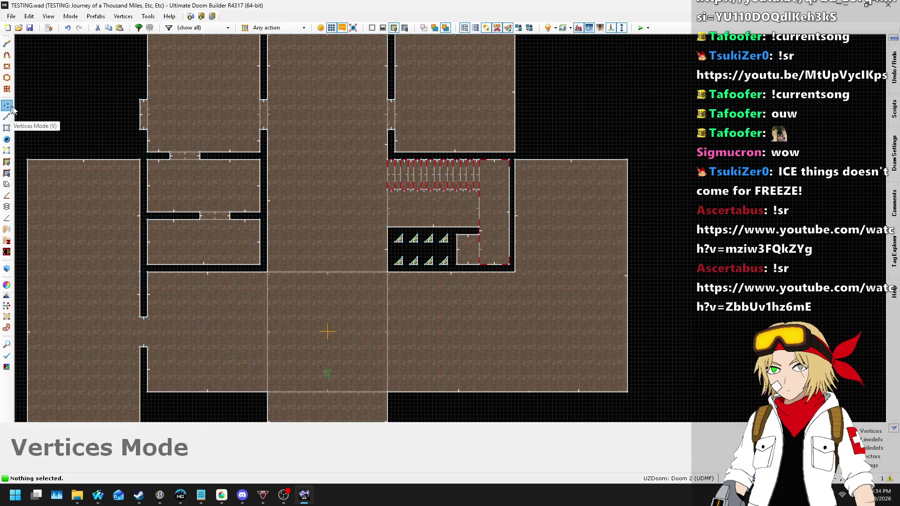
scroll(498, 258, up, 4)
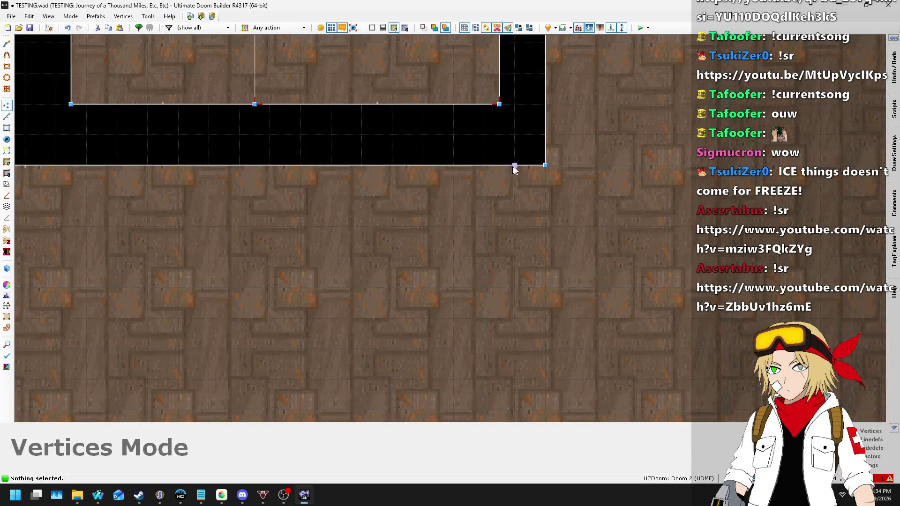
scroll(536, 91, down, 2)
scroll(536, 357, up, 1)
key(Insert)
key(Insert)
key(Delete)
mouse_move(534, 371)
mouse_down()
mouse_move(534, 253)
mouse_move(551, 367)
mouse_move(533, 385)
mouse_move(539, 336)
mouse_move(547, 379)
mouse_move(539, 383)
mouse_move(531, 224)
mouse_move(527, 255)
mouse_move(539, 258)
mouse_up()
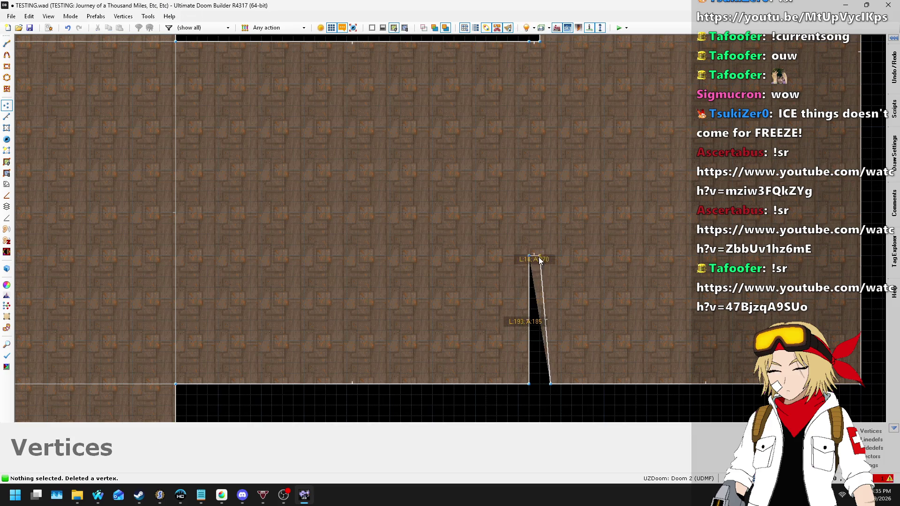
drag(546, 310, 546, 309)
drag(550, 383, 540, 384)
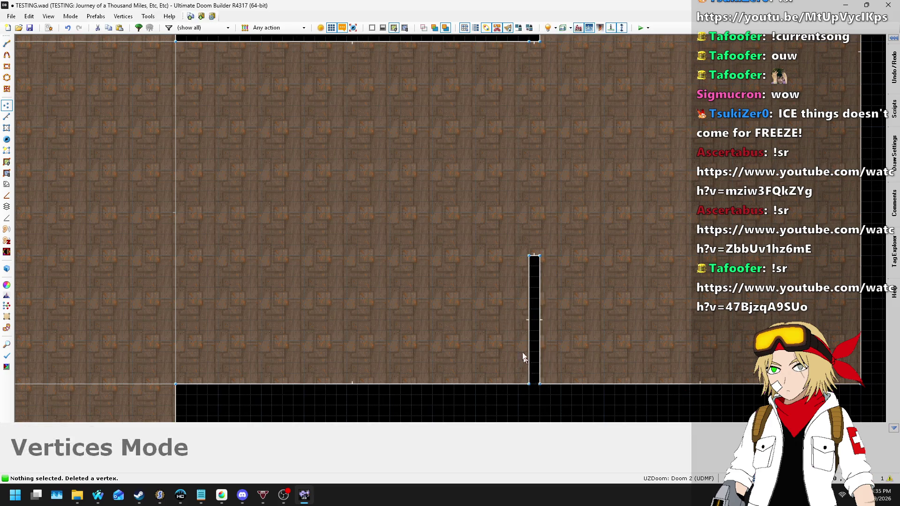
scroll(522, 358, down, 1)
scroll(536, 128, up, 3)
- Add and move vertices to straighten the wall's slanted edge, leaving a doorway, and save
mouse_move(523, 109)
mouse_down()
mouse_move(510, 109)
mouse_move(522, 285)
mouse_move(536, 272)
mouse_up()
drag(521, 235, 523, 271)
drag(510, 106, 521, 150)
scroll(520, 150, down, 3)
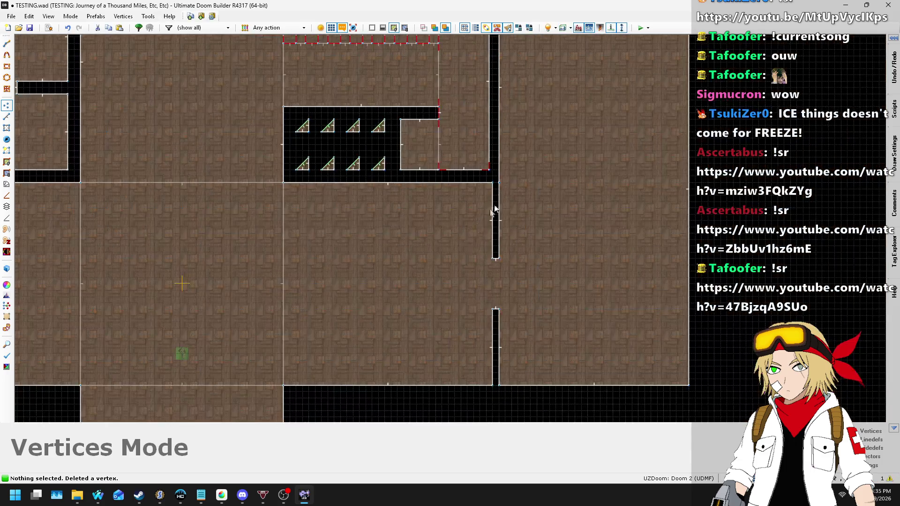
scroll(500, 186, up, 1)
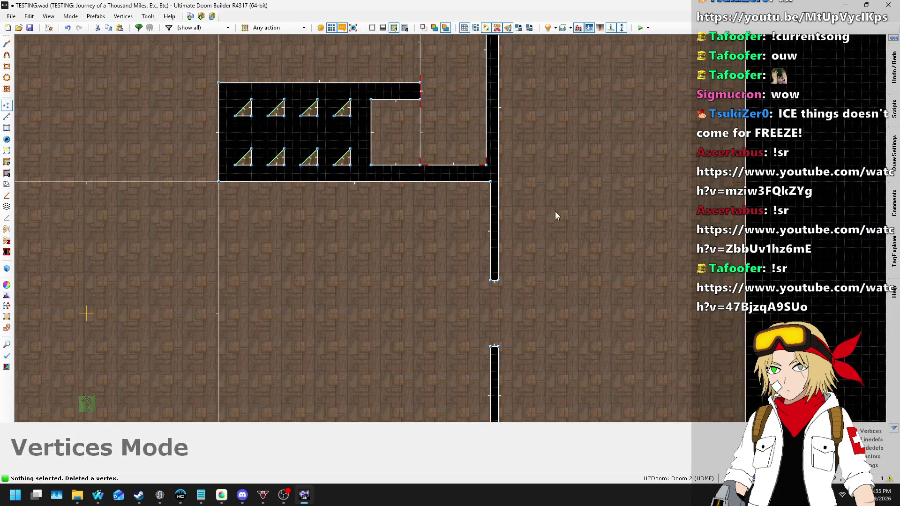
scroll(563, 212, down, 4)
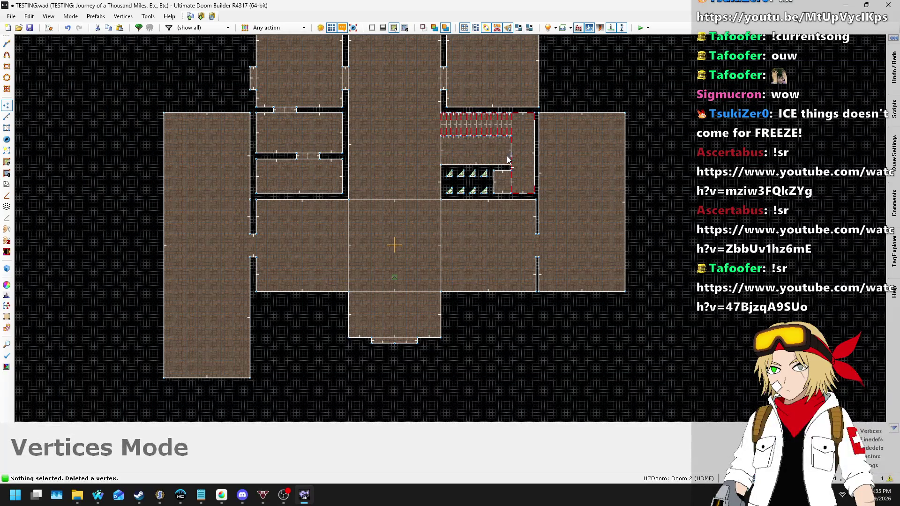
scroll(260, 196, up, 4)
scroll(261, 199, down, 4)
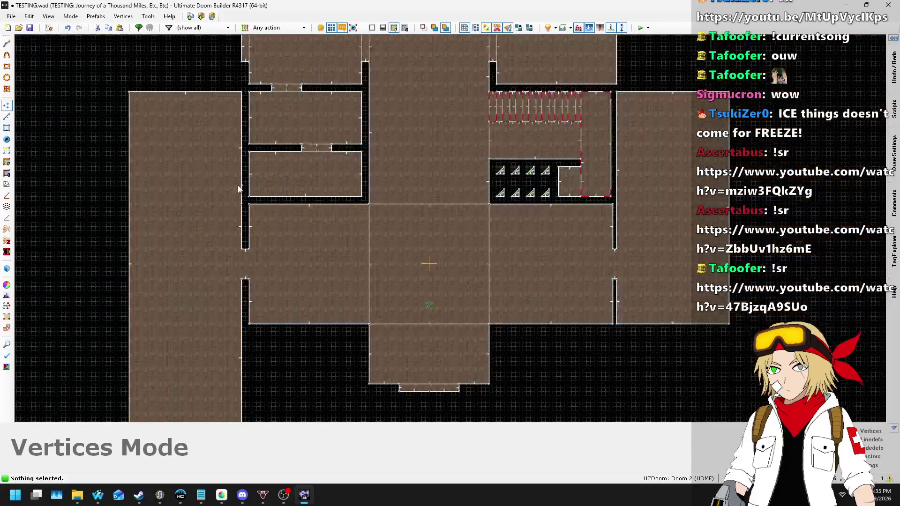
scroll(624, 237, up, 4)
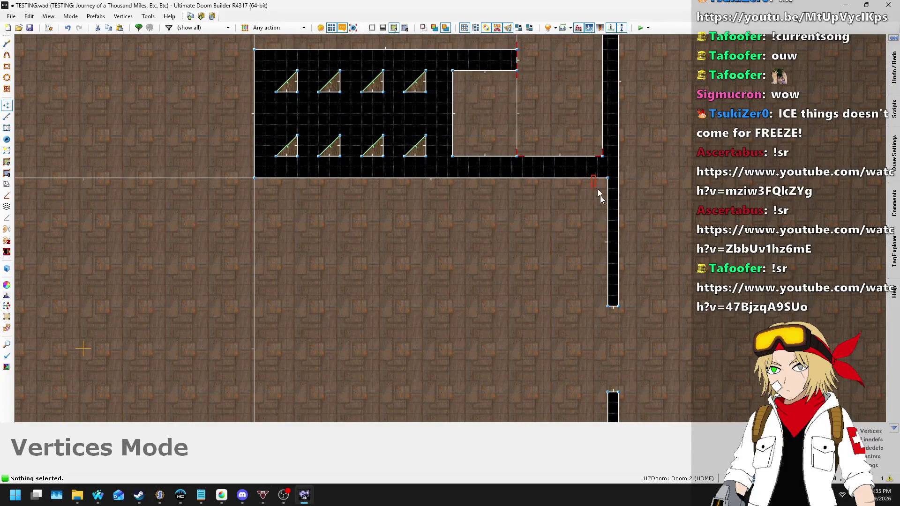
drag(609, 374, 608, 374)
scroll(612, 399, down, 4)
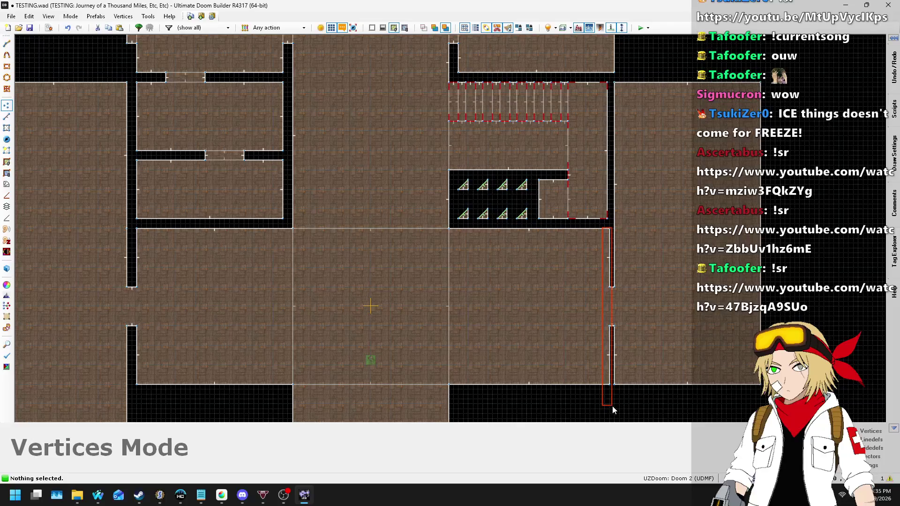
scroll(614, 253, up, 4)
scroll(605, 204, up, 2)
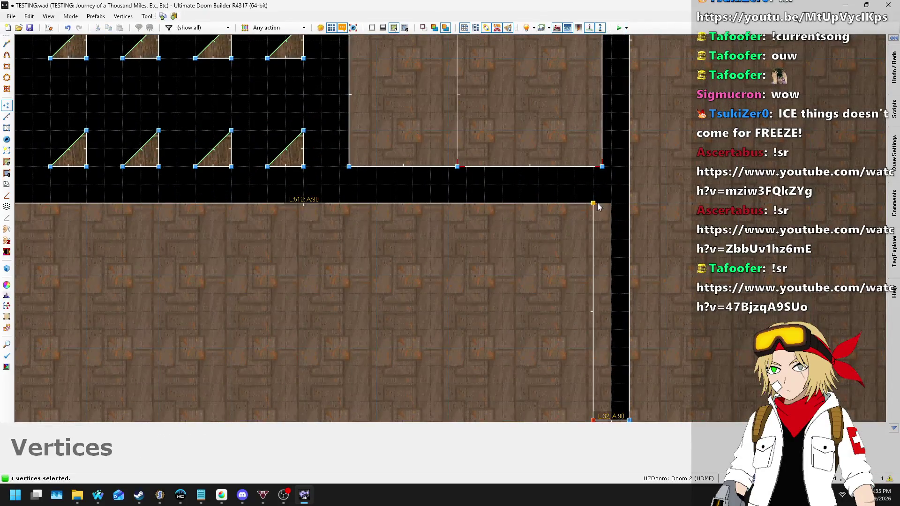
scroll(529, 212, down, 4)
key(ctrl+s)
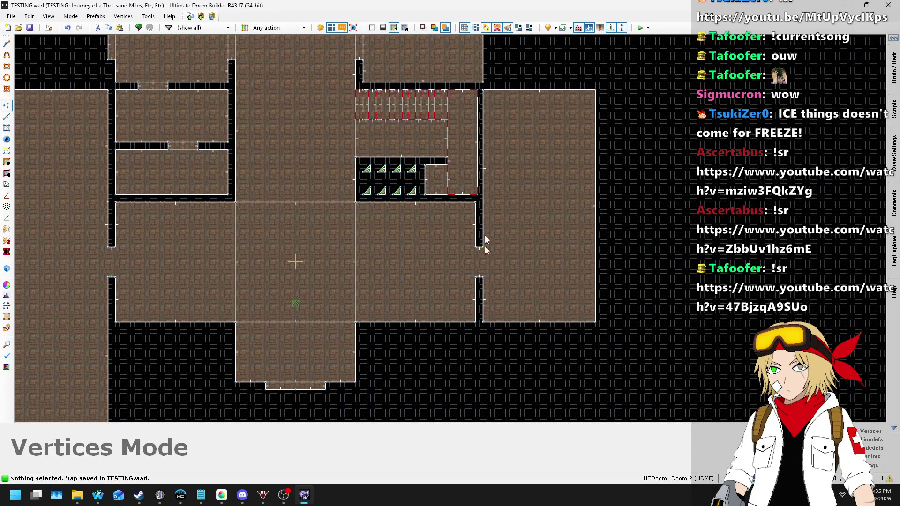
- In Linedefs mode, drag the west room's bottom line up to the corridor and save
scroll(469, 248, down, 2)
scroll(294, 199, up, 1)
click(7, 116)
scroll(187, 322, up, 2)
mouse_move(220, 411)
mouse_down()
mouse_move(229, 267)
mouse_move(220, 251)
mouse_up()
scroll(217, 251, up, 1)
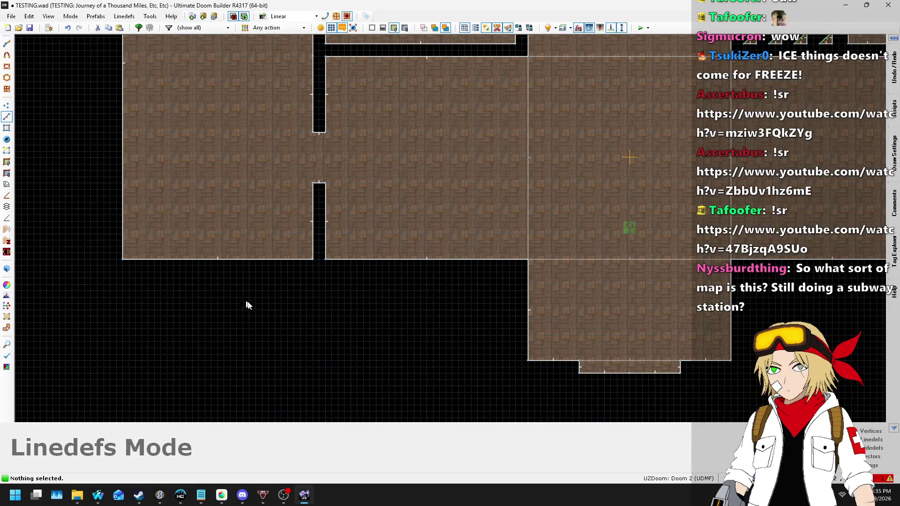
scroll(247, 305, down, 3)
key(ctrl+s)
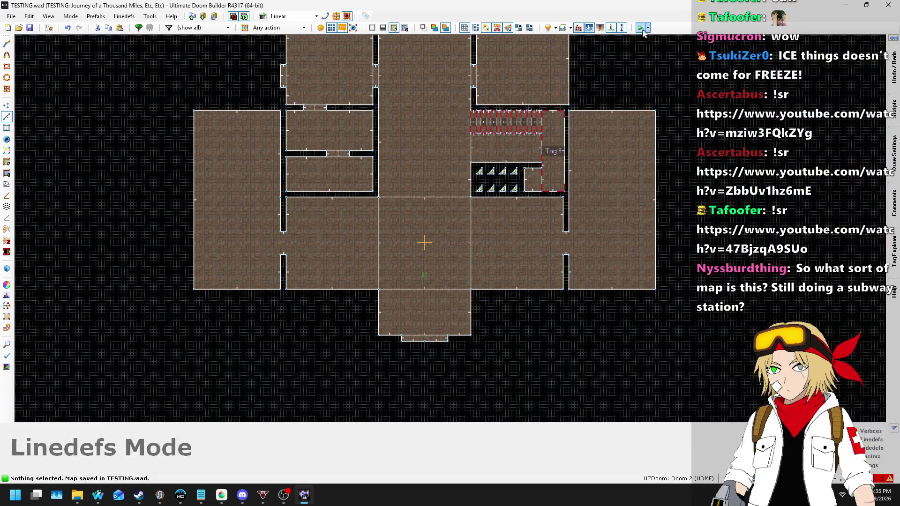
key(l)
key(alt+Tab)
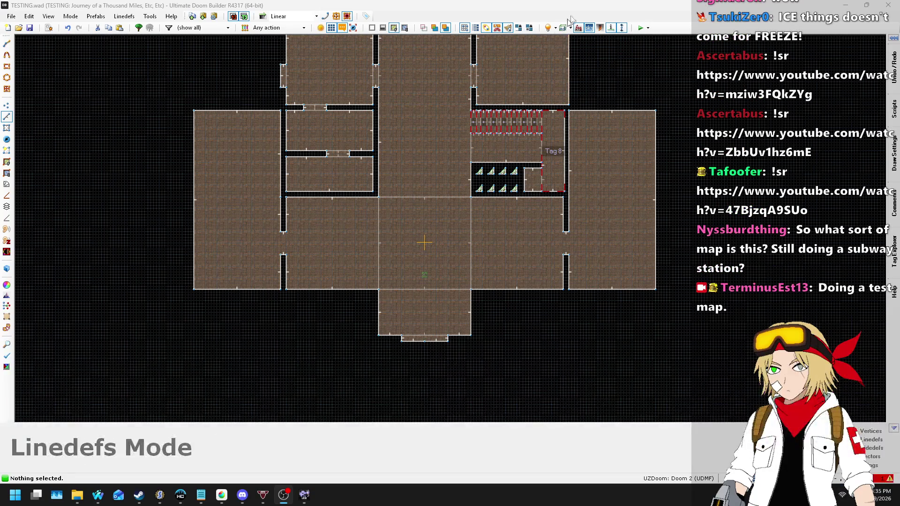
click(207, 4)
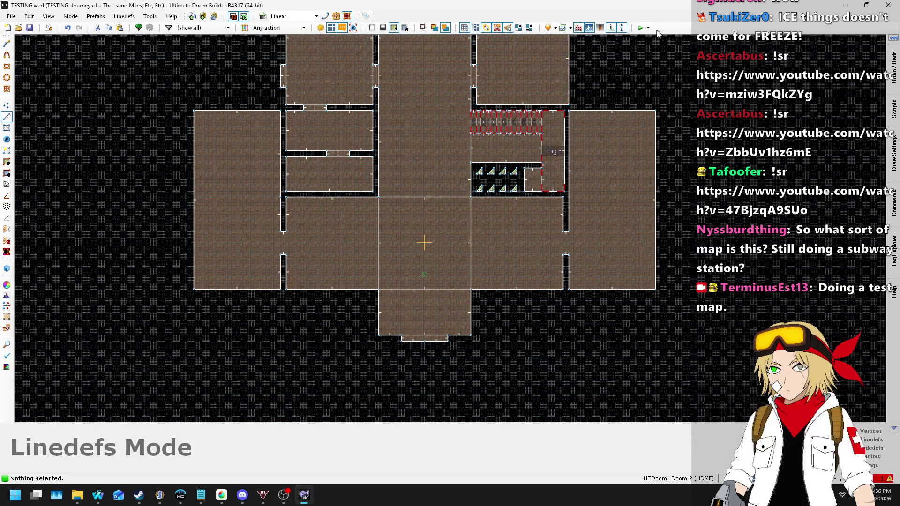
- Test the map in GZDoom, cycling weapons with the mouse wheel, then quit back to the editor
click(641, 28)
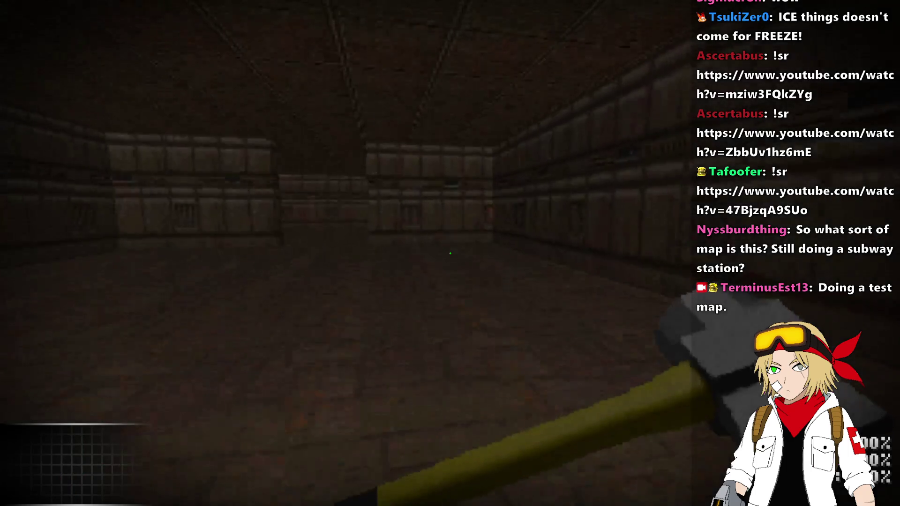
scroll(450, 253, down, 2)
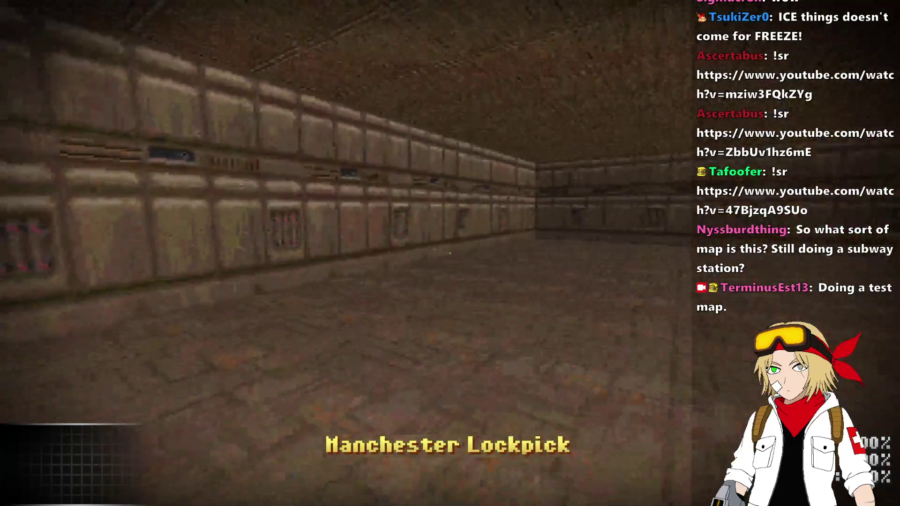
scroll(450, 253, down, 1)
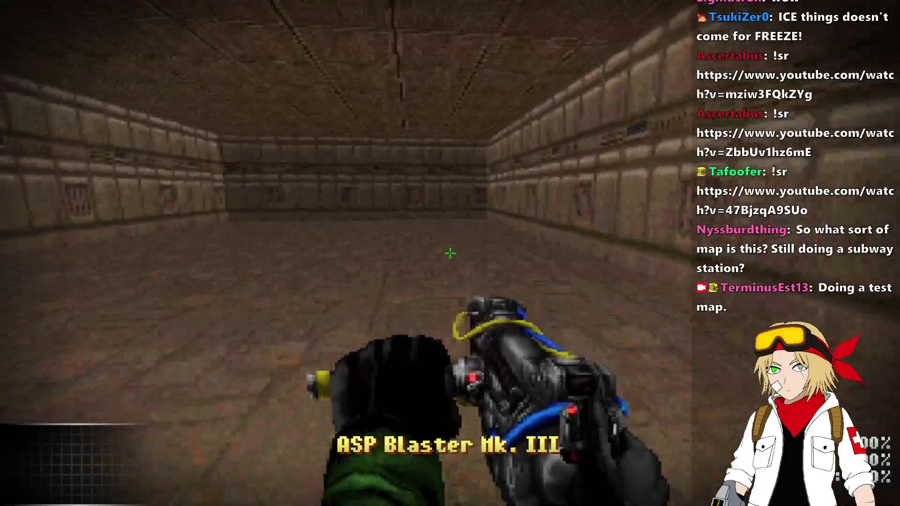
scroll(450, 253, up, 2)
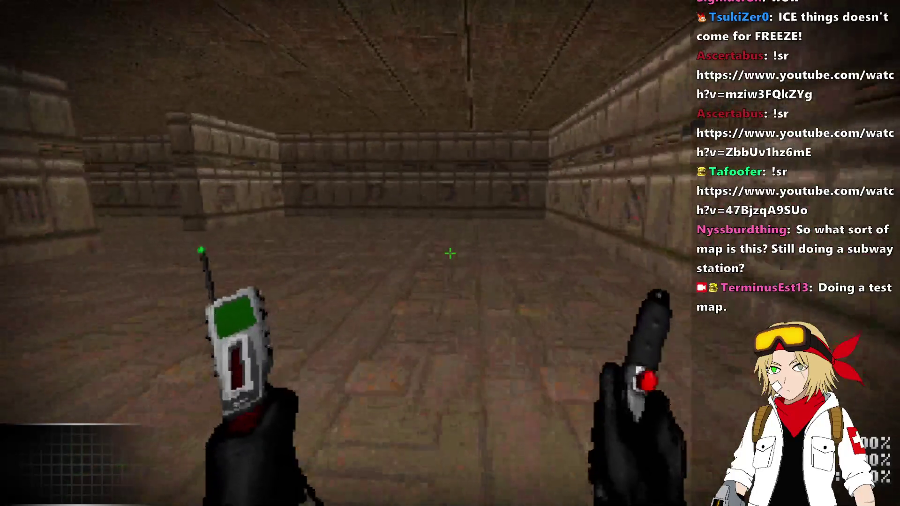
key(alt+F4)
- Draw a trial rectangle in the left room and preview it in Visual Mode
scroll(250, 197, down, 3)
scroll(401, 231, up, 8)
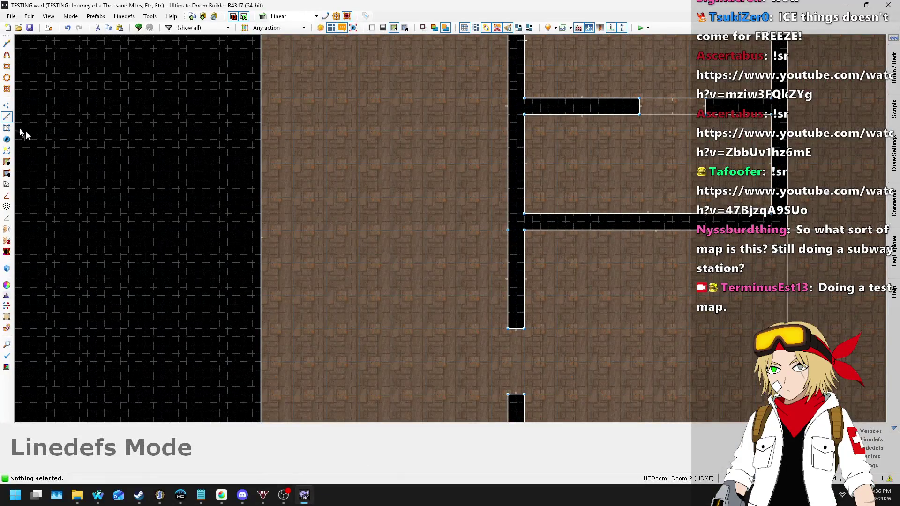
scroll(410, 219, up, 1)
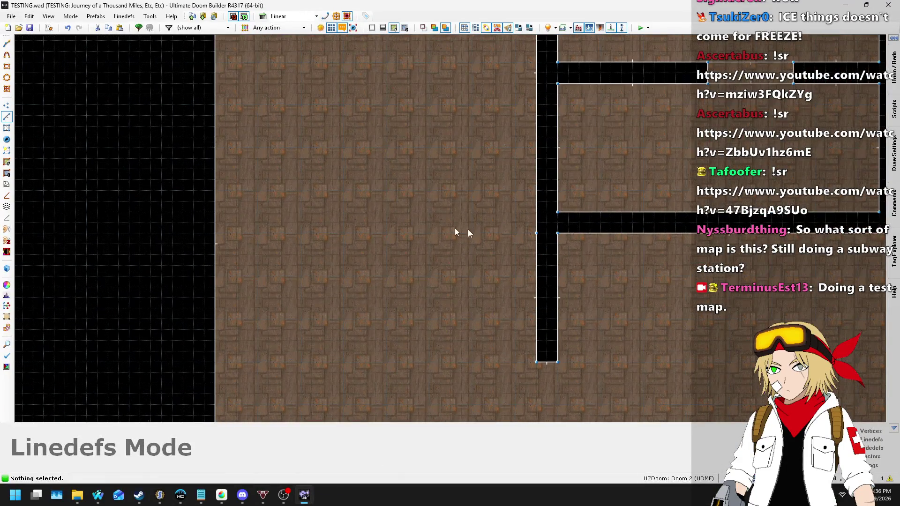
key(d)
click(536, 233)
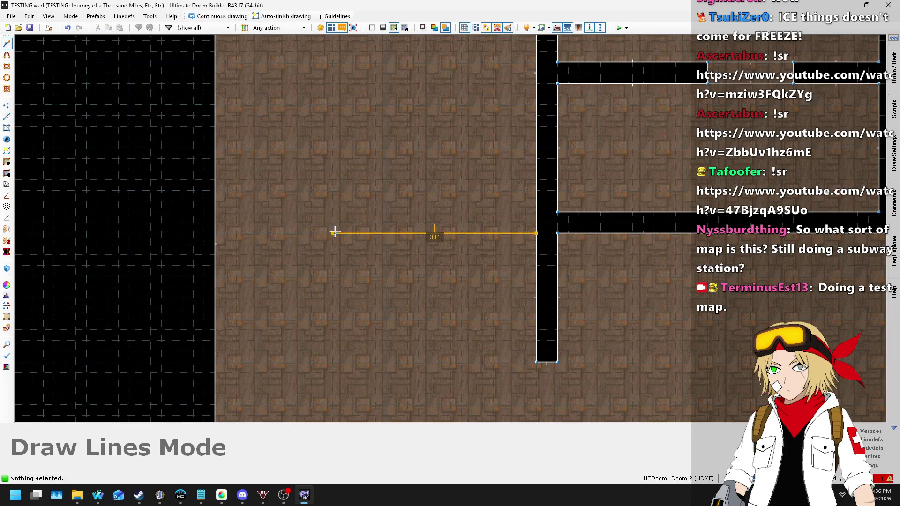
click(365, 233)
click(366, 191)
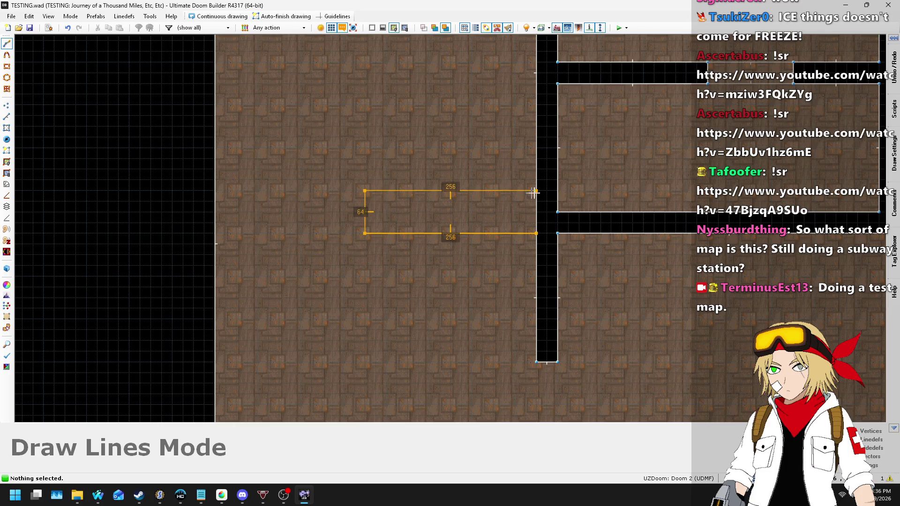
click(537, 233)
key(w)
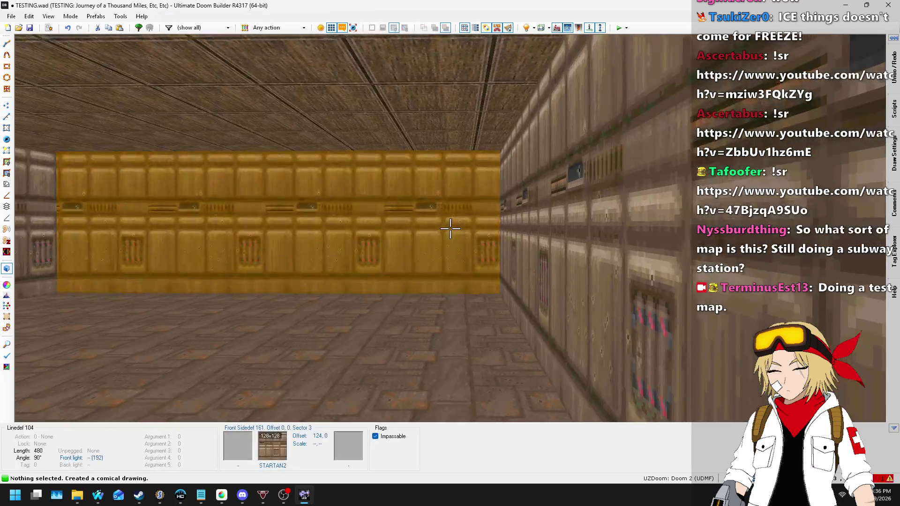
- Undo the trial rectangle plus the earlier wall drag and line drawing
key(ctrl+z)
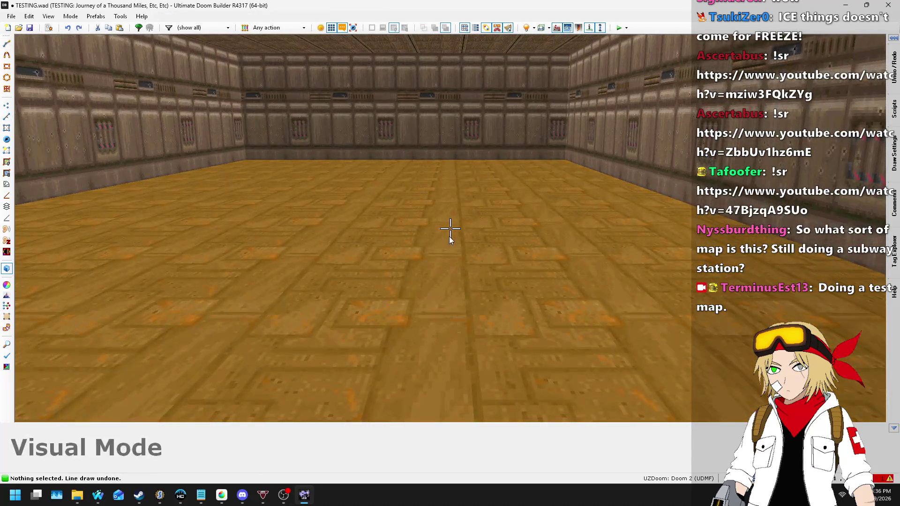
key(w)
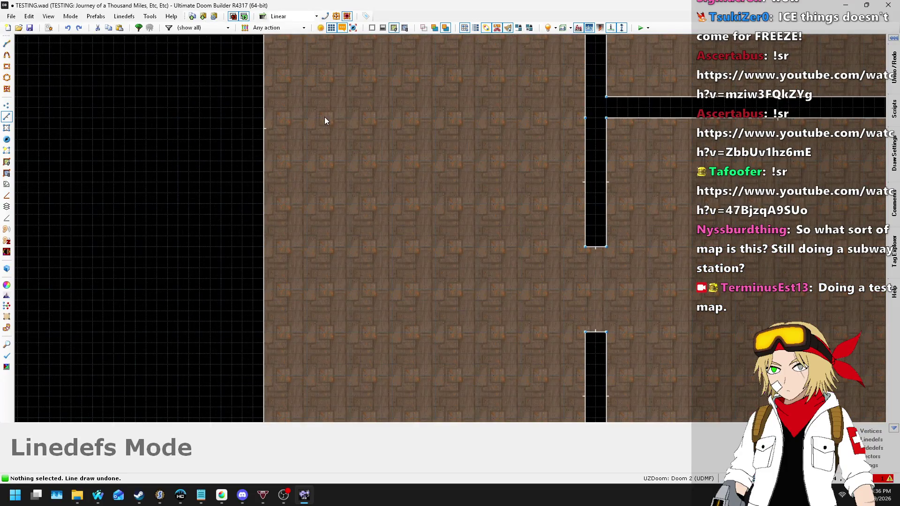
key(ctrl+z)
key(ctrl+z)
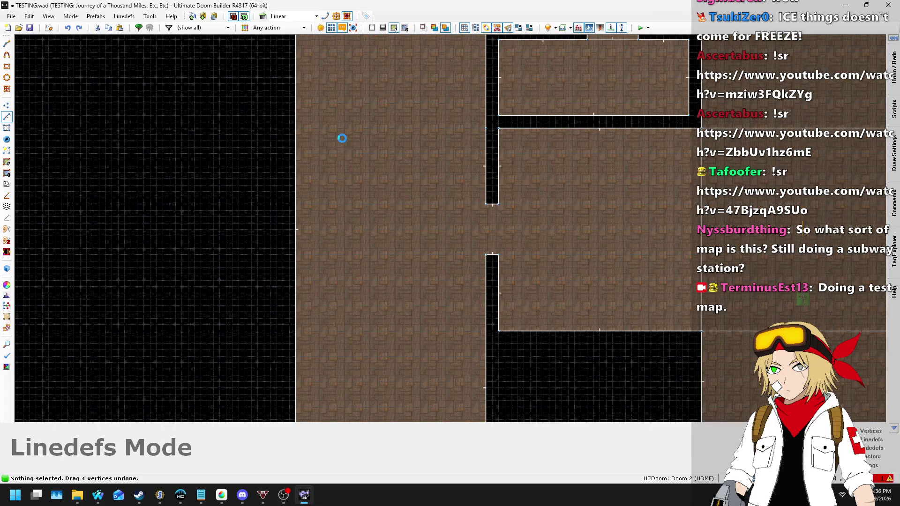
key(ctrl+z)
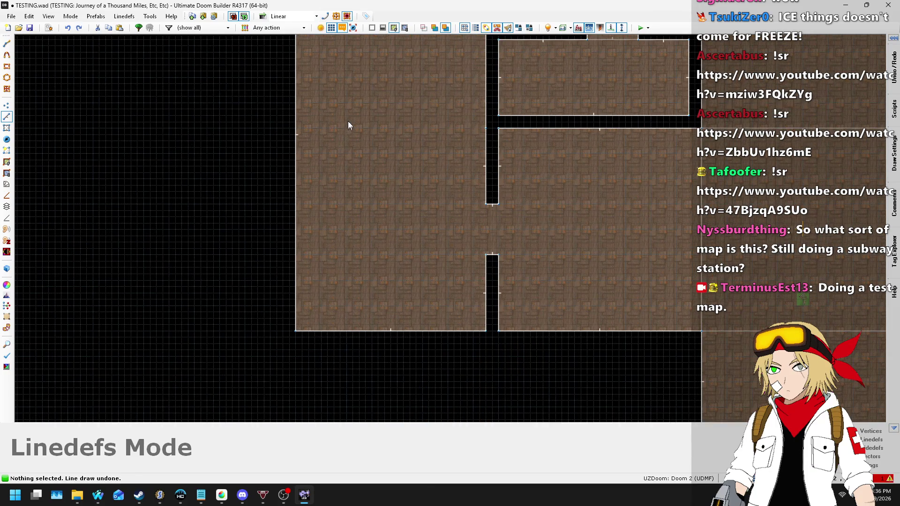
- Delete the leftover vertex on the left room's wall, then start a new line
click(9, 106)
scroll(452, 107, up, 1)
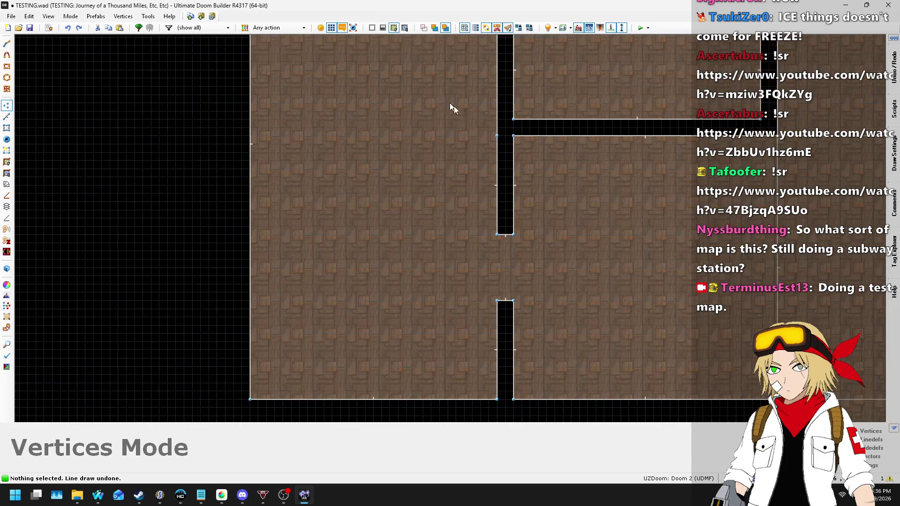
key(Delete)
click(7, 117)
scroll(340, 144, up, 2)
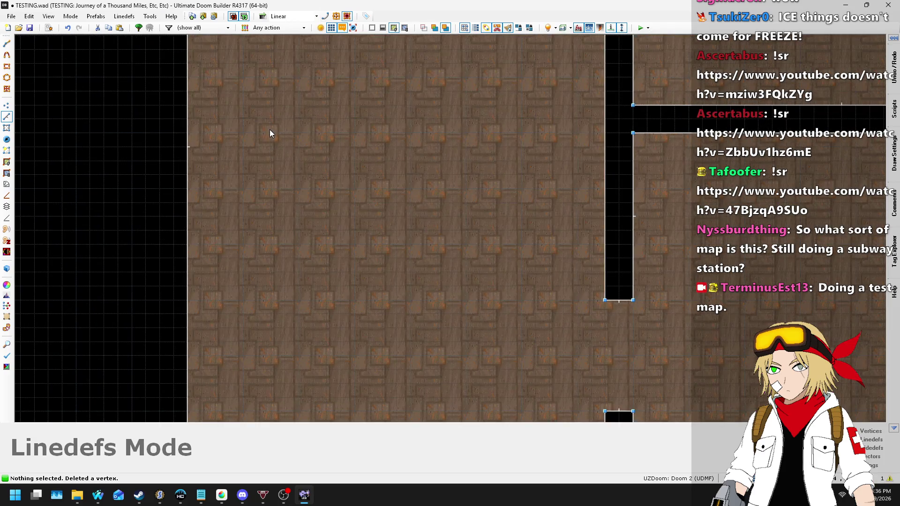
key(space)
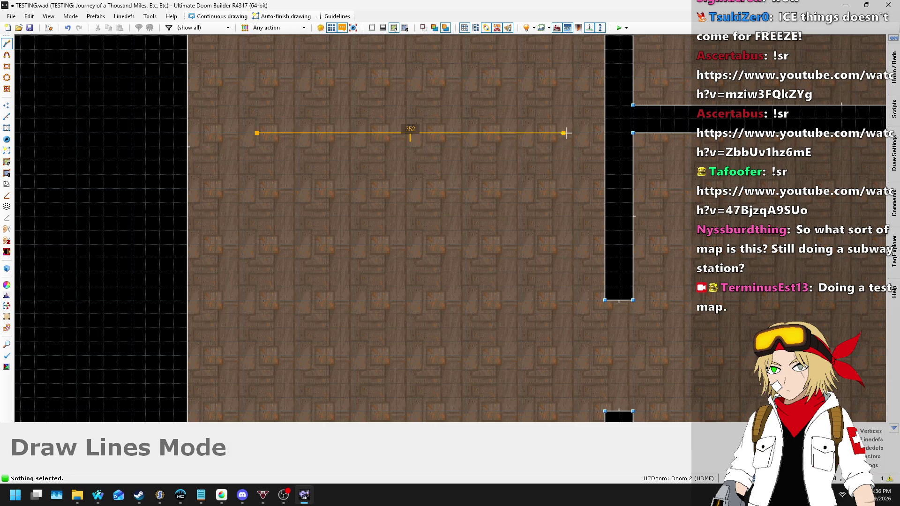
- Draw a 336×64 rectangular sector in the left room
click(549, 133)
scroll(542, 137, down, 4)
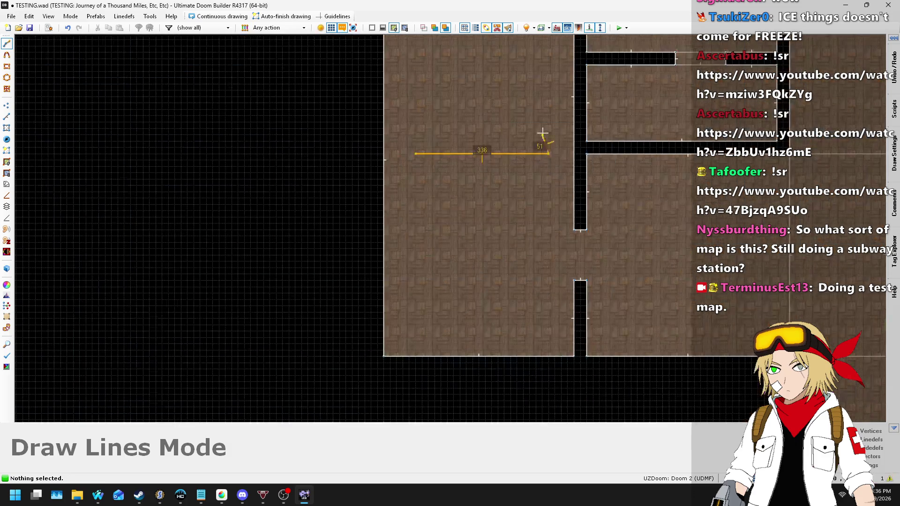
scroll(549, 131, up, 3)
click(552, 124)
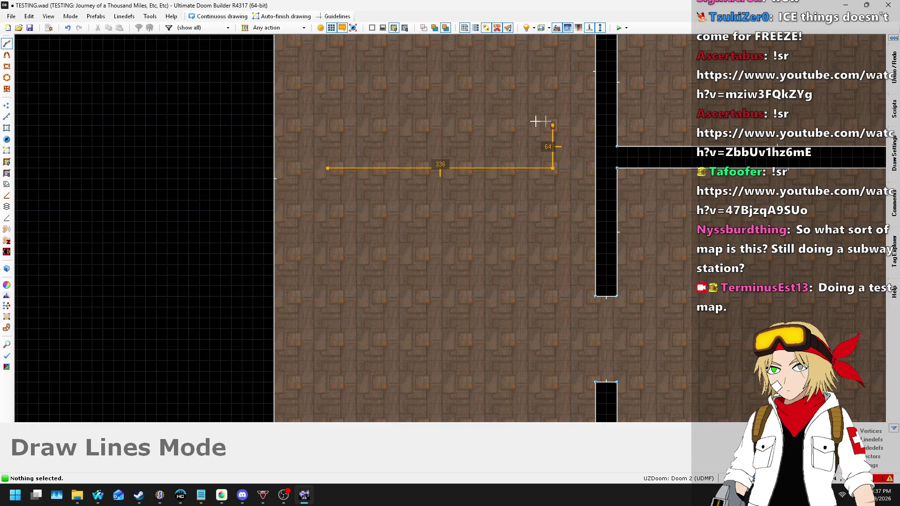
click(329, 125)
click(328, 167)
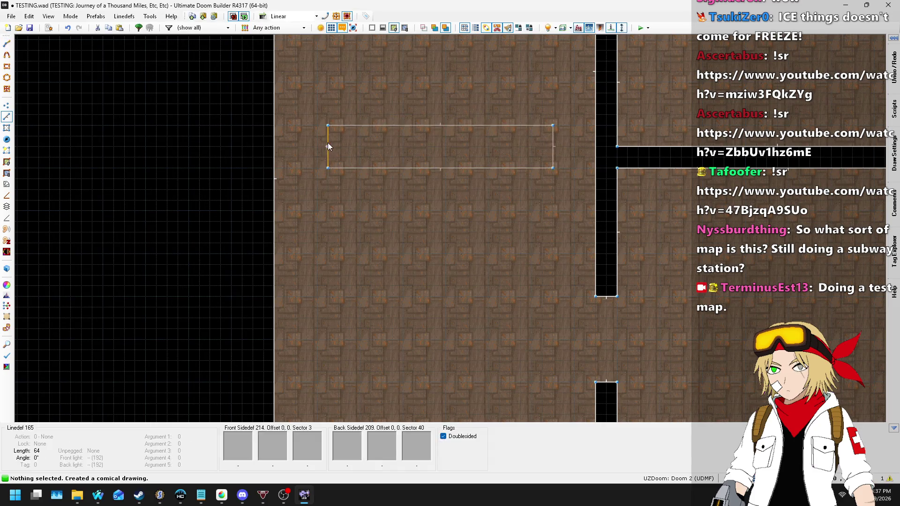
- Drag the rectangle's left and right sides inward to shorten it, then preview in 3D
drag(552, 140, 545, 141)
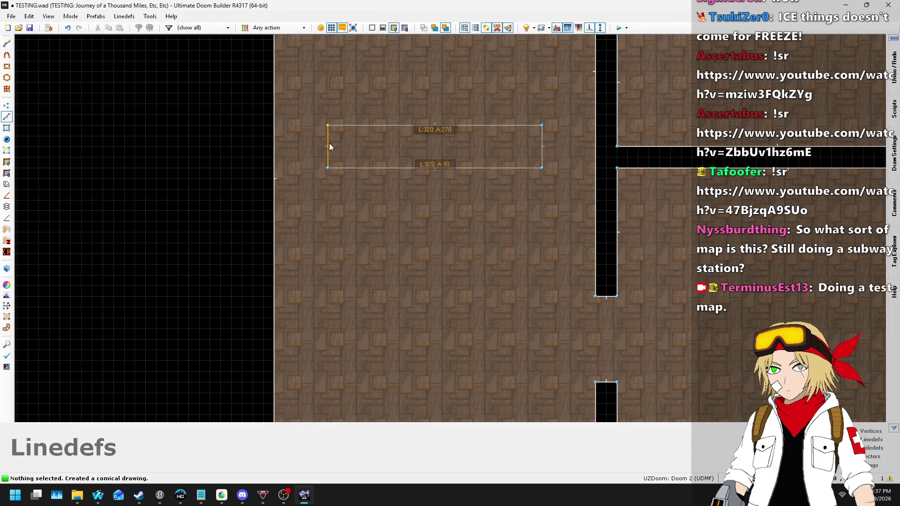
scroll(303, 135, up, 3)
scroll(303, 136, down, 1)
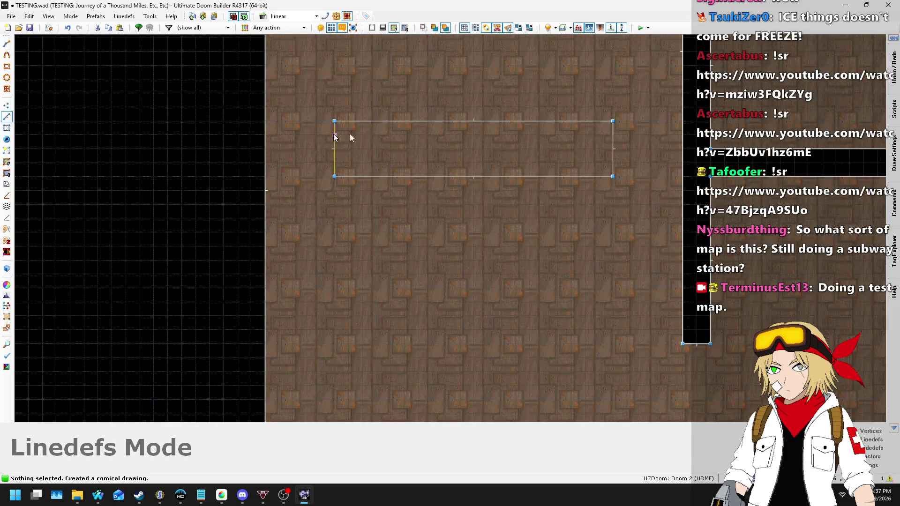
scroll(648, 129, up, 1)
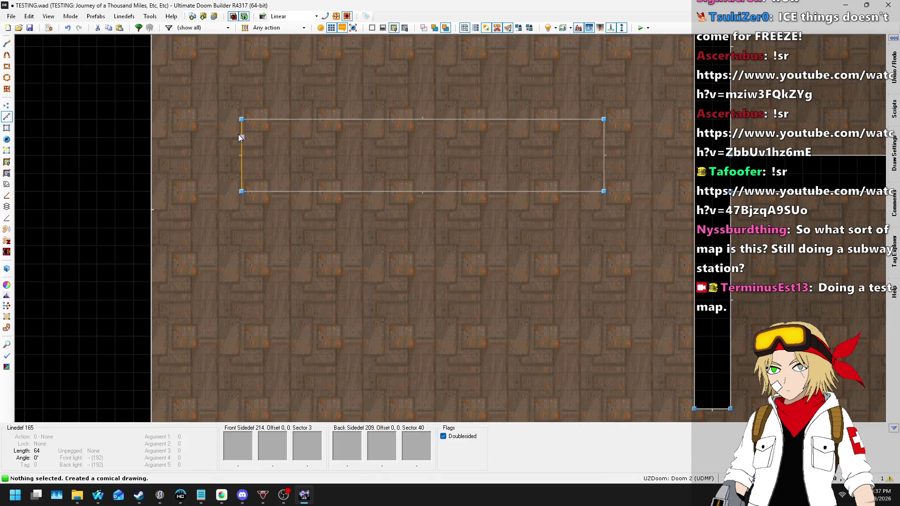
drag(241, 136, 254, 136)
drag(597, 141, 585, 139)
drag(261, 148, 274, 154)
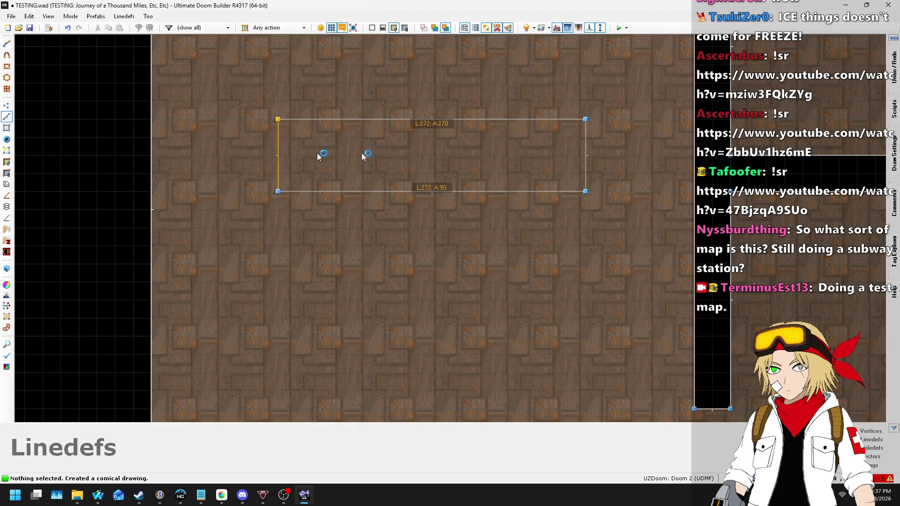
drag(589, 150, 571, 150)
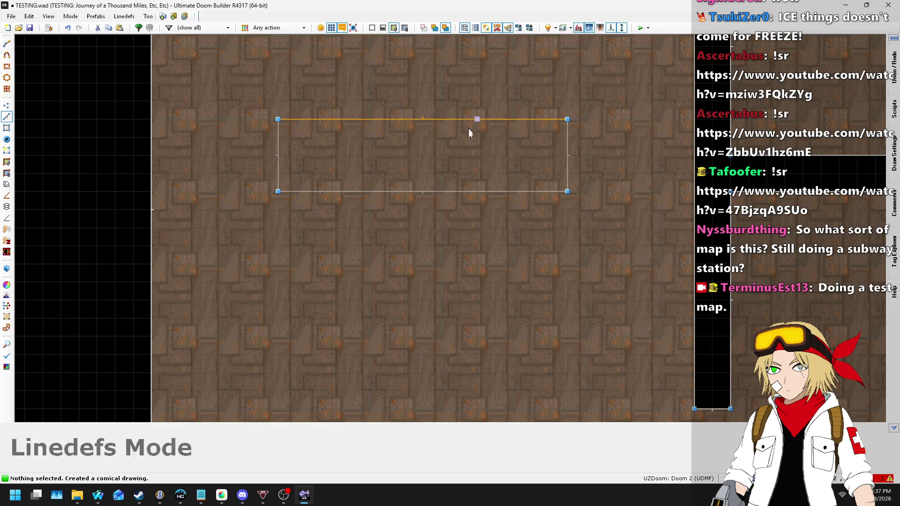
key(w)
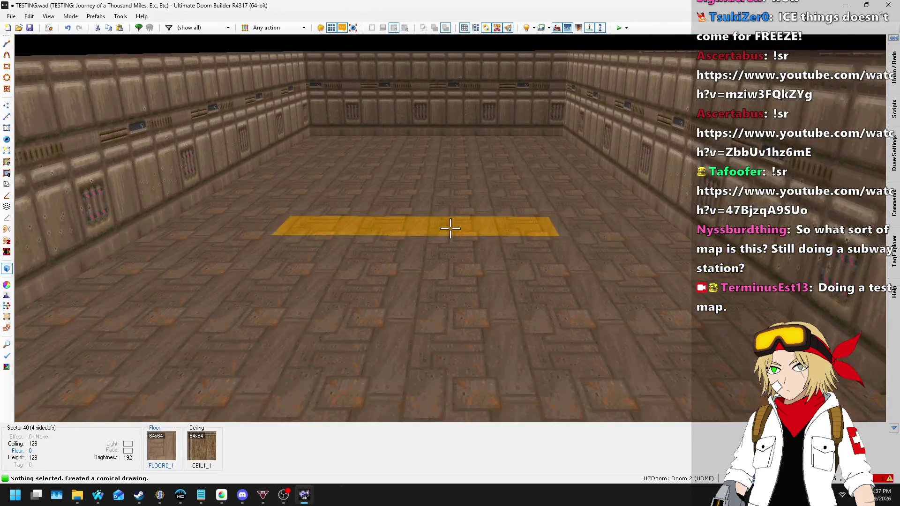
- Raise the strip's floor and paste the STARTAN2 wall texture onto its sides
click(450, 229)
scroll(450, 228, up, 3)
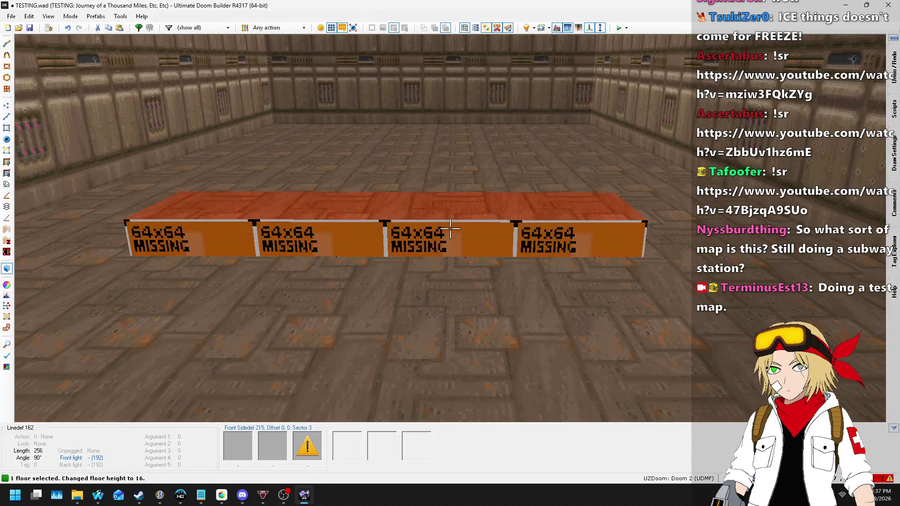
key(s)
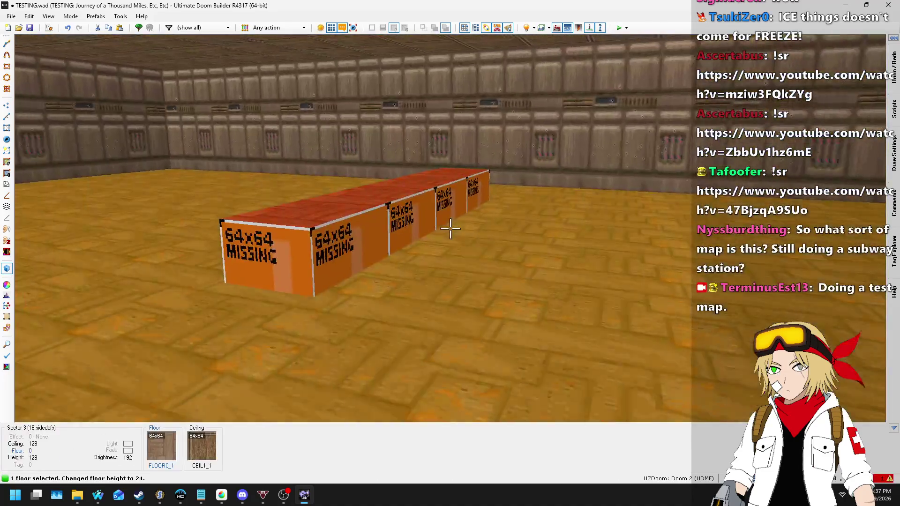
scroll(450, 229, down, 2)
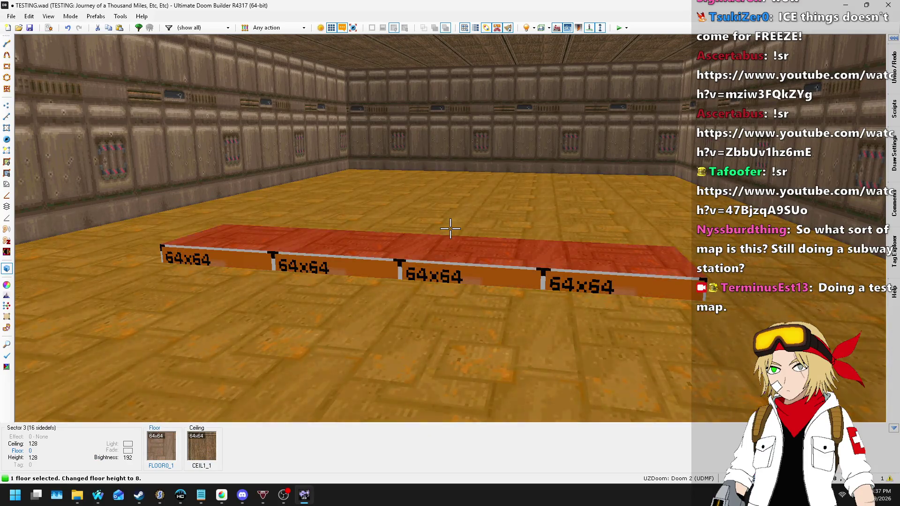
click(450, 229)
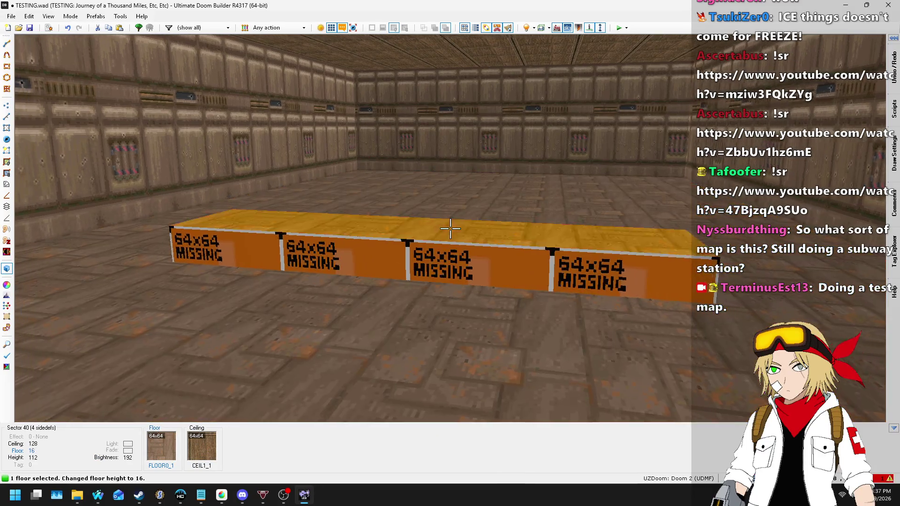
key(ctrl+c)
key(ctrl+v)
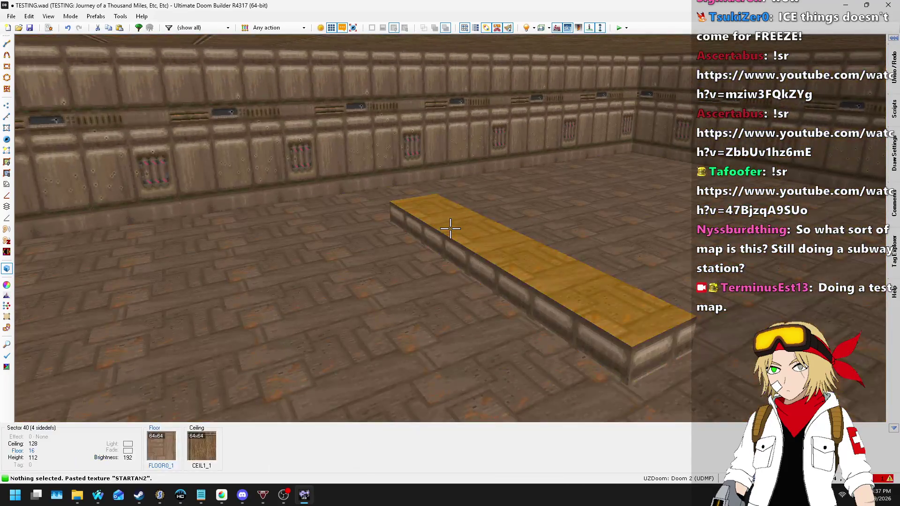
- Raise the strip's floor further into a ledge, inspect it, and return to 2D
click(450, 228)
scroll(450, 229, up, 2)
click(450, 229)
key(s)
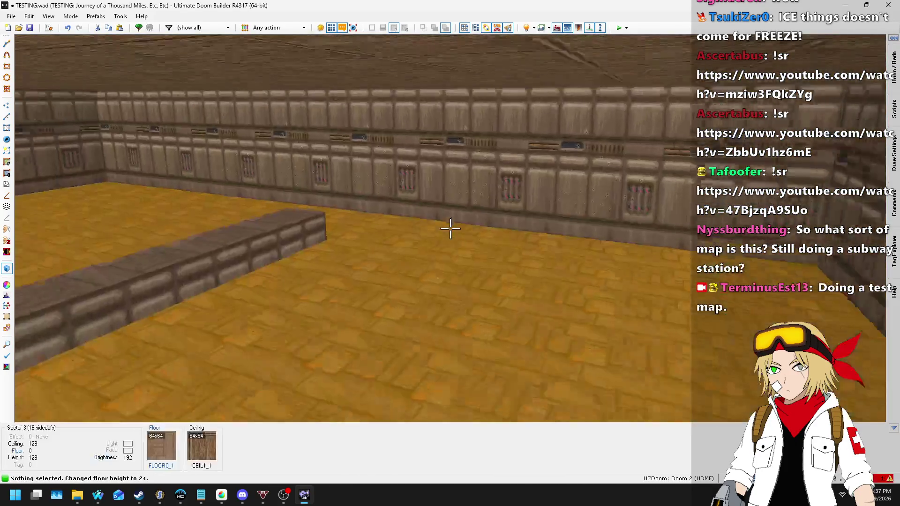
key(z)
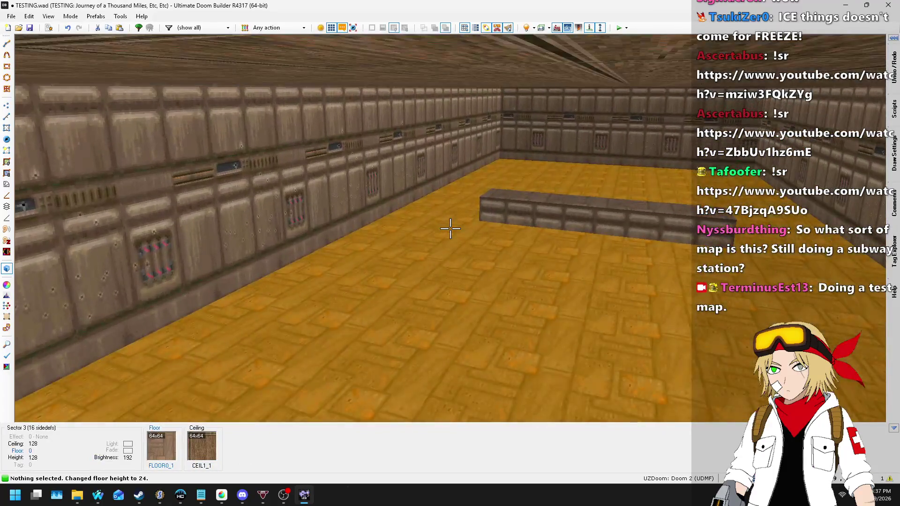
key(q)
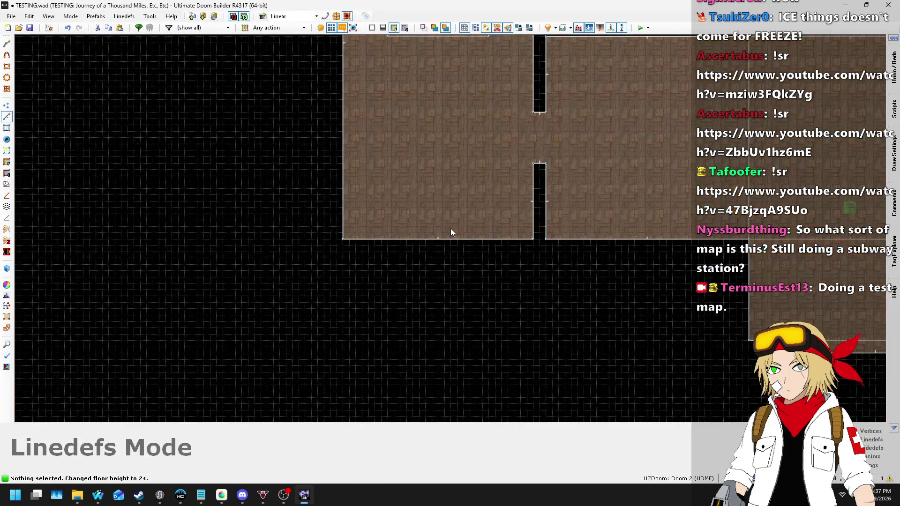
scroll(451, 229, down, 3)
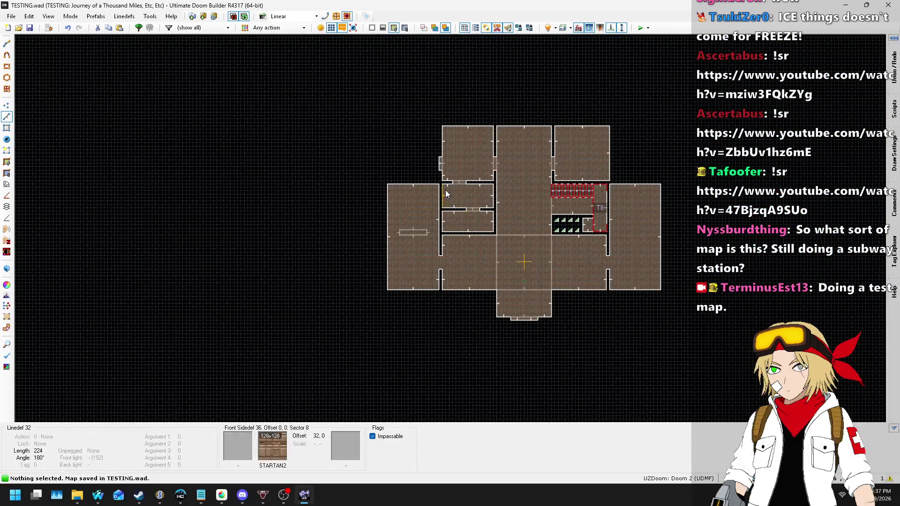
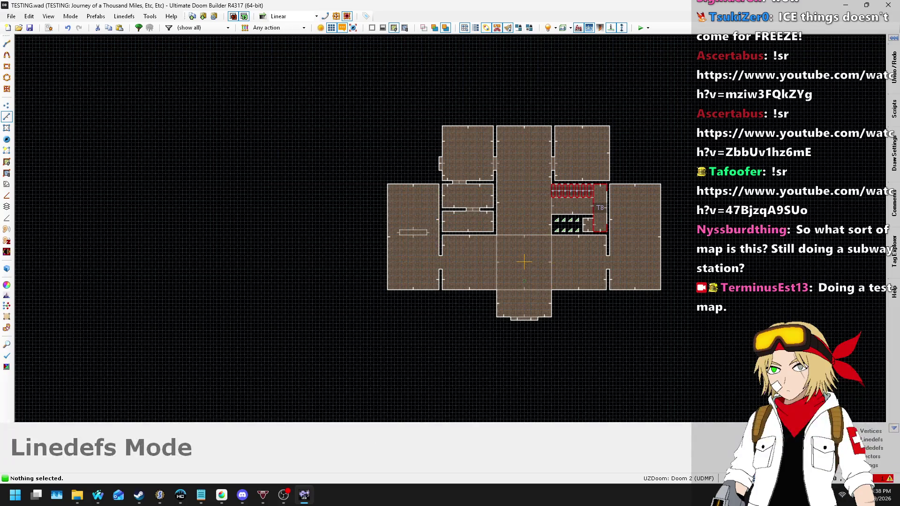
- Clear the NaN vertex error from the warnings log, then save the map
click(883, 479)
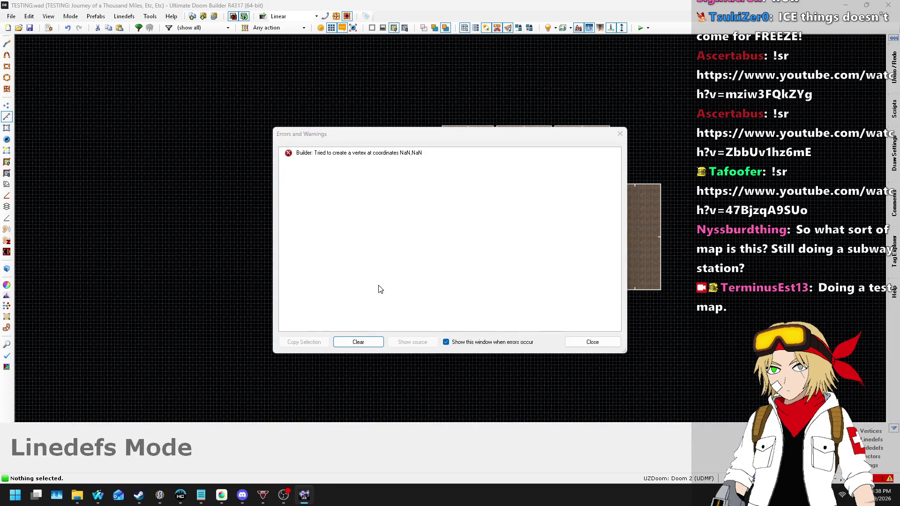
click(370, 347)
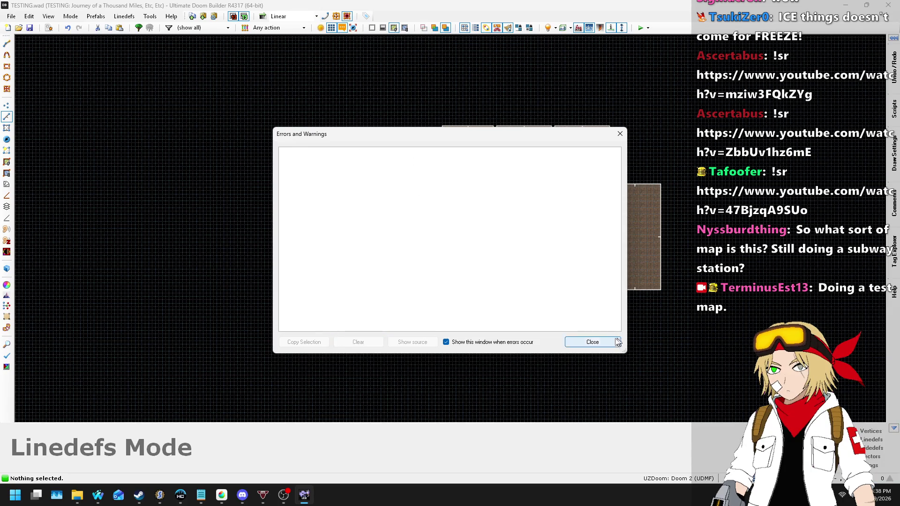
click(581, 342)
key(ctrl+s)
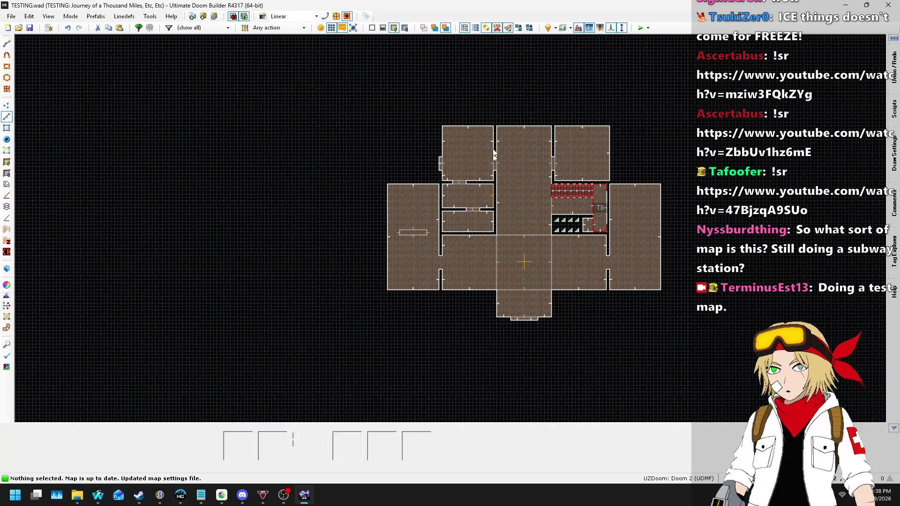
- Reload the map's data resources via Tools > Reload Resources
scroll(615, 207, up, 8)
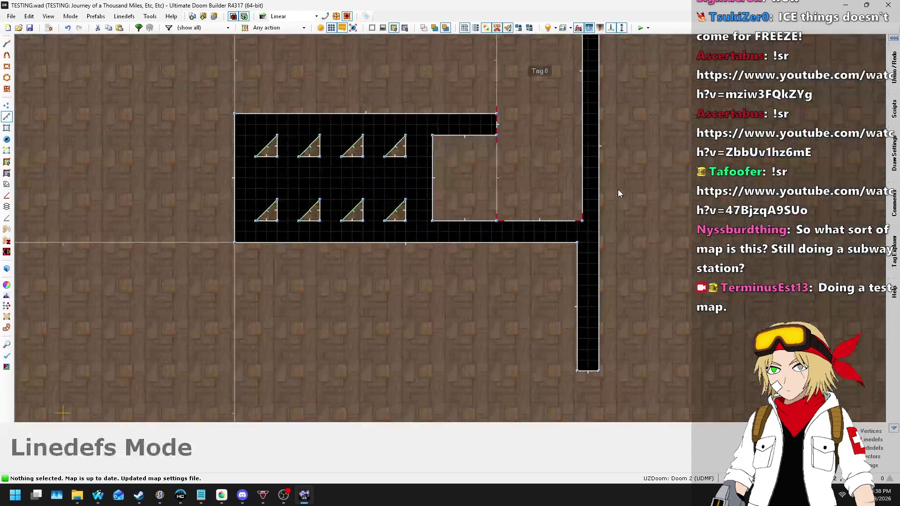
scroll(465, 305, down, 8)
key(l)
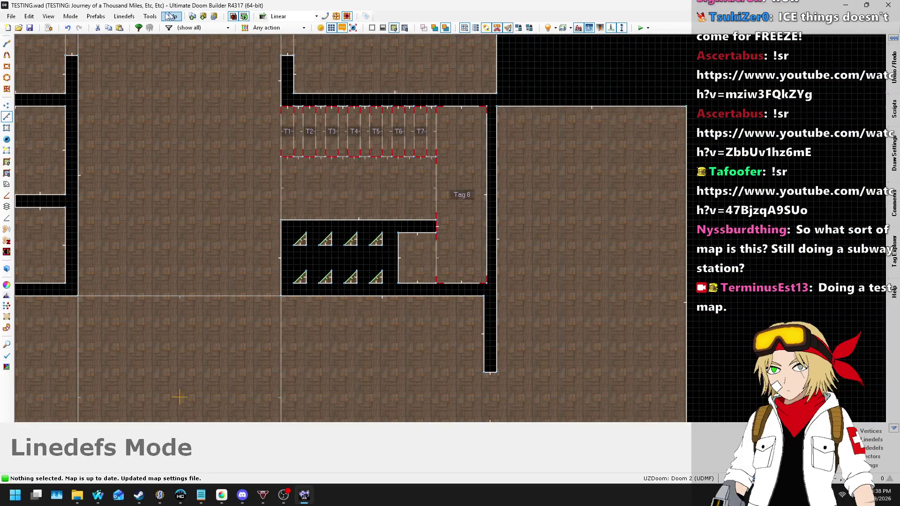
click(150, 17)
click(177, 27)
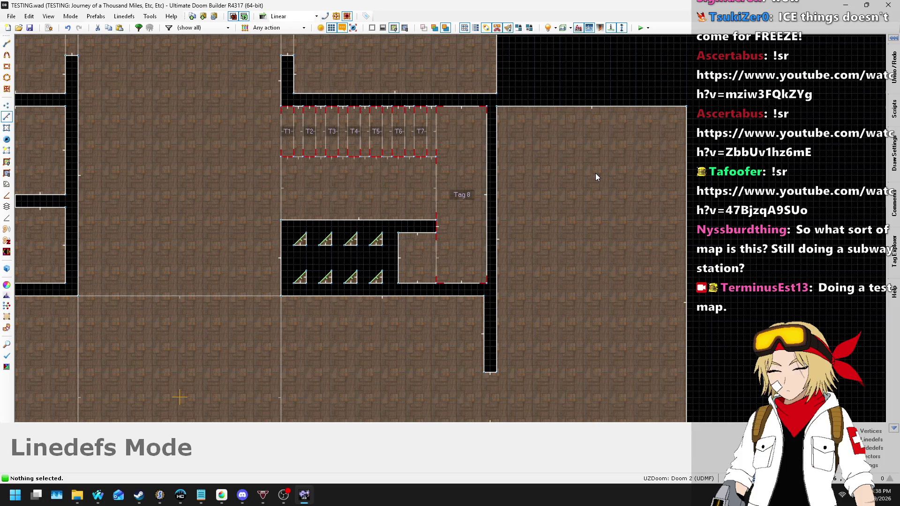
- Zoom out over the map and launch a UZDoom test run with F9
scroll(596, 177, down, 5)
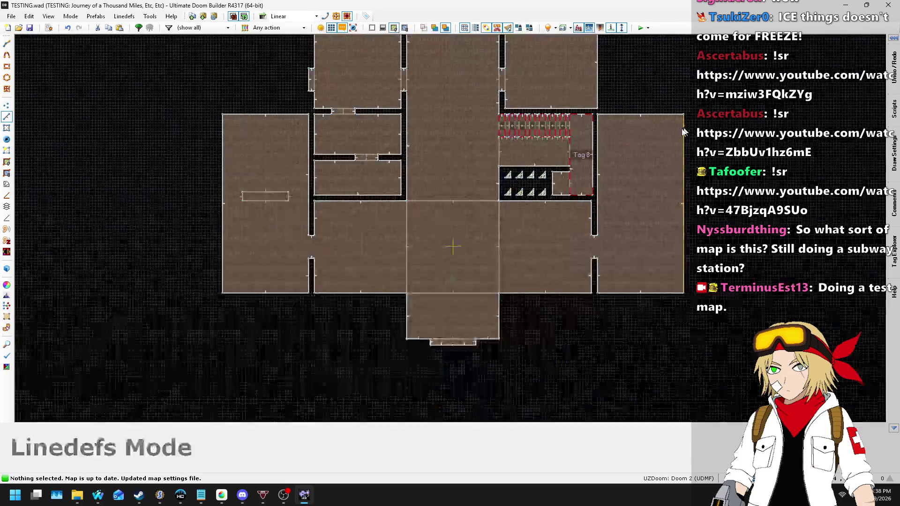
scroll(634, 127, up, 1)
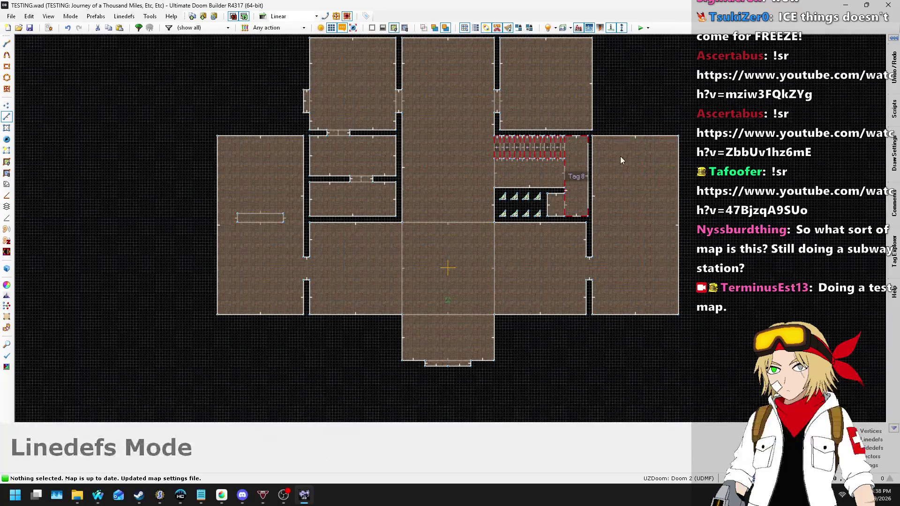
scroll(620, 158, down, 2)
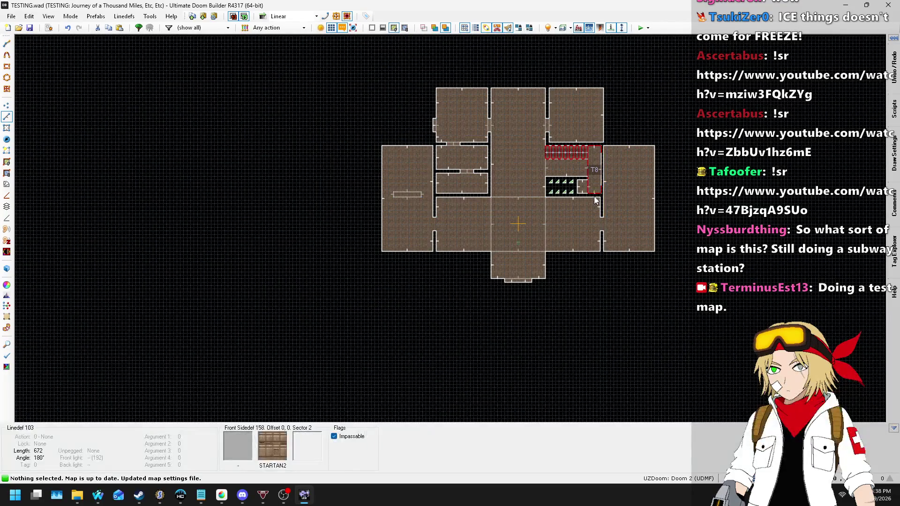
key(F9)
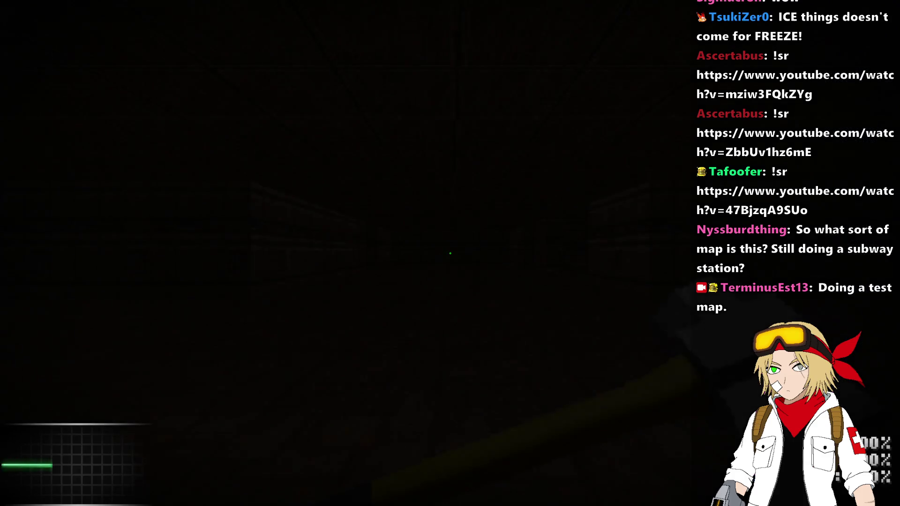
- Walk from the dark starting corridor into the lit room, facing the far wall
key(w)
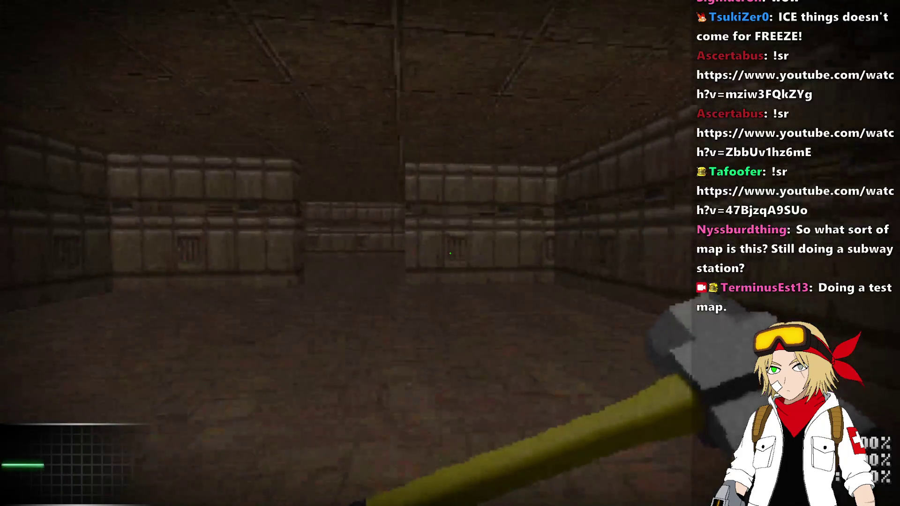
key(w)
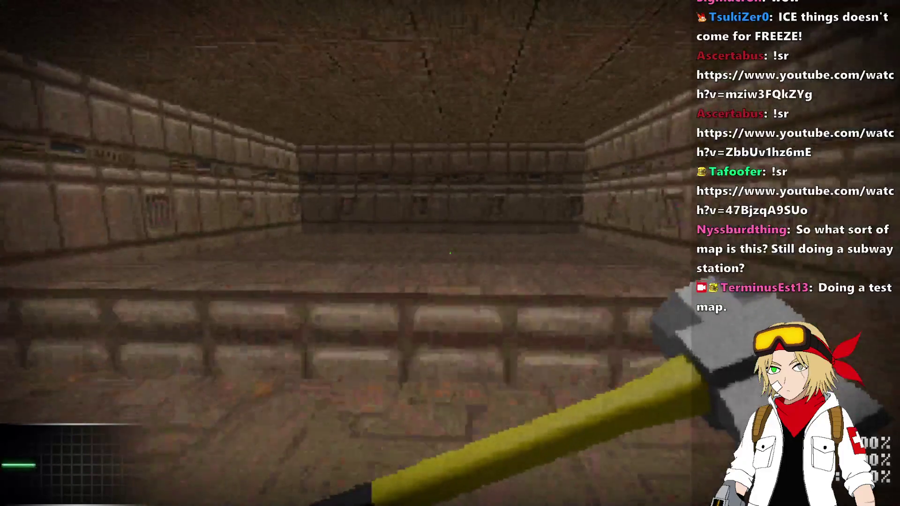
key(w)
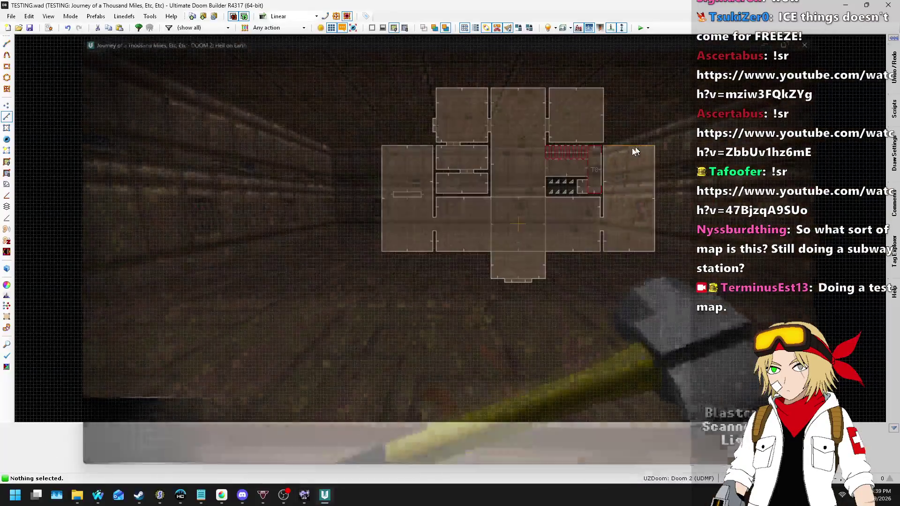
- Quit the test run and raise the long step's floor to 32 in Visual Mode
key(q)
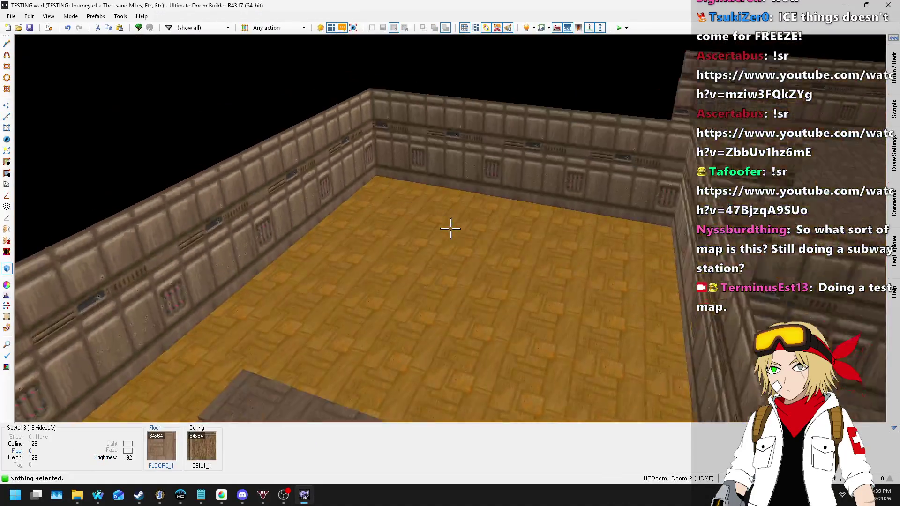
key(w)
scroll(450, 228, up, 1)
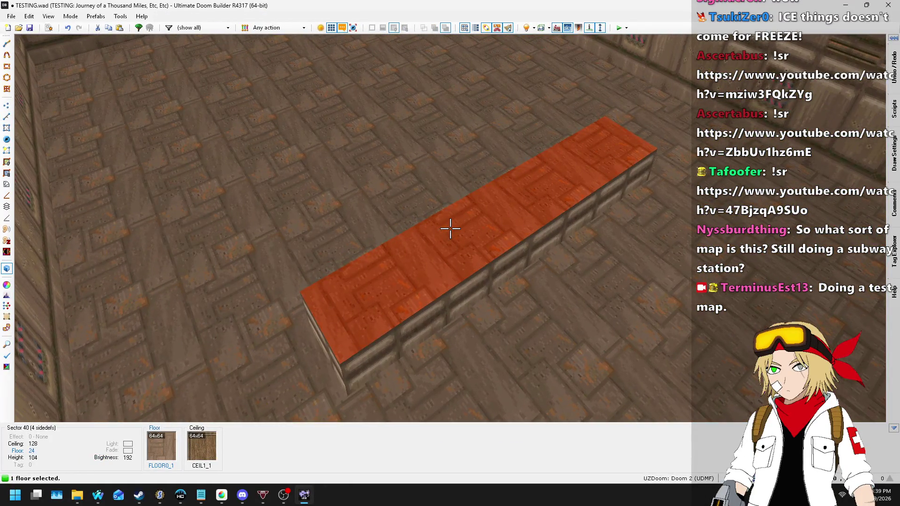
key(s)
- Return to 2D mode, save TESTING.wad, and relaunch the test map
key(q)
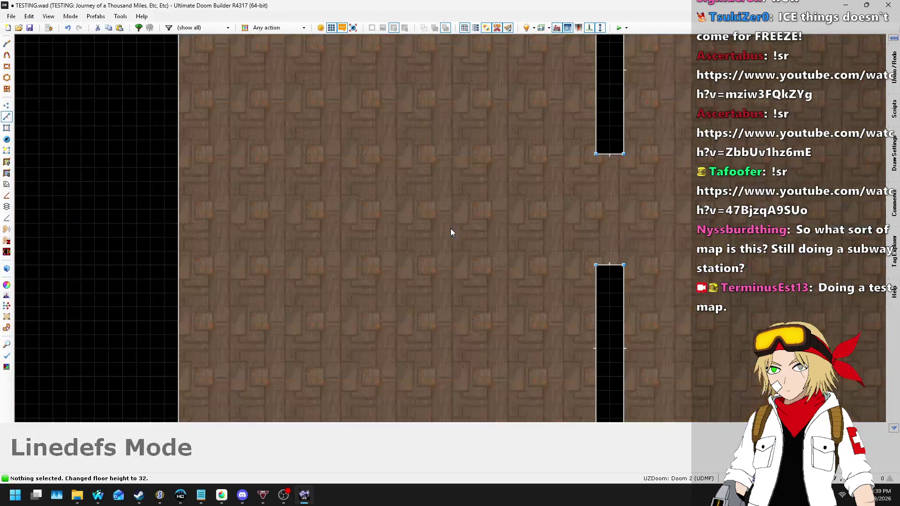
key(ctrl+s)
scroll(390, 200, down, 3)
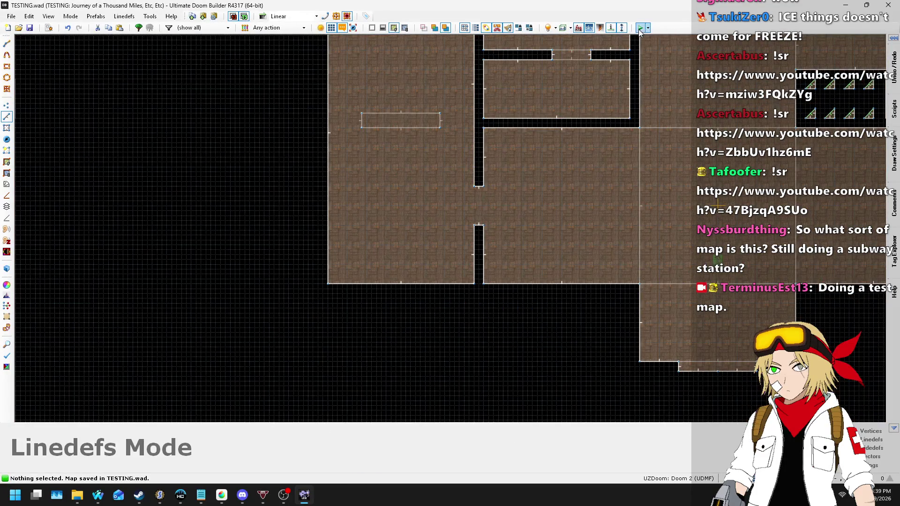
click(641, 28)
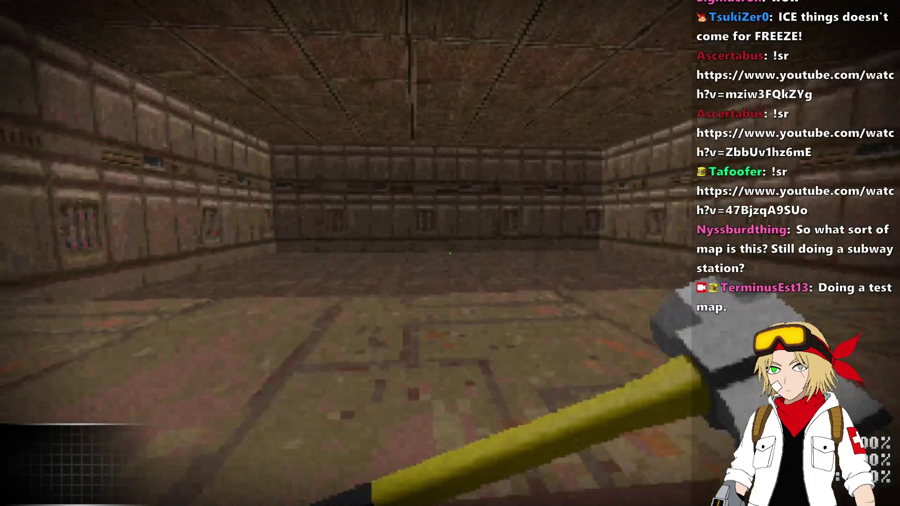
- Select the ASP Blaster Mk. III and fire it several times at the far wall
scroll(450, 253, down, 2)
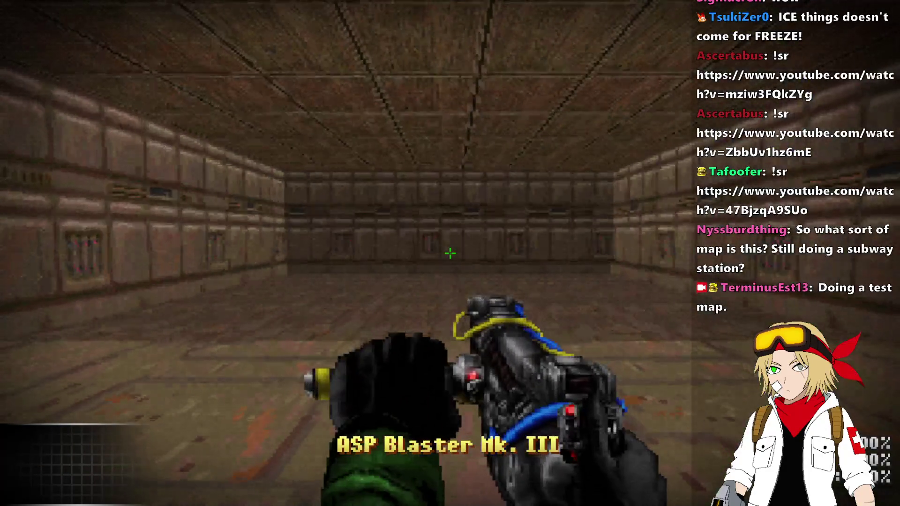
click(450, 253)
click(450, 253)
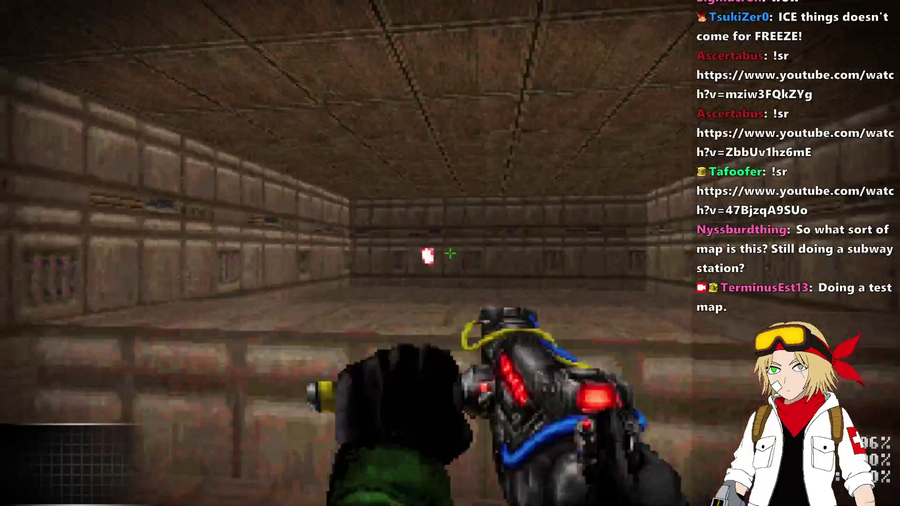
click(450, 253)
click(450, 253)
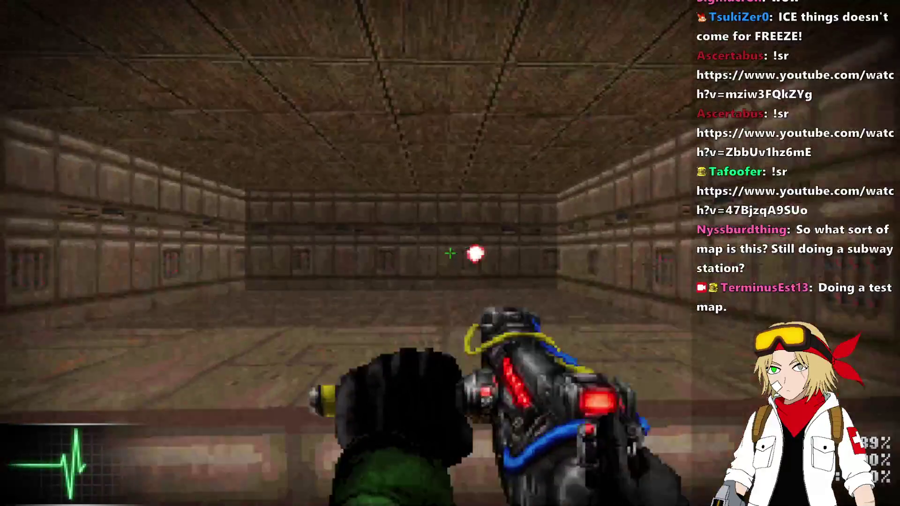
click(450, 253)
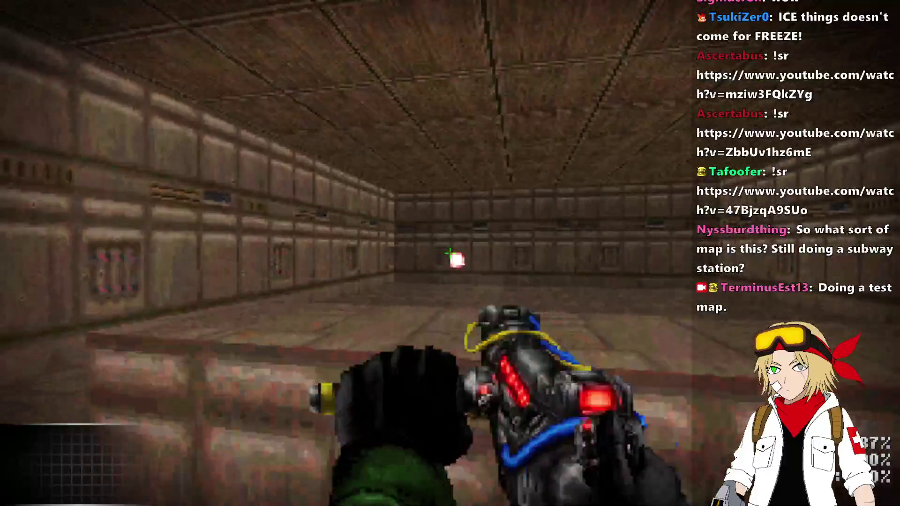
click(450, 253)
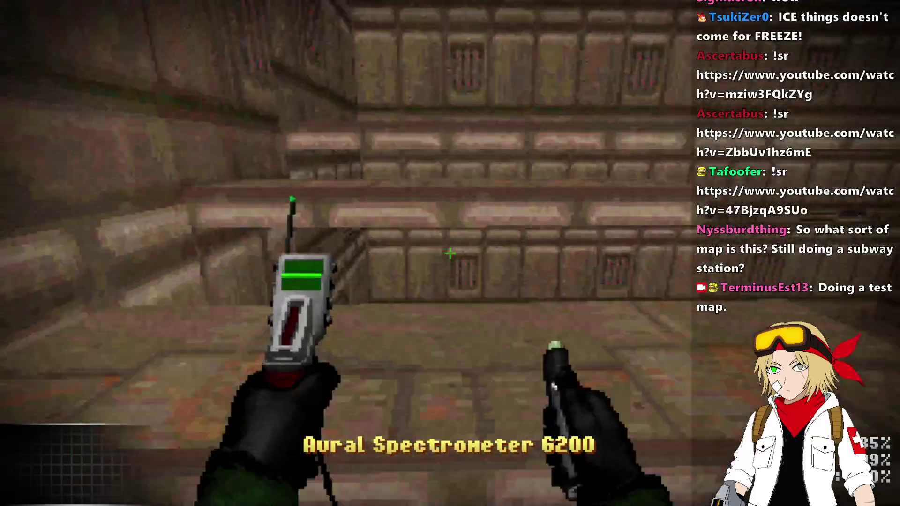
- Walk the rooms with the Aural Spectrometer 6200, switching chasecam back to first-person
mouse_move(450, 253)
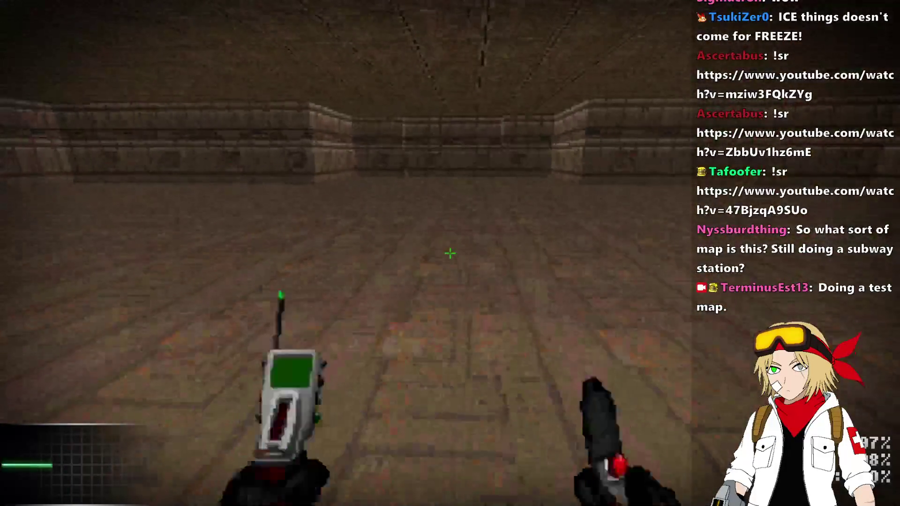
key(w)
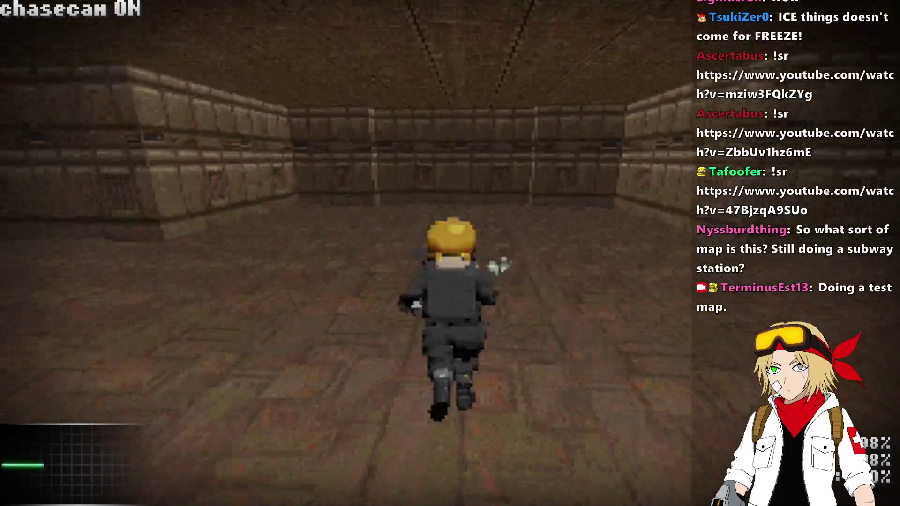
key(c)
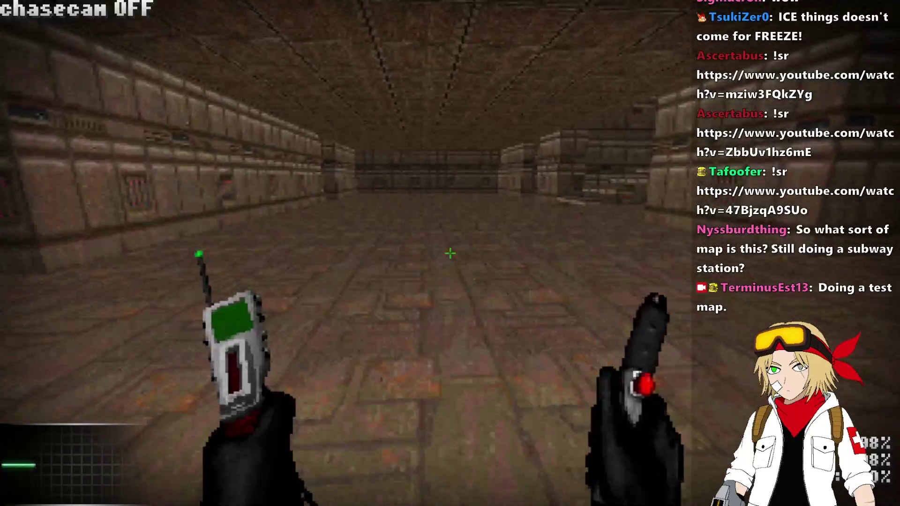
key(w)
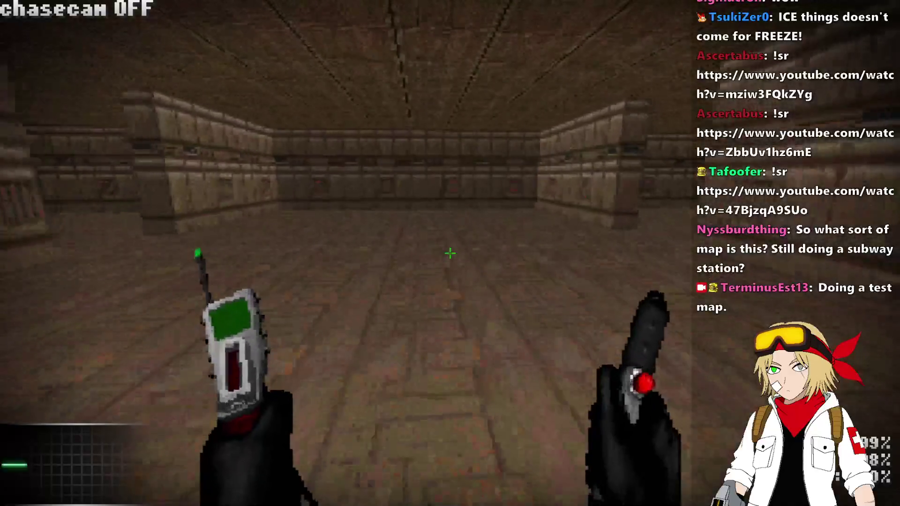
key(w)
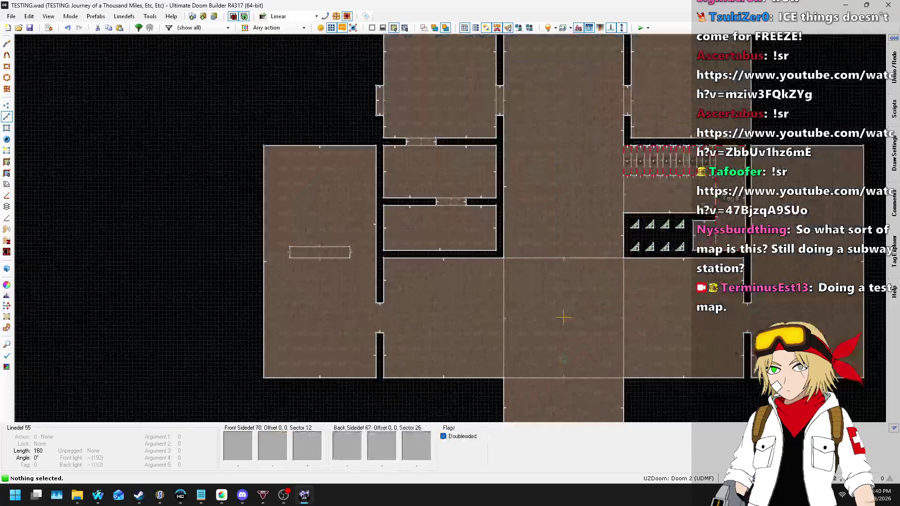
- Pick a smaller grid size from the status-bar dropdown and zoom in on the tagged sectors
scroll(597, 129, up, 4)
scroll(499, 183, up, 5)
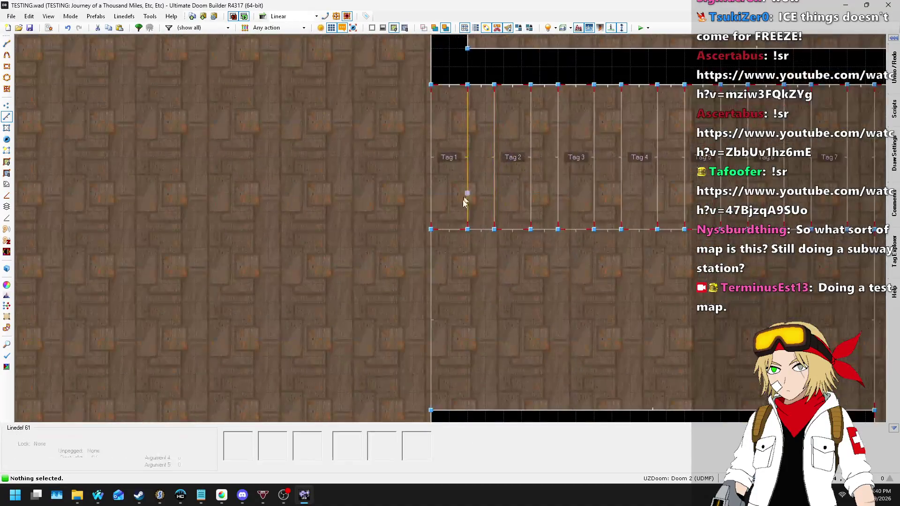
click(732, 479)
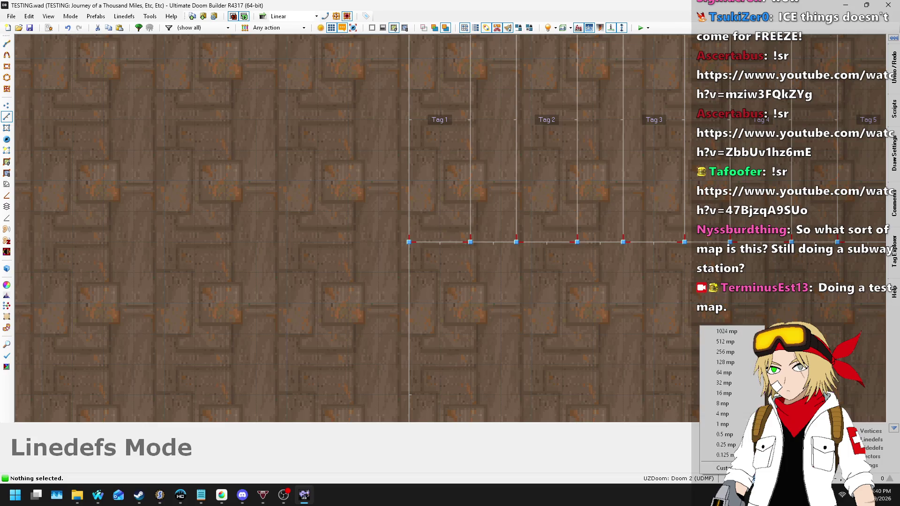
click(729, 415)
scroll(436, 188, up, 3)
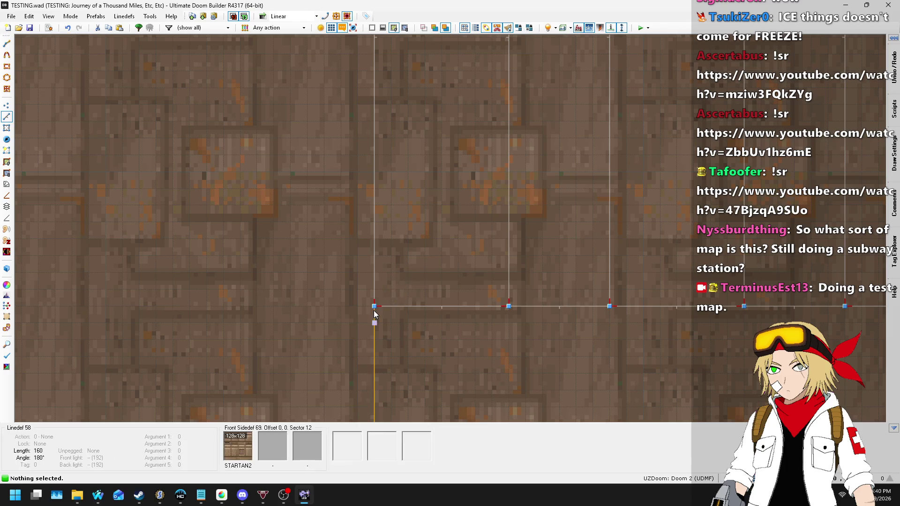
scroll(390, 242, down, 3)
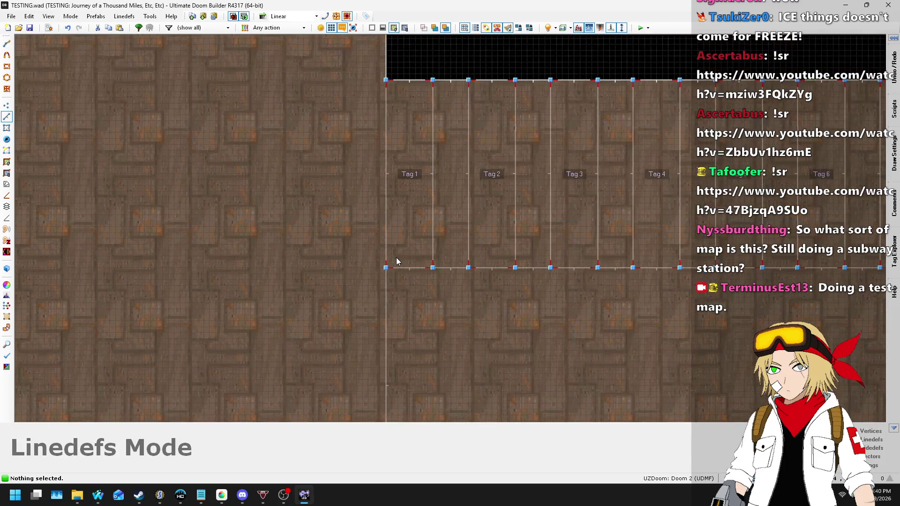
scroll(397, 259, up, 4)
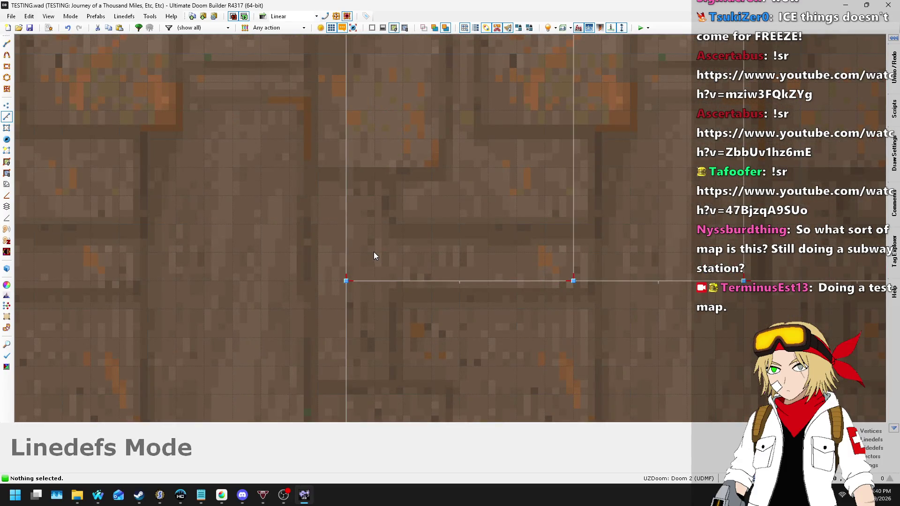
- Draw a pair of 4-unit square sectors along the bottom edge of the T1 sector
key(d)
click(374, 252)
click(375, 224)
click(403, 224)
click(404, 252)
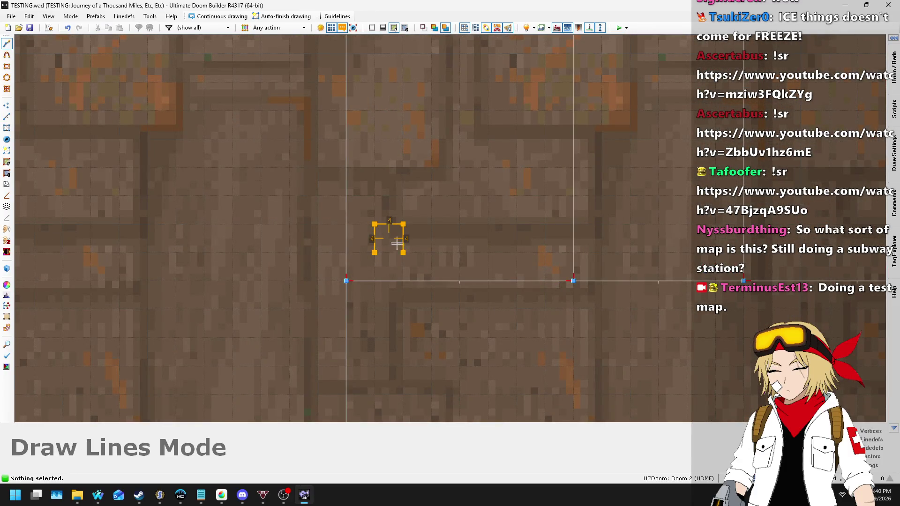
click(375, 253)
key(d)
click(517, 224)
click(545, 224)
click(545, 252)
click(517, 252)
click(517, 224)
scroll(310, 269, down, 4)
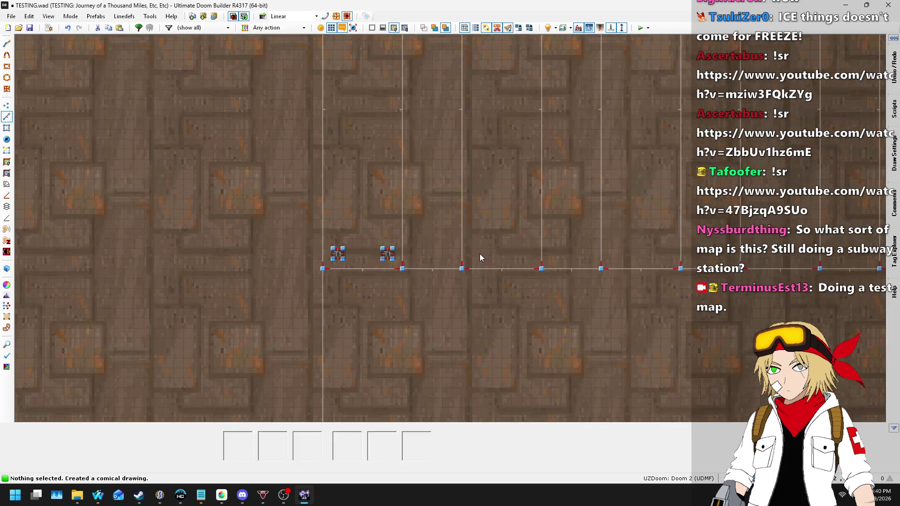
scroll(479, 257, up, 5)
- Draw the pair of 4-unit square sectors in the T2 sector
key(d)
click(462, 243)
click(490, 243)
click(490, 271)
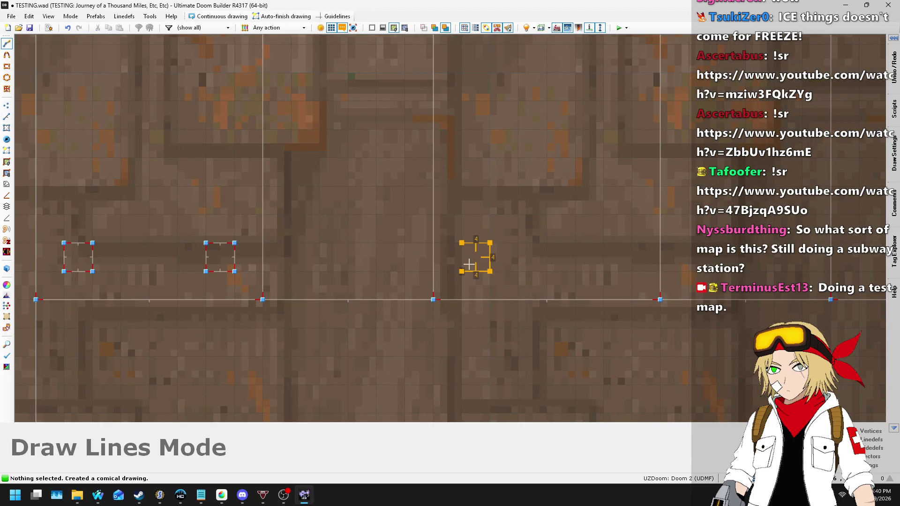
key(d)
click(604, 243)
click(632, 242)
click(632, 271)
click(603, 271)
click(604, 243)
scroll(509, 255, down, 3)
scroll(508, 256, up, 3)
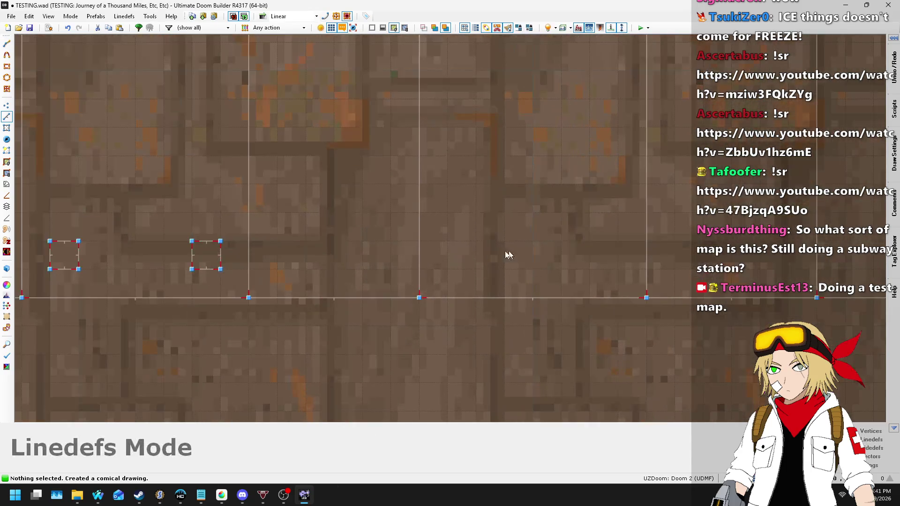
- Draw the pair of 4-unit square sectors in the T3 sector
key(d)
click(447, 241)
click(476, 241)
click(476, 269)
click(447, 269)
click(447, 241)
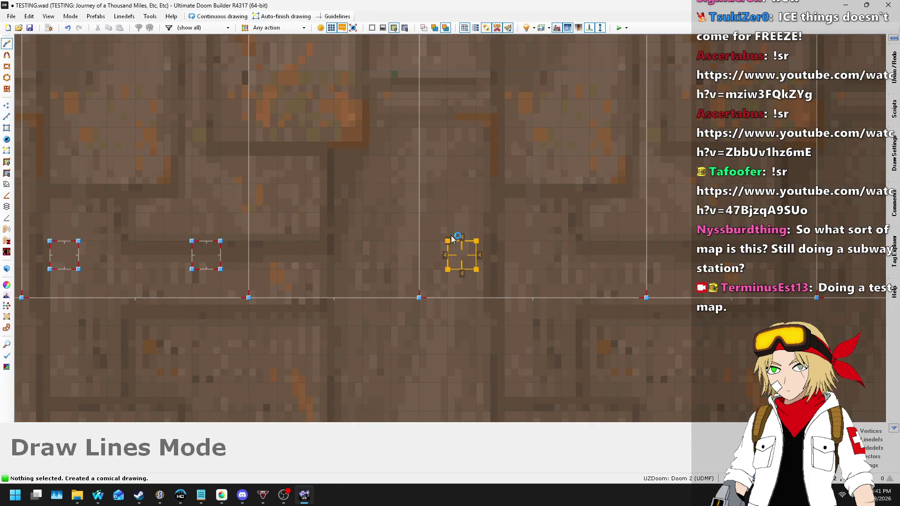
key(d)
click(590, 241)
click(618, 241)
click(618, 269)
click(589, 269)
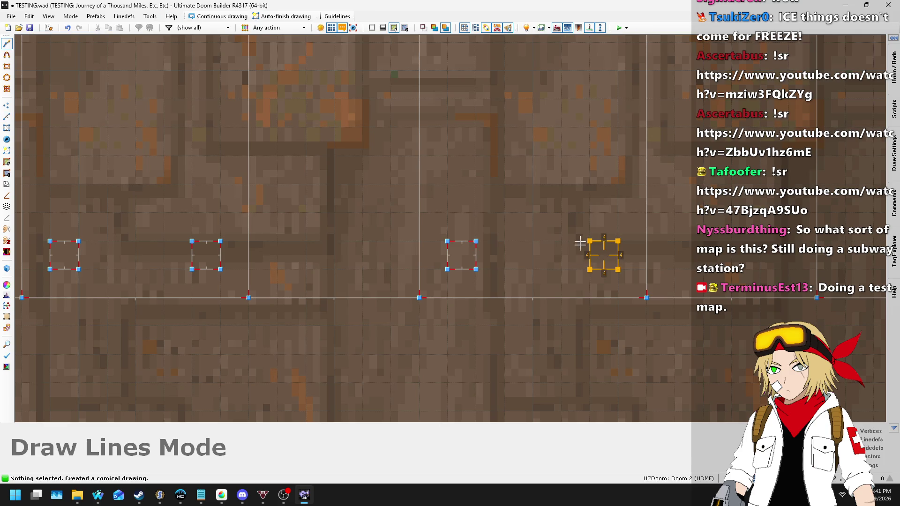
click(589, 241)
scroll(289, 243, down, 3)
scroll(480, 248, up, 3)
- Draw the pair of 4-unit square sectors in the T4 sector
key(d)
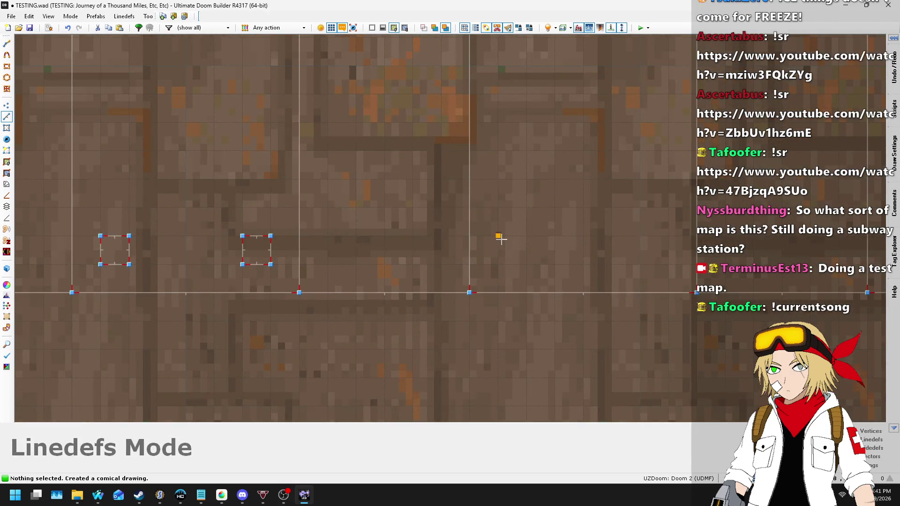
click(498, 236)
click(526, 264)
click(498, 265)
key(d)
click(640, 236)
click(668, 235)
click(668, 264)
click(640, 264)
click(640, 236)
scroll(214, 249, down, 3)
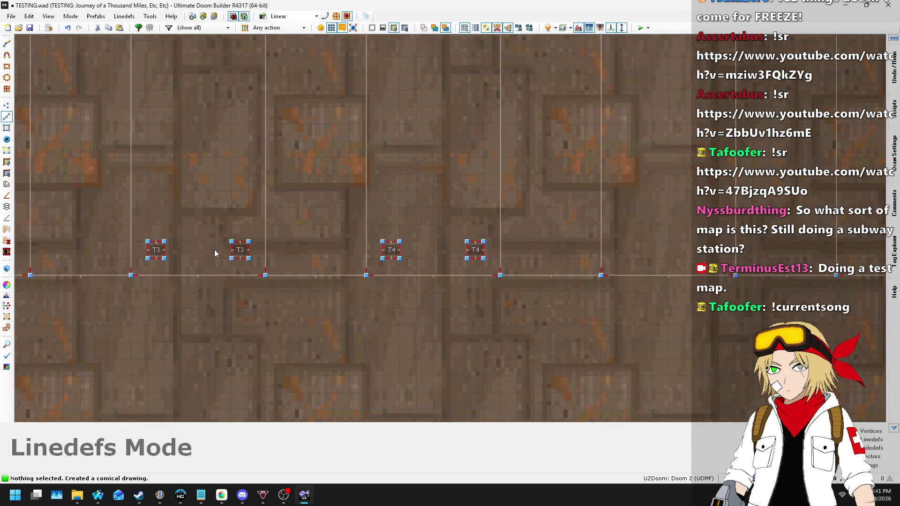
scroll(330, 243, up, 2)
- Draw the pair of 4-unit square sectors in the T5 sector
key(d)
click(307, 248)
click(329, 248)
click(330, 269)
click(307, 269)
click(307, 248)
key(d)
click(417, 247)
click(439, 248)
click(438, 269)
click(416, 269)
click(416, 248)
scroll(422, 248, down, 2)
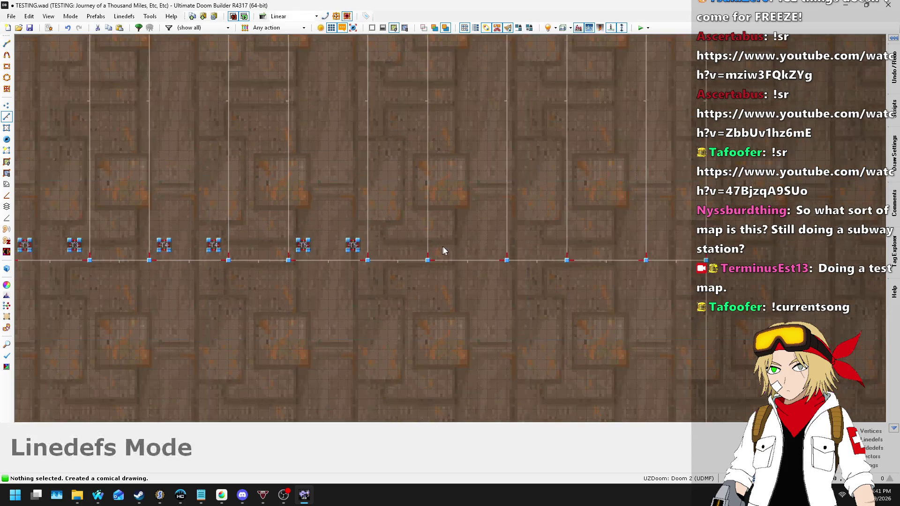
scroll(425, 235, up, 3)
- Draw the pair of 4-unit square sectors in the T6 sector
key(d)
click(427, 229)
click(455, 229)
click(455, 257)
click(426, 257)
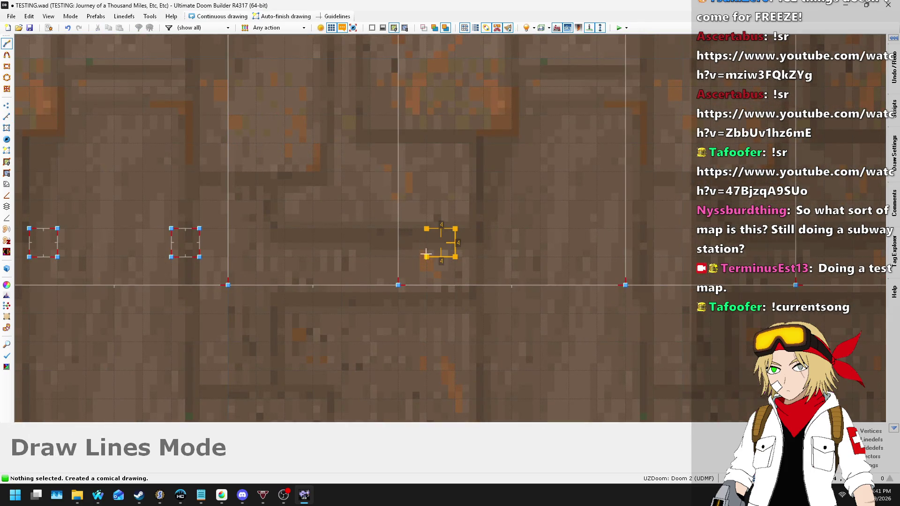
click(440, 232)
key(d)
click(569, 229)
click(597, 228)
click(597, 257)
click(569, 257)
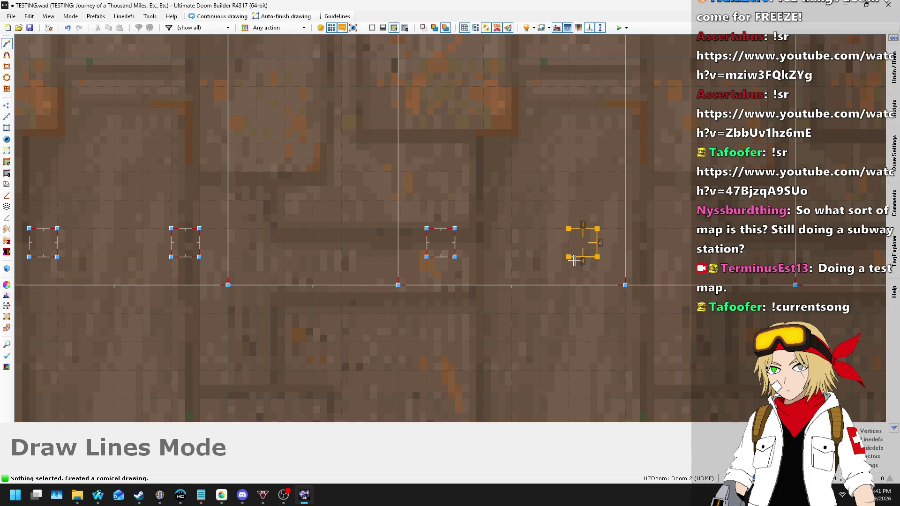
click(573, 232)
scroll(348, 234, down, 3)
scroll(466, 226, up, 3)
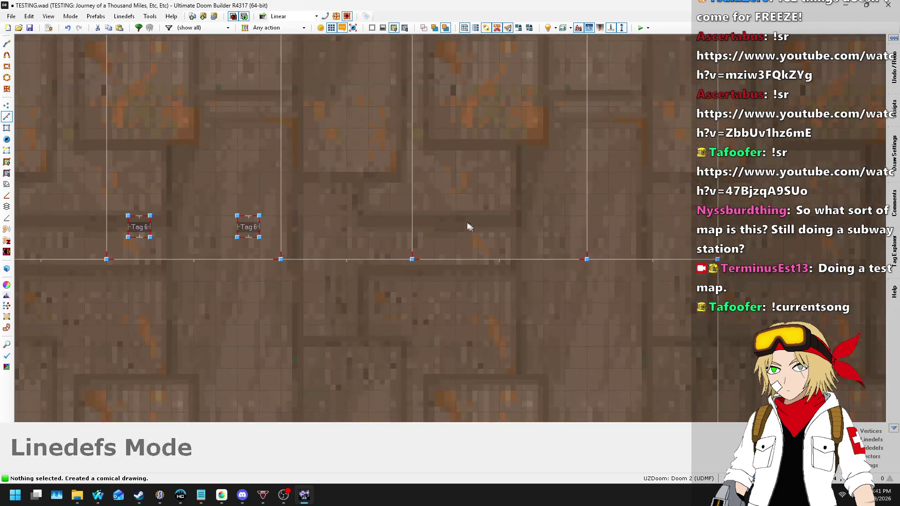
- Draw the pair of 4-unit square sectors in the Tag 7 sector
key(d)
click(434, 215)
click(456, 216)
click(455, 237)
click(434, 238)
click(434, 216)
key(d)
click(543, 215)
click(566, 216)
click(565, 237)
click(543, 237)
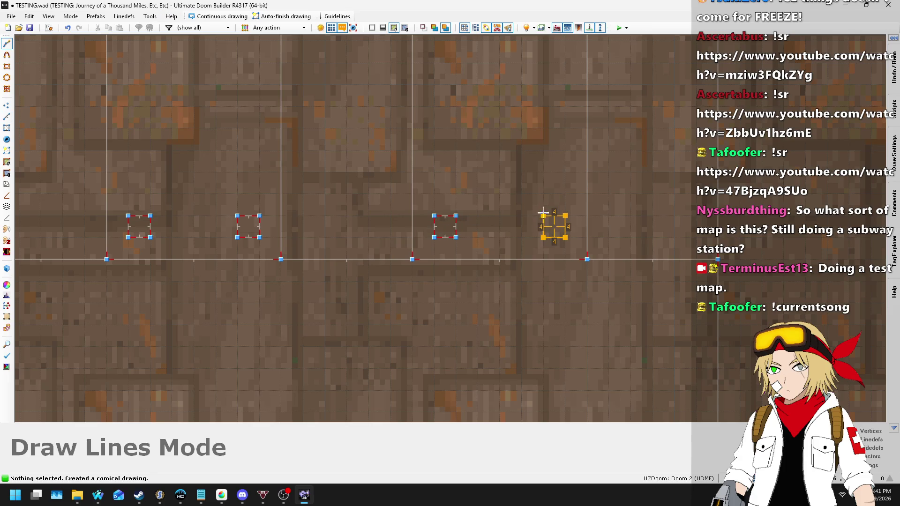
scroll(449, 246, down, 5)
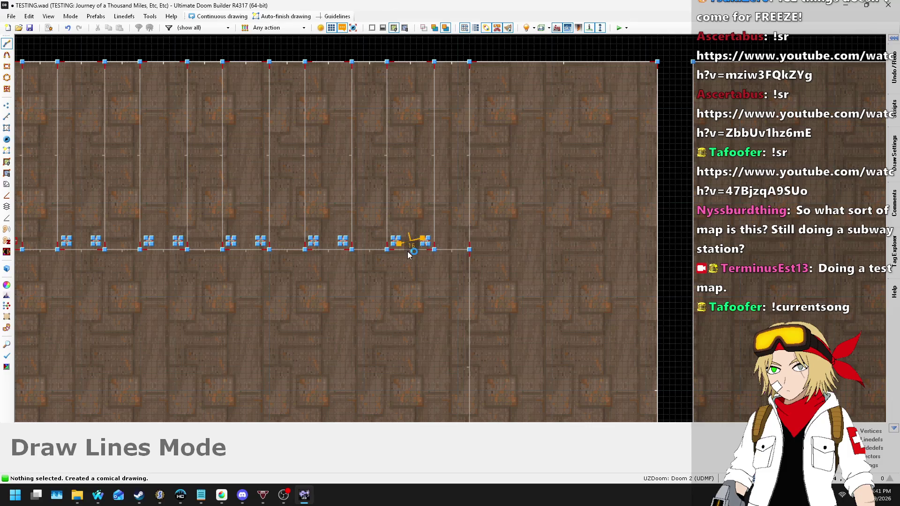
scroll(426, 258, up, 5)
- Undo the last drawn square, redo it, and return to Lines mode
key(ctrl+z)
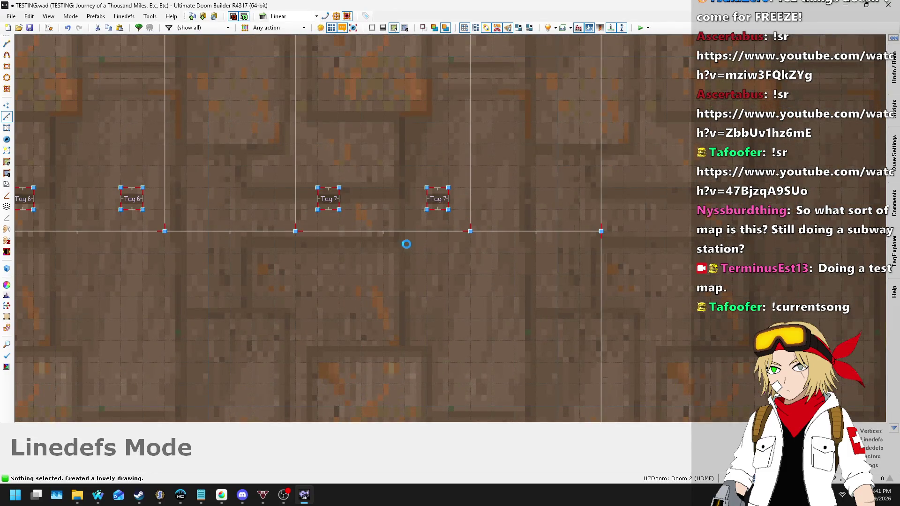
key(ctrl+y)
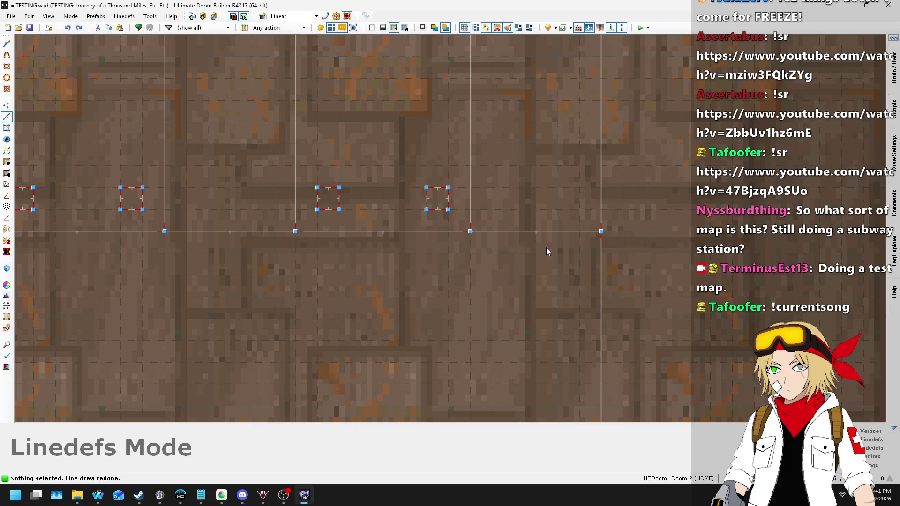
scroll(548, 241, down, 3)
scroll(553, 234, down, 3)
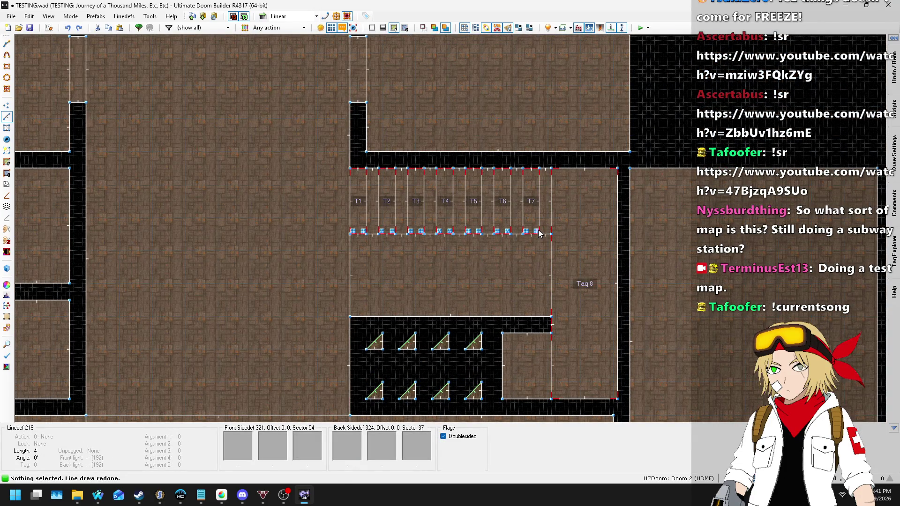
key(l)
scroll(568, 212, up, 6)
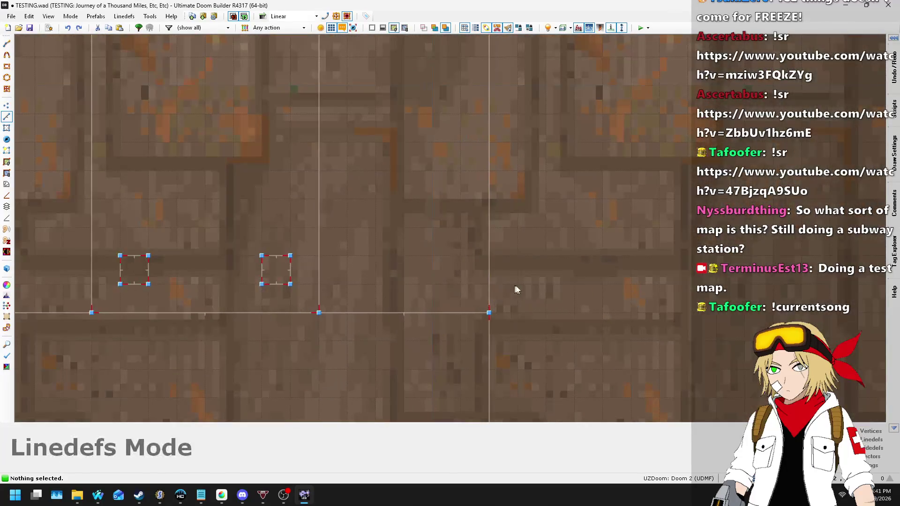
- Draw a 4-unit square sector in the Tag 8 sector
key(d)
click(518, 256)
click(547, 256)
click(518, 284)
click(518, 256)
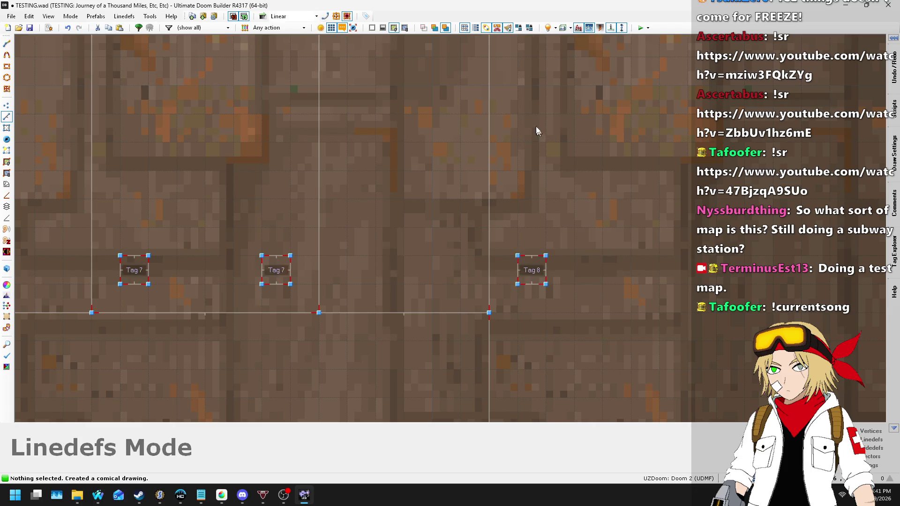
scroll(536, 131, down, 3)
scroll(546, 194, down, 2)
scroll(549, 188, up, 4)
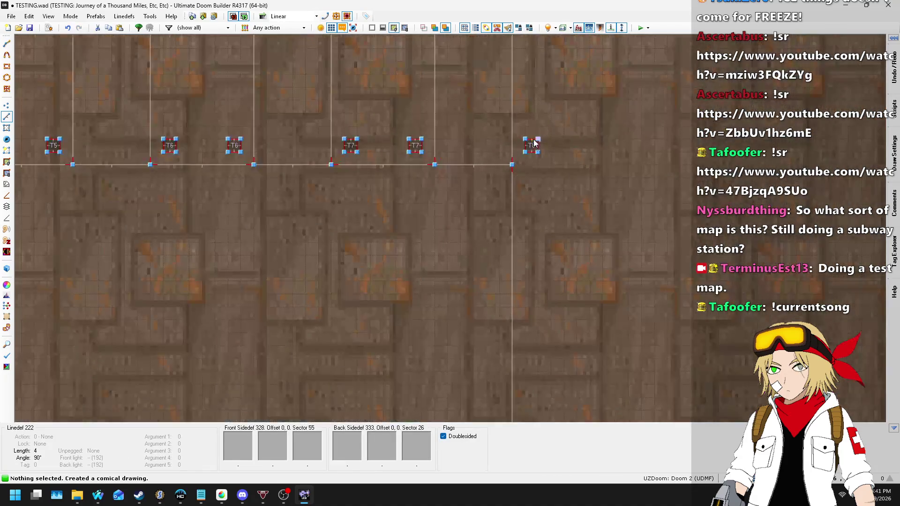
scroll(551, 164, down, 3)
scroll(552, 180, down, 2)
scroll(582, 195, up, 6)
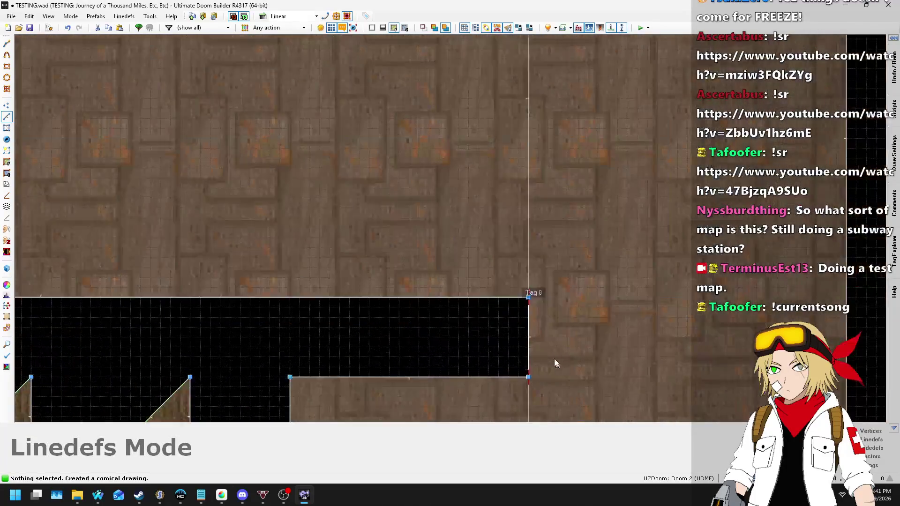
- Draw a small square sector next to the Tag 8 area
key(d)
click(526, 286)
click(564, 286)
click(564, 323)
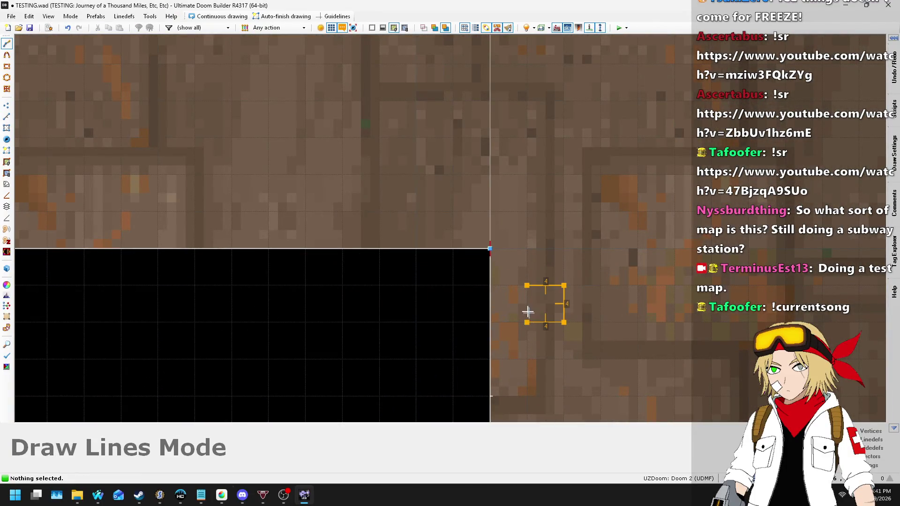
click(527, 283)
scroll(502, 285, down, 5)
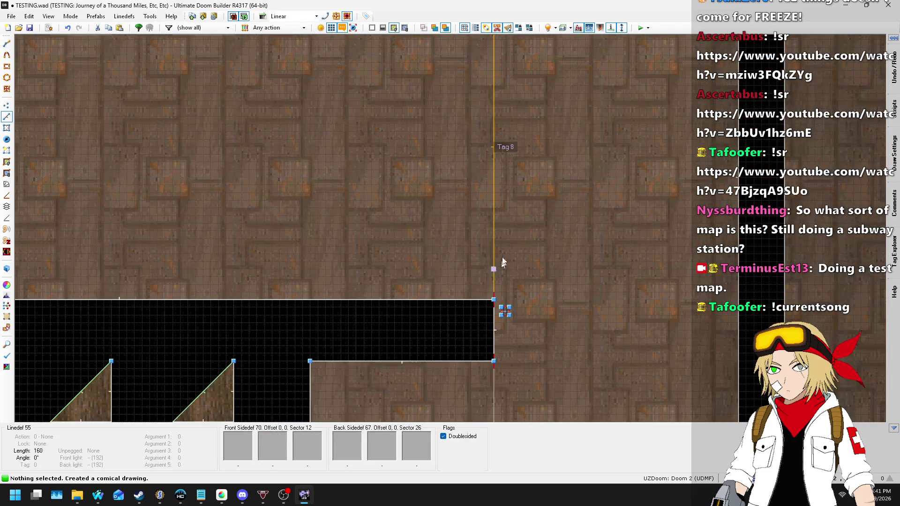
scroll(506, 164, up, 6)
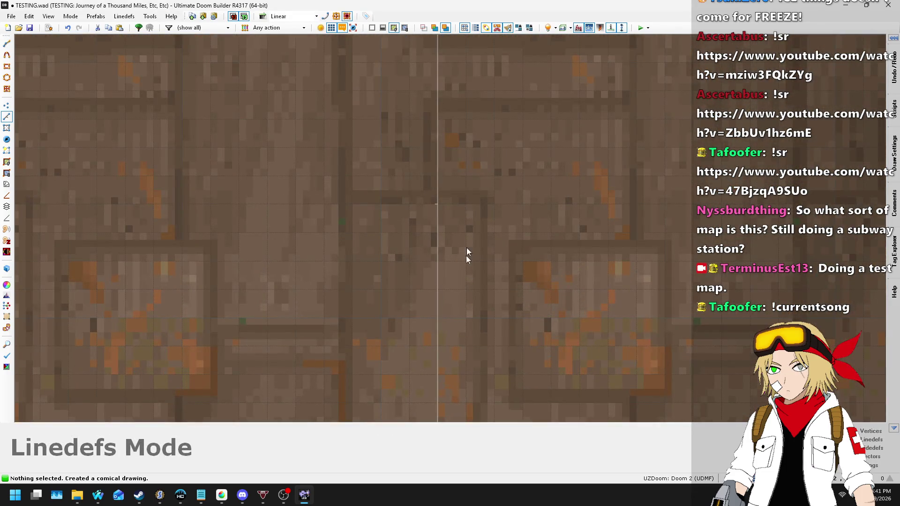
scroll(466, 255, down, 4)
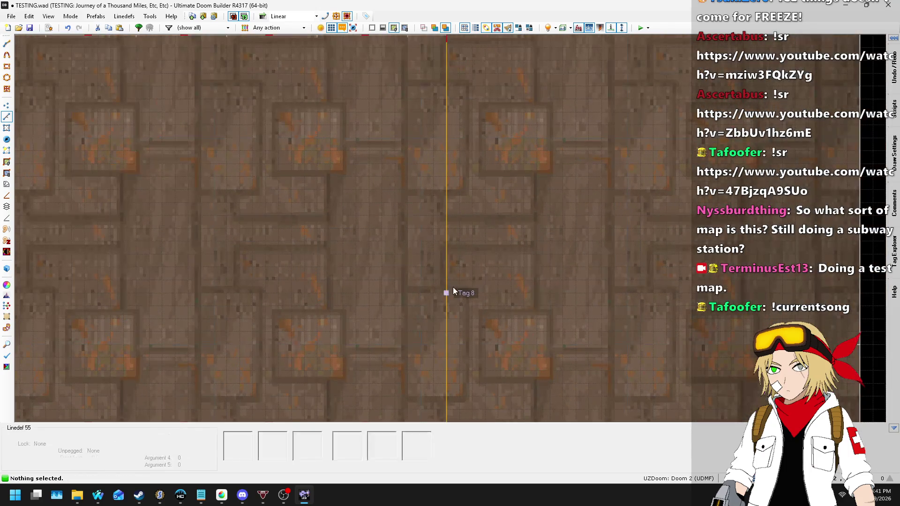
- Cancel a stray line, then draw another small square sector against the long vertical wall
key(d)
scroll(446, 295, down, 3)
scroll(448, 171, up, 2)
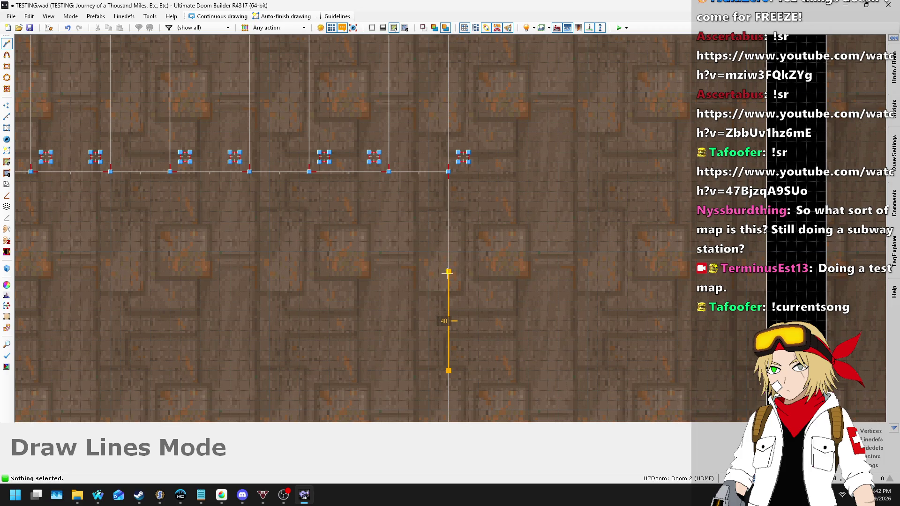
key(Escape)
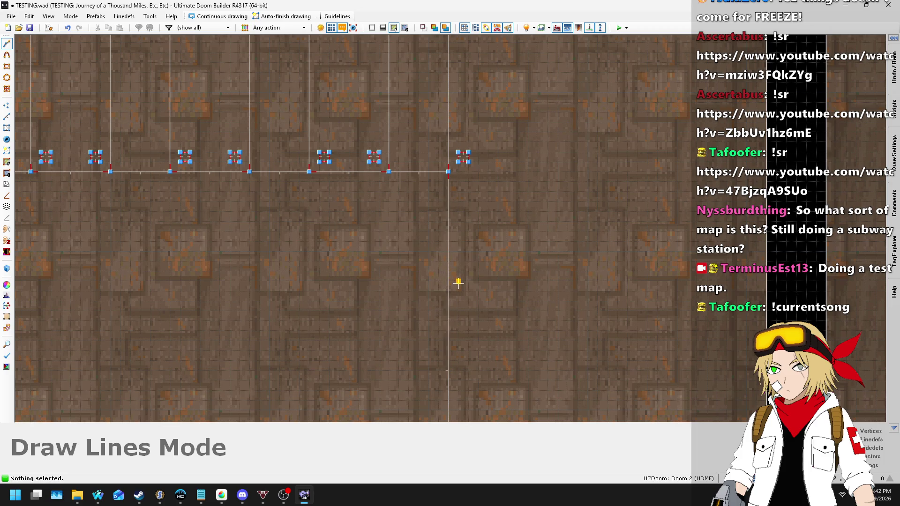
scroll(469, 293, up, 3)
click(472, 295)
click(444, 295)
click(444, 267)
click(473, 267)
click(473, 296)
scroll(469, 187, down, 2)
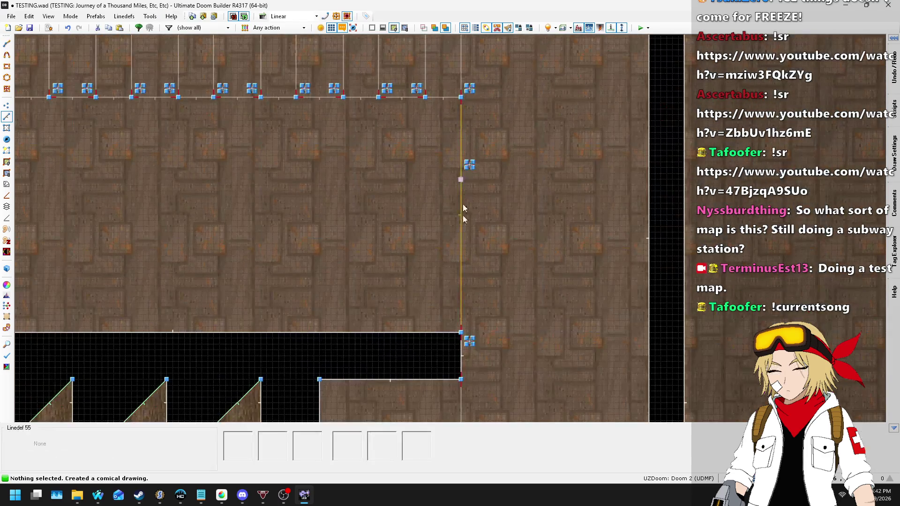
scroll(459, 221, up, 2)
- Draw a further square beside it, then select and deselect its four lines
key(d)
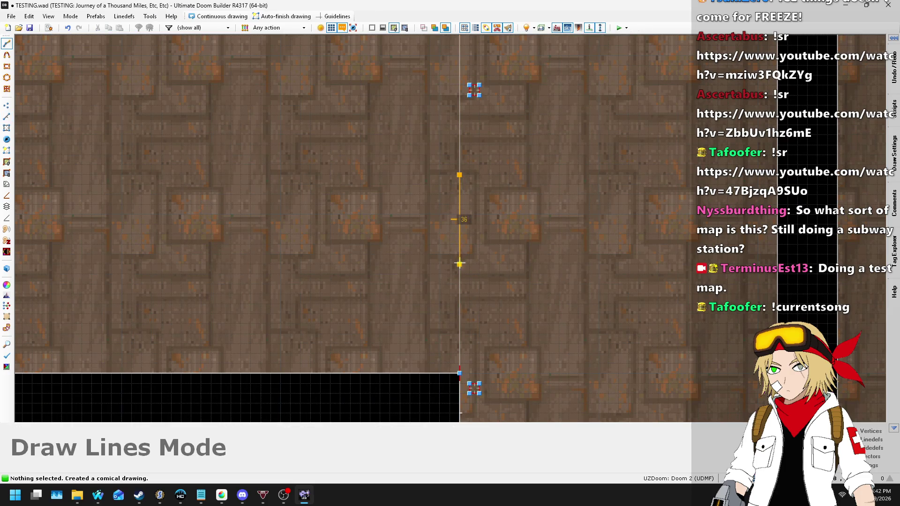
scroll(460, 273, up, 2)
click(472, 258)
click(472, 258)
scroll(479, 255, down, 4)
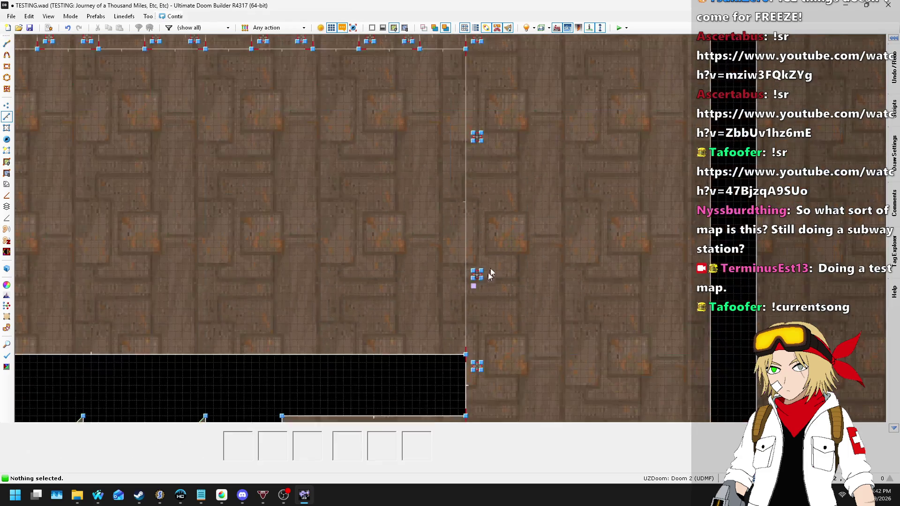
scroll(481, 198, up, 4)
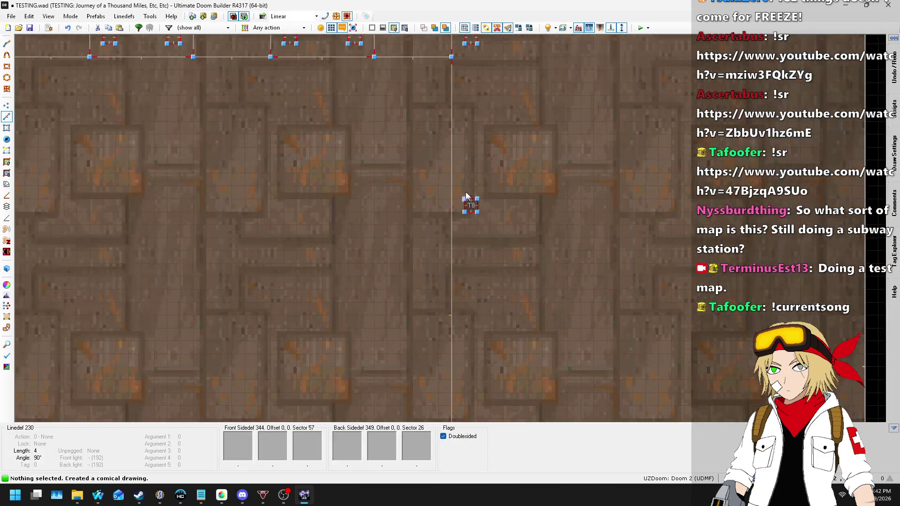
mouse_move(459, 191)
mouse_down()
mouse_move(474, 216)
mouse_move(461, 206)
mouse_move(460, 259)
mouse_move(406, 324)
mouse_move(412, 268)
mouse_up()
scroll(464, 202, up, 3)
scroll(488, 164, down, 3)
scroll(504, 207, up, 3)
scroll(446, 296, down, 2)
click(468, 268)
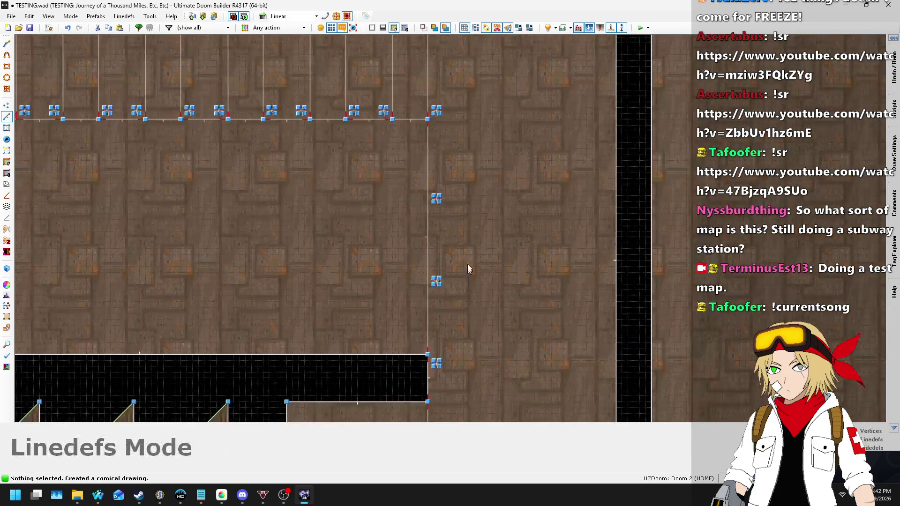
scroll(438, 370, up, 5)
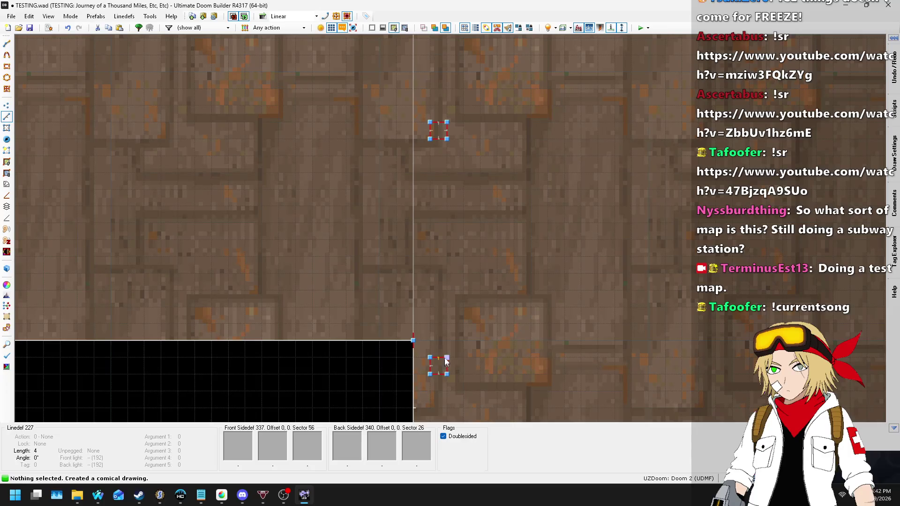
- Start lines from the small squares' corners, then cancel the 52- and 56-unit lines
key(Insert)
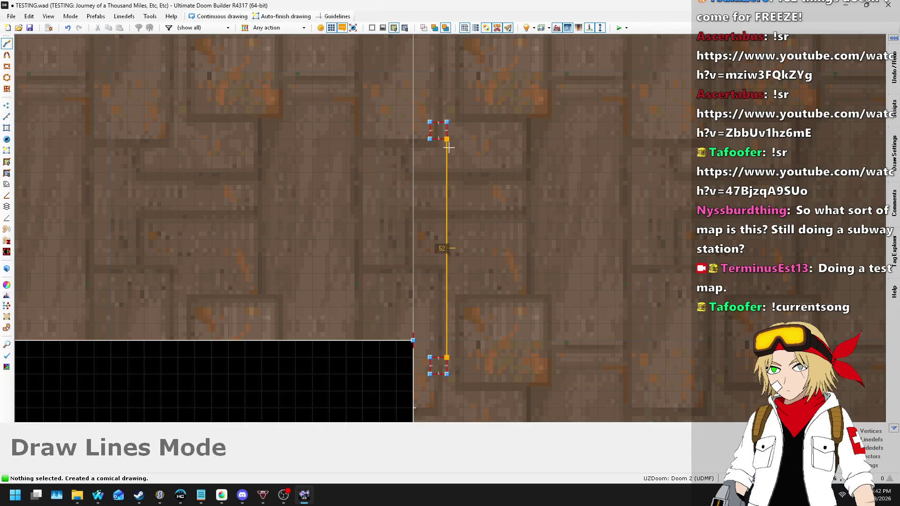
scroll(451, 160, down, 2)
key(BackSpace)
click(457, 327)
scroll(458, 150, down, 2)
scroll(459, 103, up, 2)
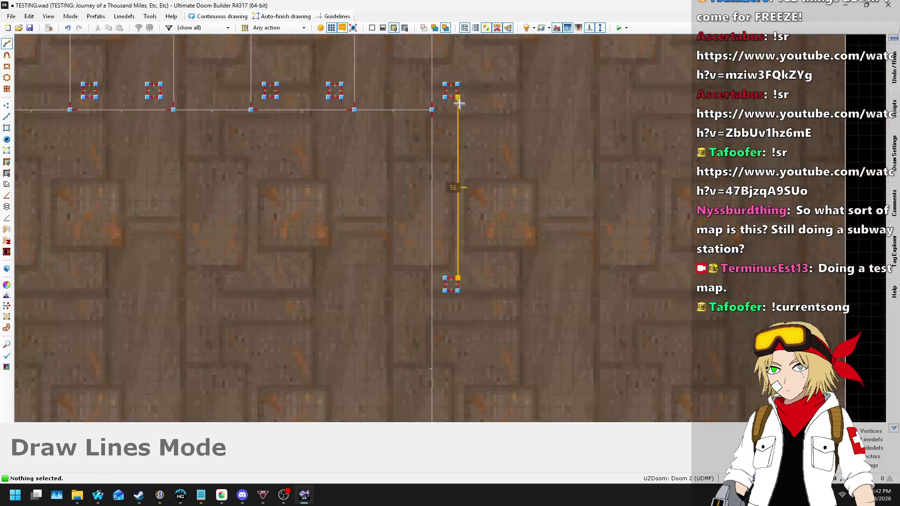
key(BackSpace)
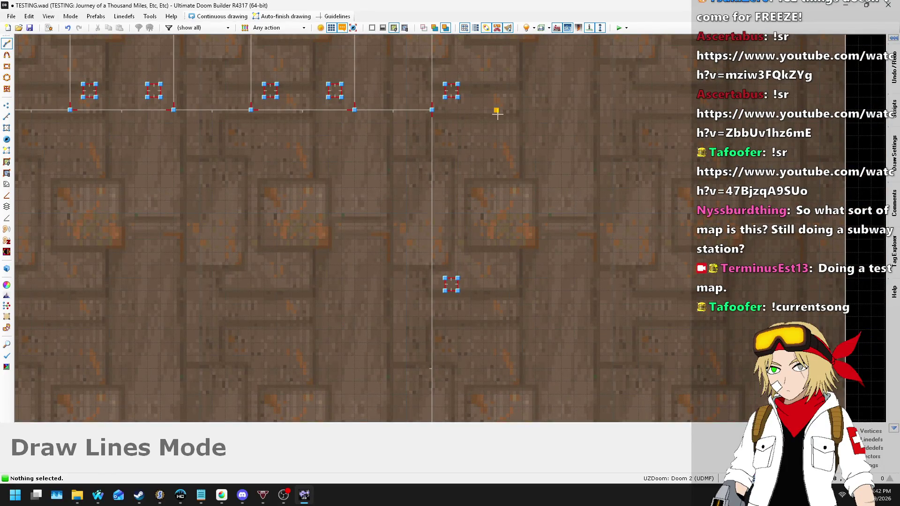
key(Escape)
scroll(500, 119, down, 2)
scroll(483, 195, up, 1)
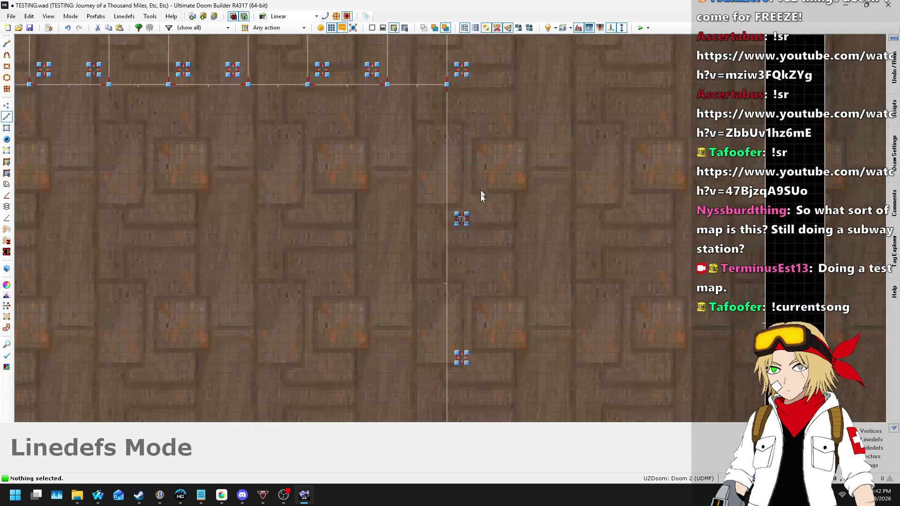
- Abandon a line started on the long wall and select the tiny T8 square's four lines
key(d)
click(446, 283)
key(BackSpace)
click(447, 283)
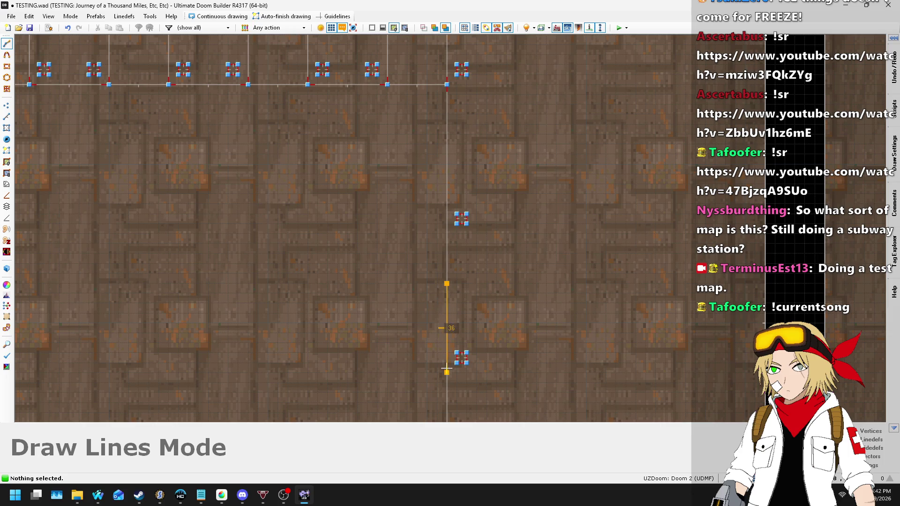
key(BackSpace)
key(Escape)
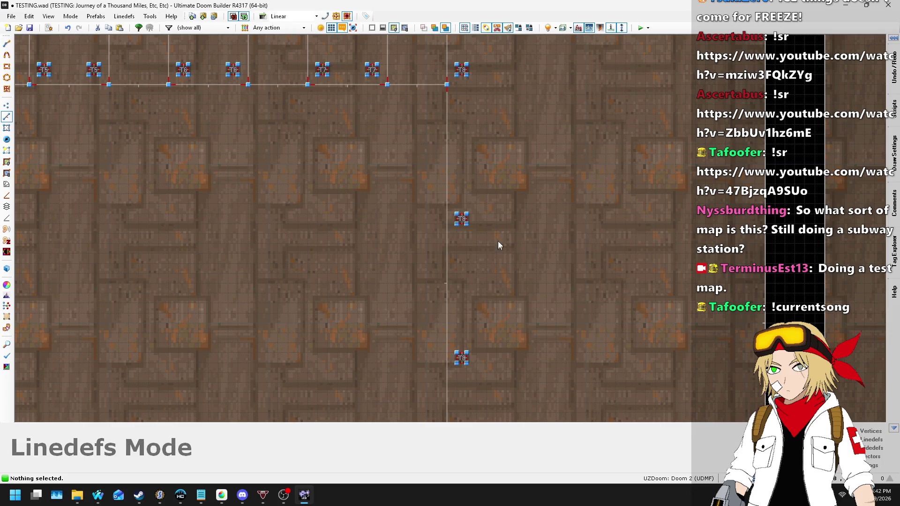
scroll(460, 217, up, 2)
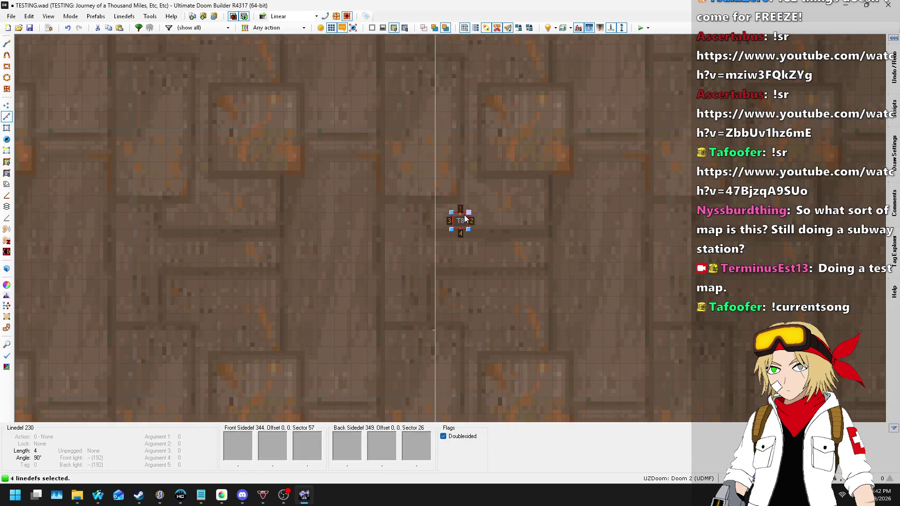
double_click(463, 205)
scroll(486, 171, down, 3)
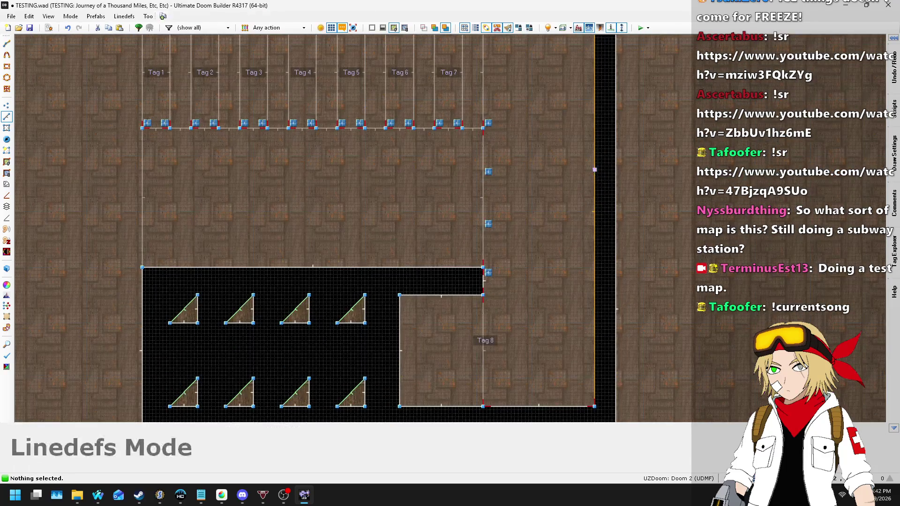
- Enter 3D Visual Mode and fly past the Sector 12 floor, trying then clearing a floor selection
key(q)
key(s)
key(w)
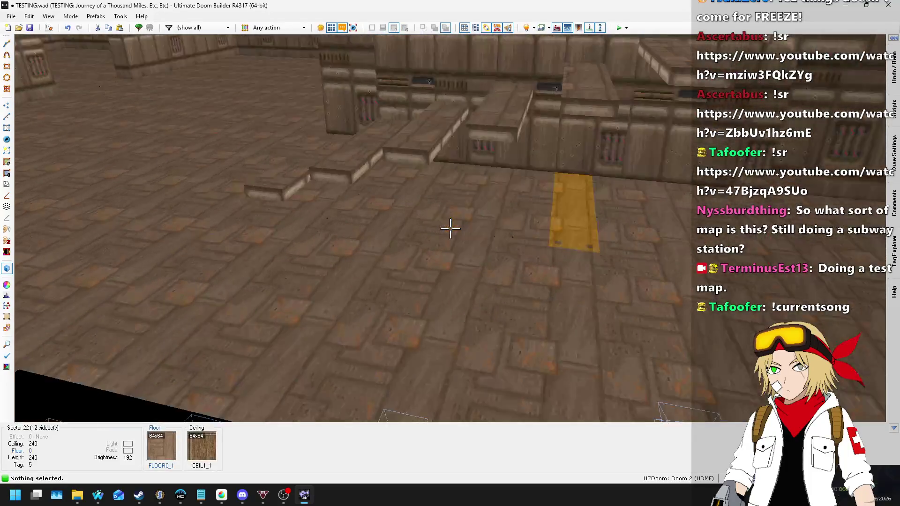
key(w)
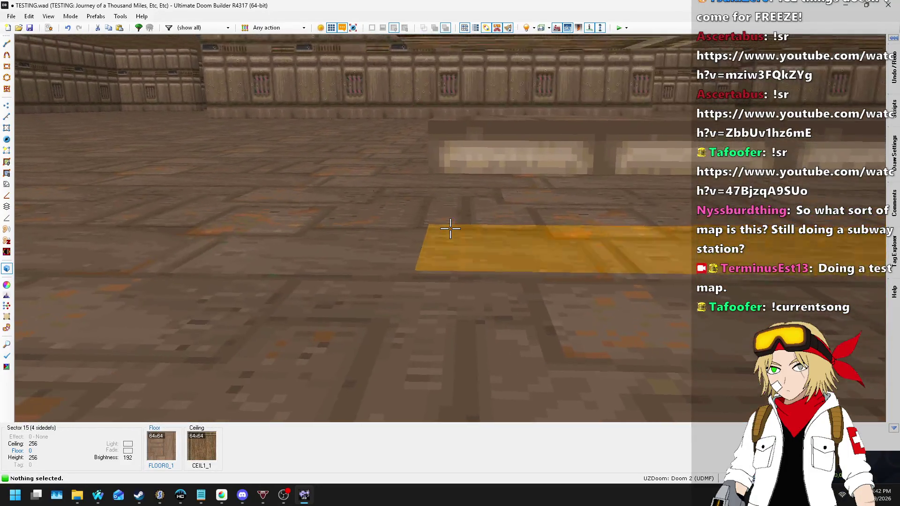
key(w)
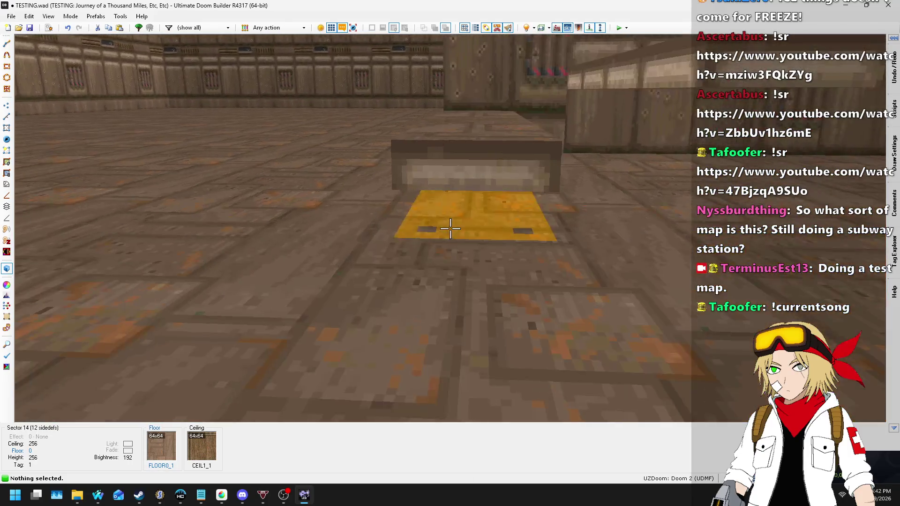
click(450, 229)
click(450, 228)
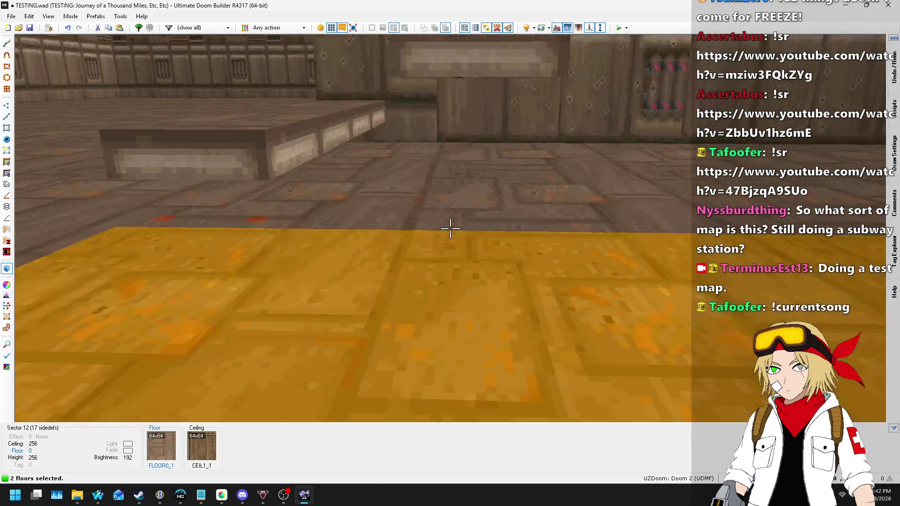
click(450, 229)
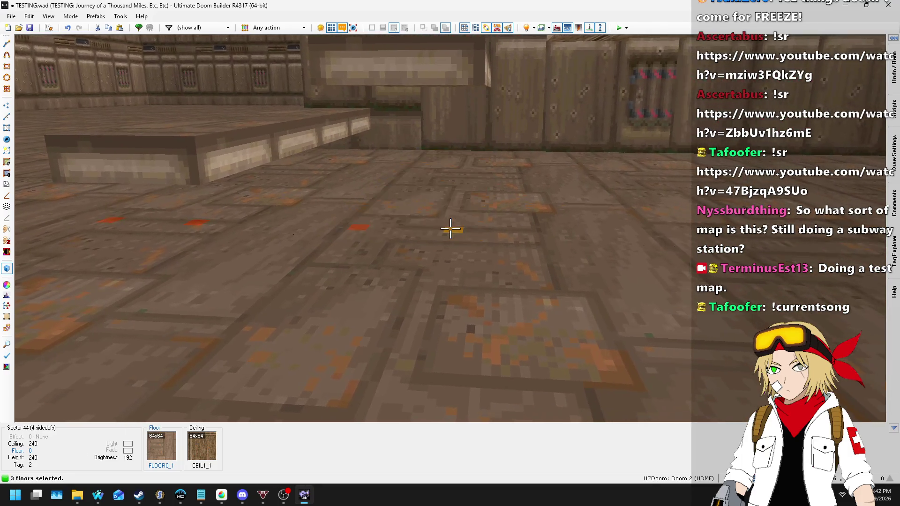
key(w)
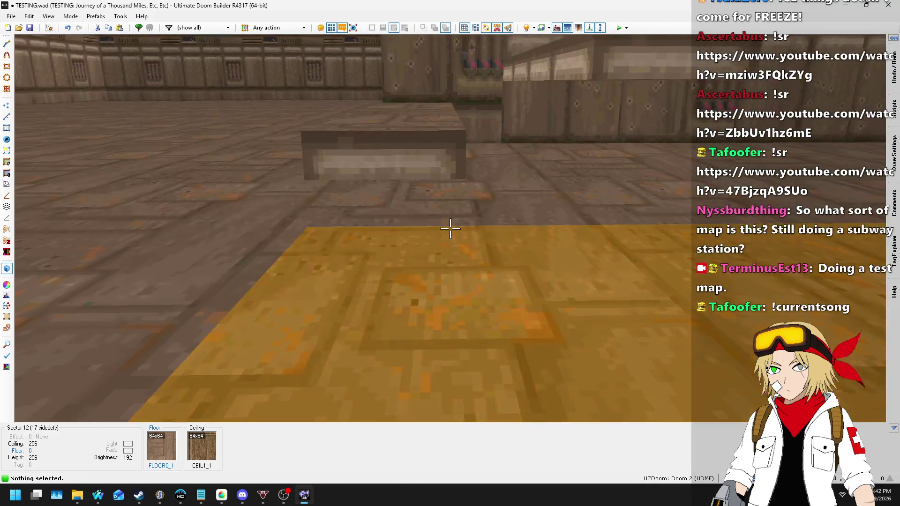
key(Escape)
- Raise the first step's floor, then select each step's paired floor strips and raise them
click(450, 229)
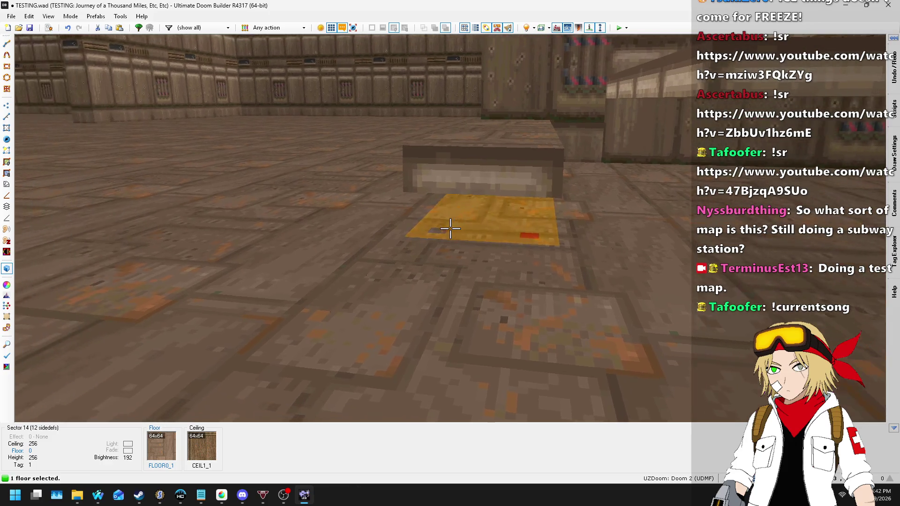
scroll(451, 229, up, 2)
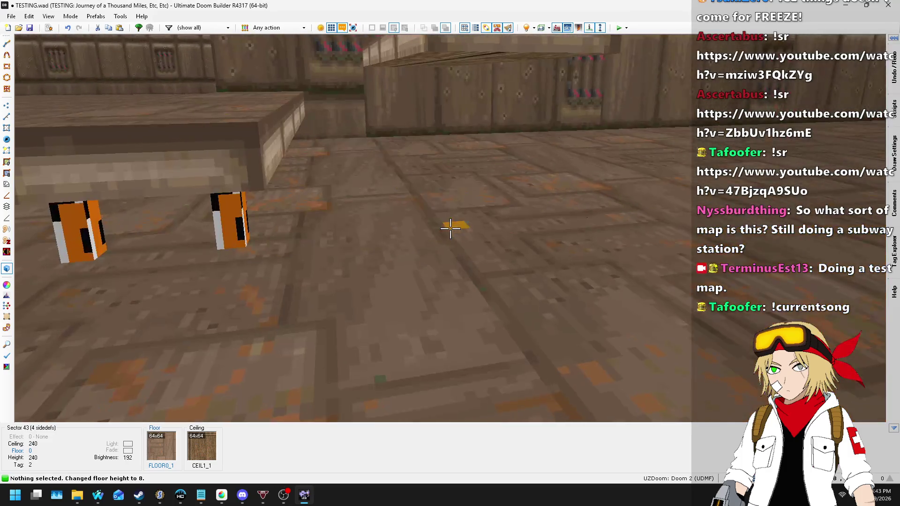
click(450, 229)
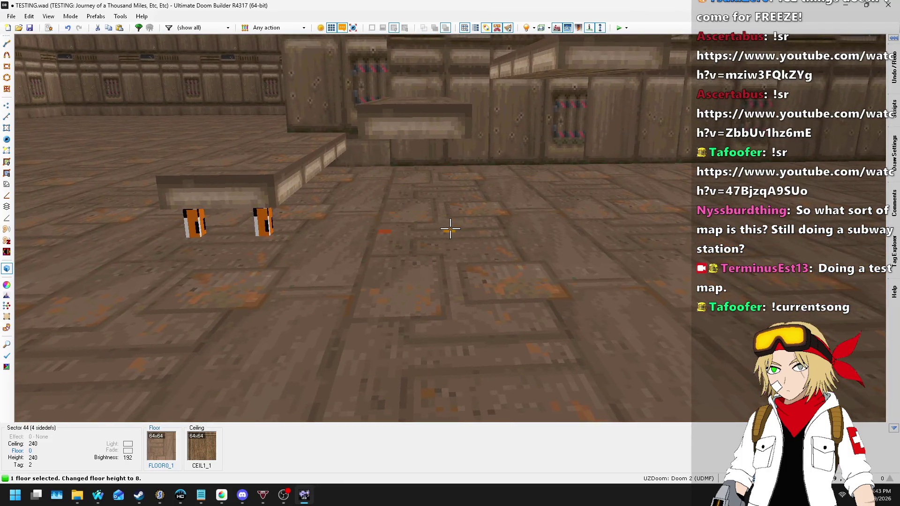
click(450, 229)
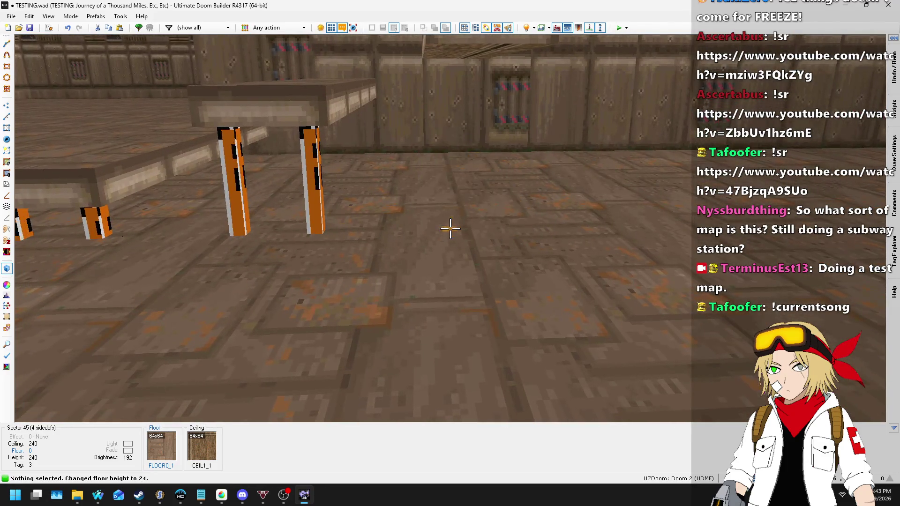
click(450, 229)
click(450, 229)
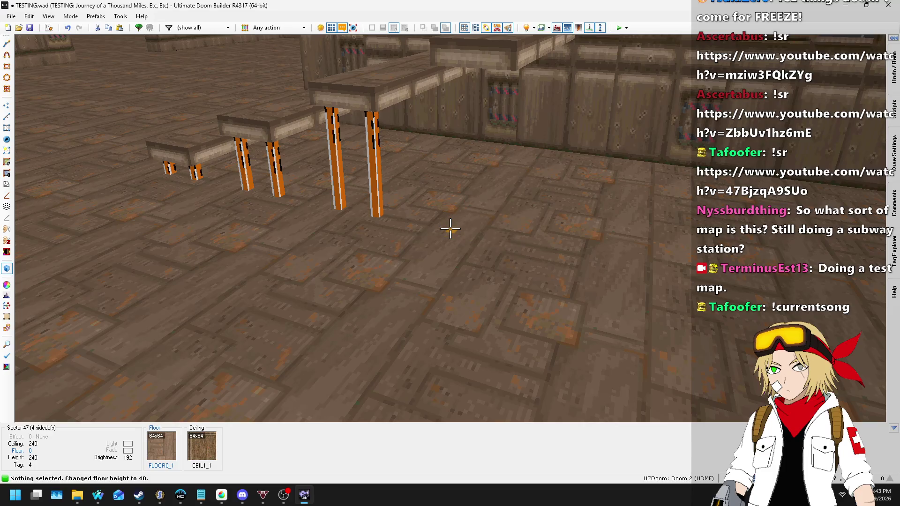
click(450, 229)
click(450, 229)
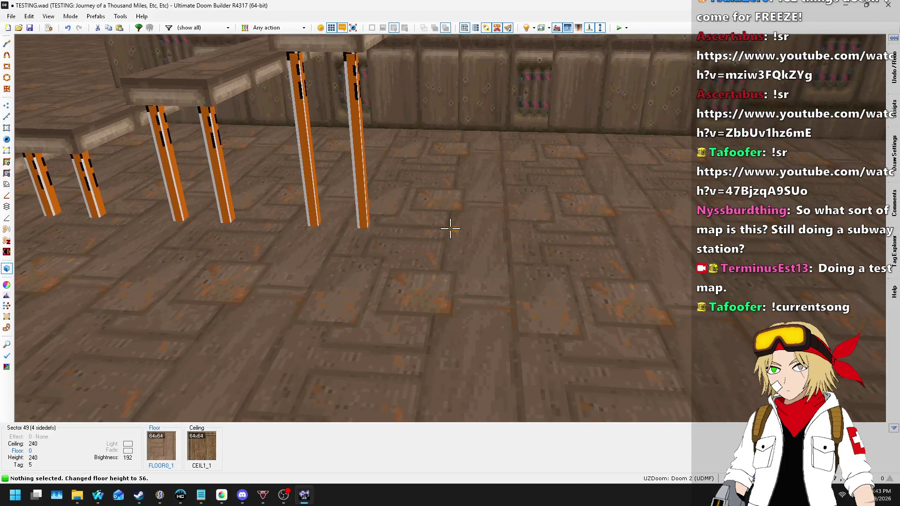
click(450, 228)
click(450, 229)
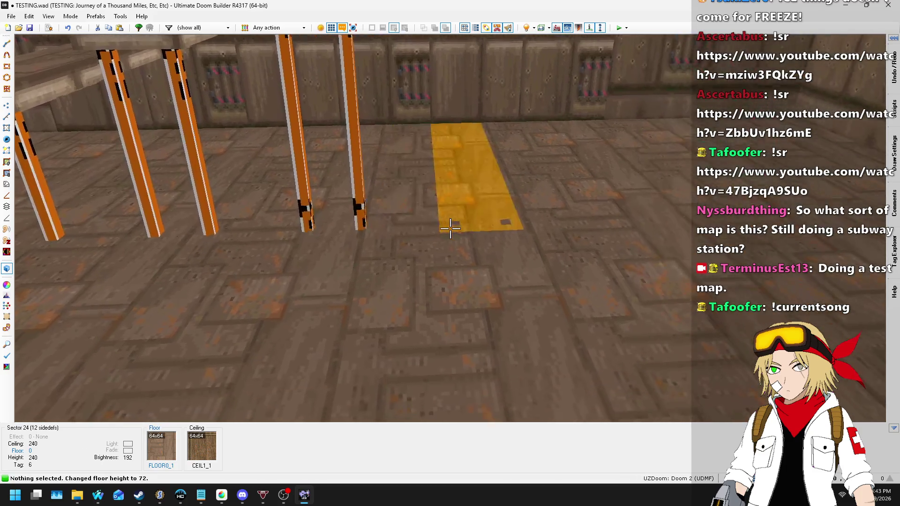
click(451, 229)
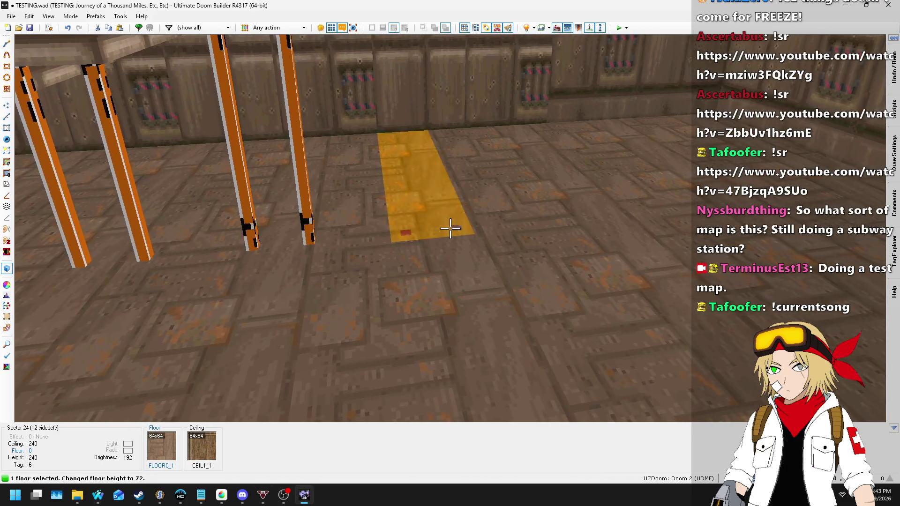
click(450, 229)
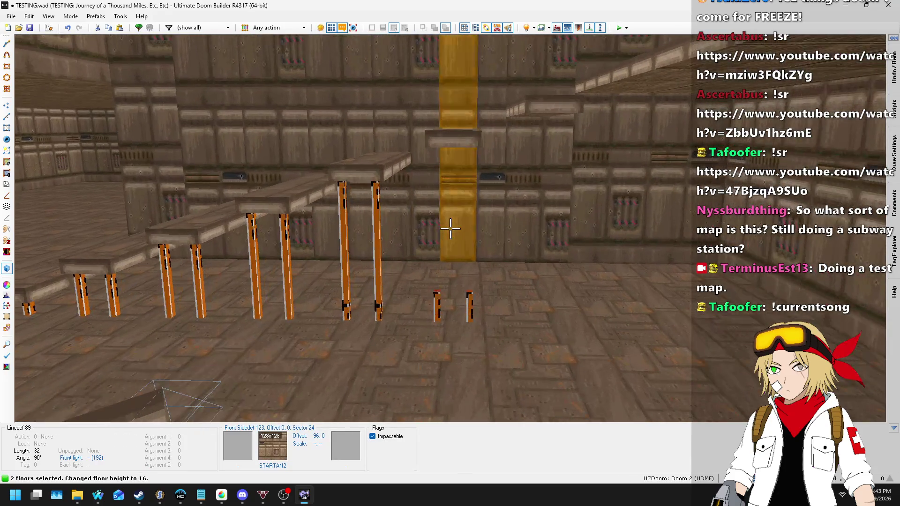
scroll(450, 229, up, 2)
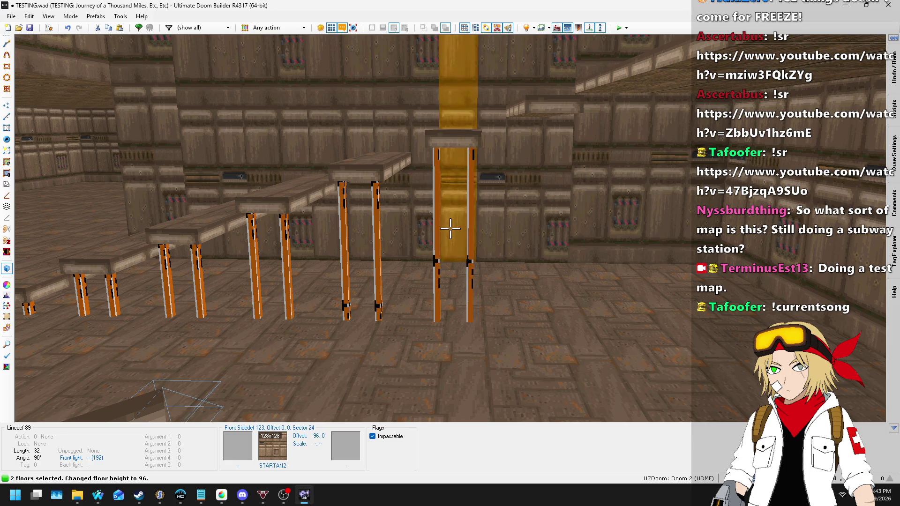
- Adjust the floor heights of the next raised platforms with the mouse wheel
key(c)
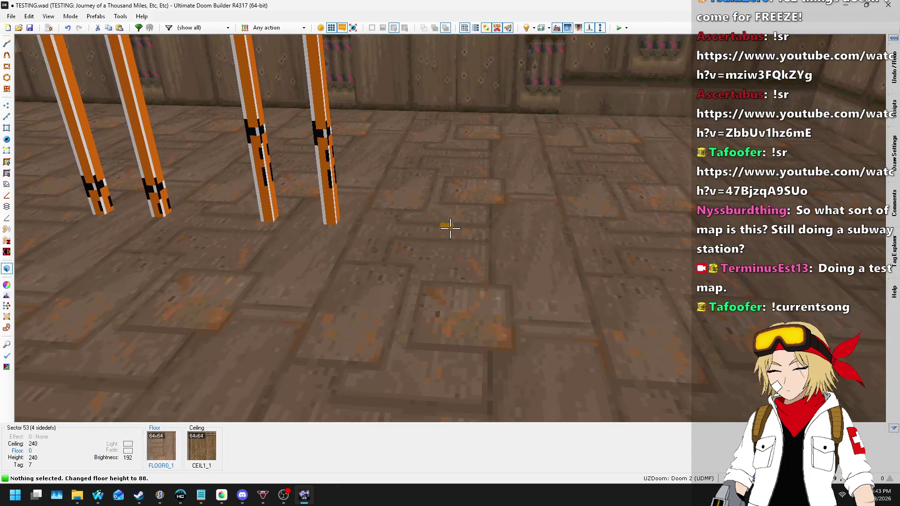
click(450, 229)
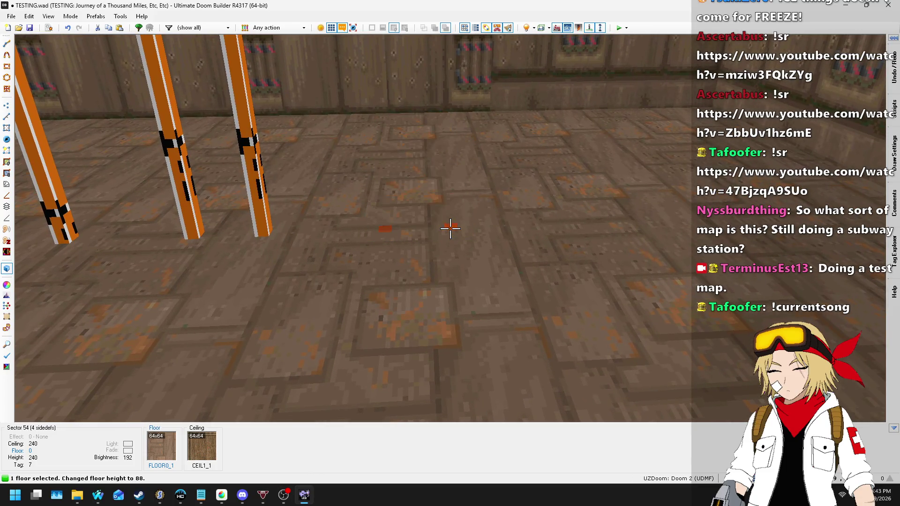
scroll(450, 229, down, 9)
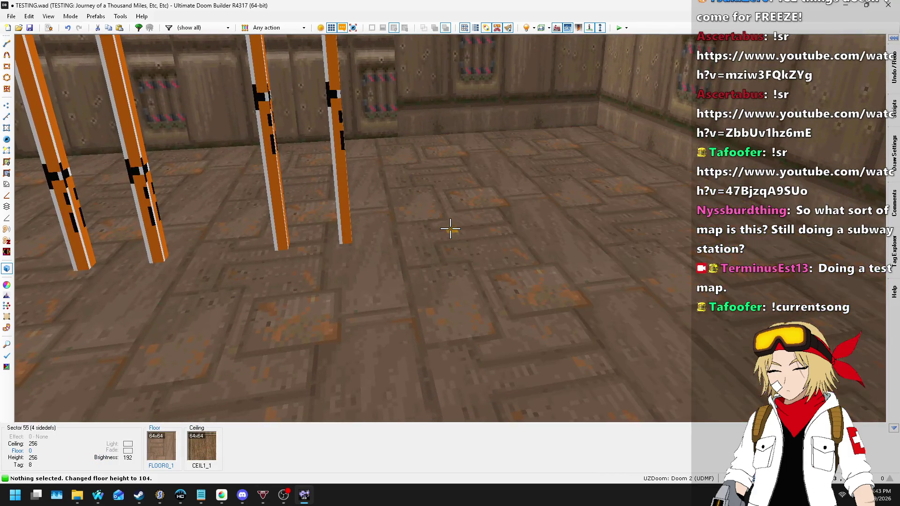
click(450, 229)
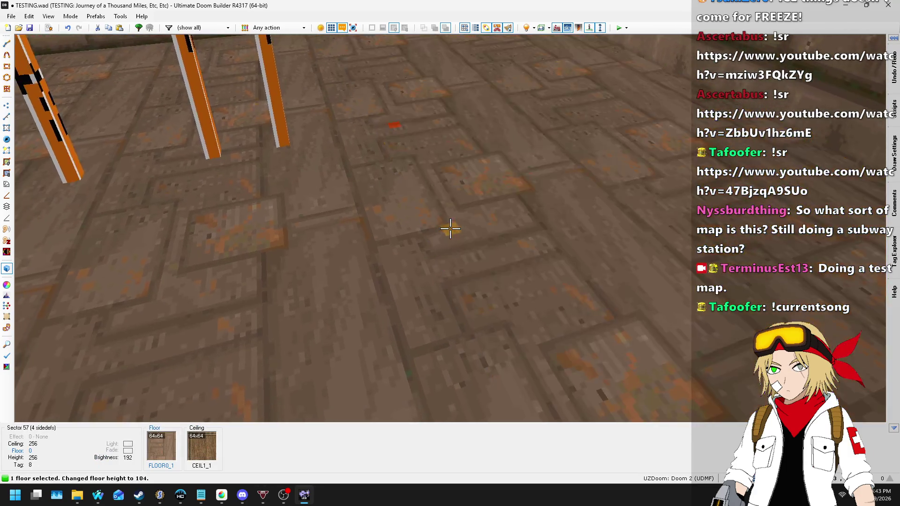
click(450, 229)
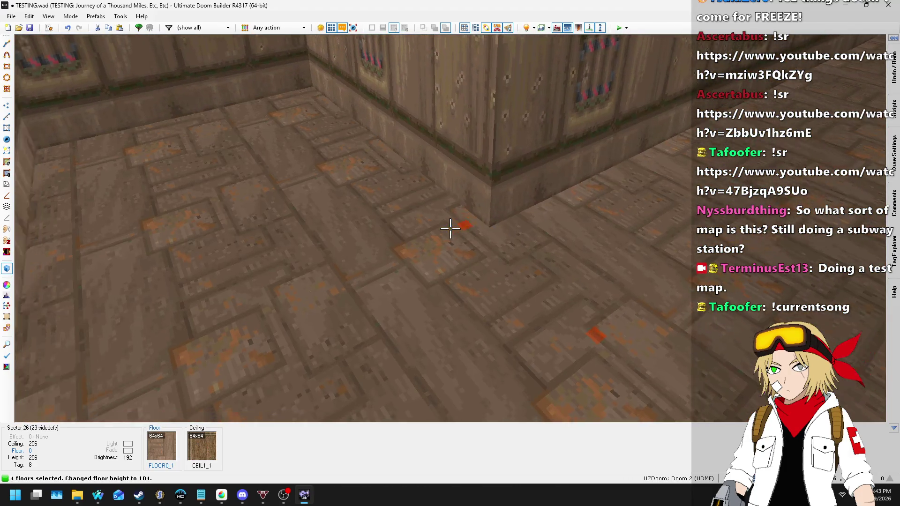
scroll(450, 229, up, 10)
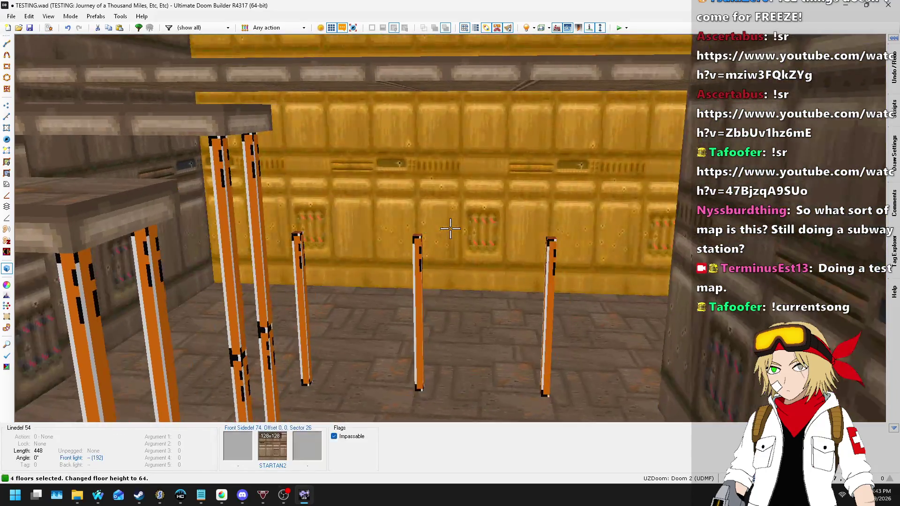
- Set the overhead orange ledge ceilings to 248, then select the first pillar's sides
key(s)
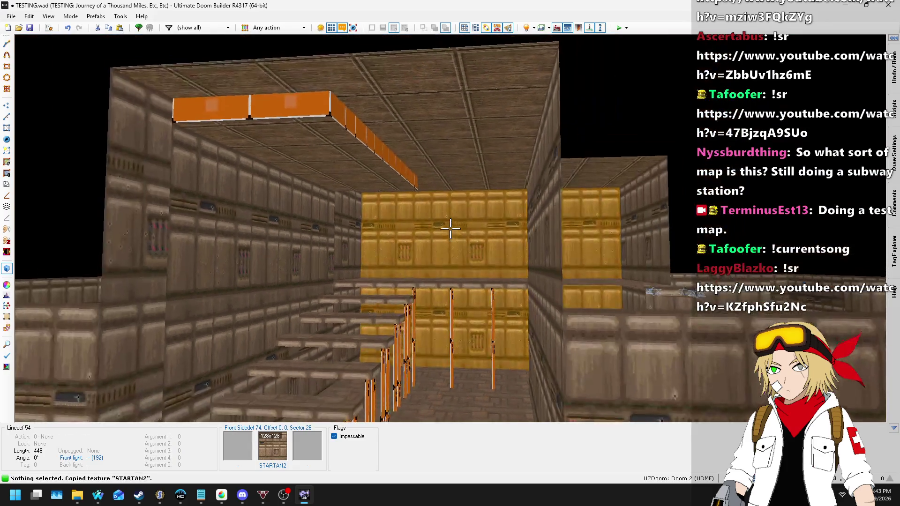
key(w)
key(s)
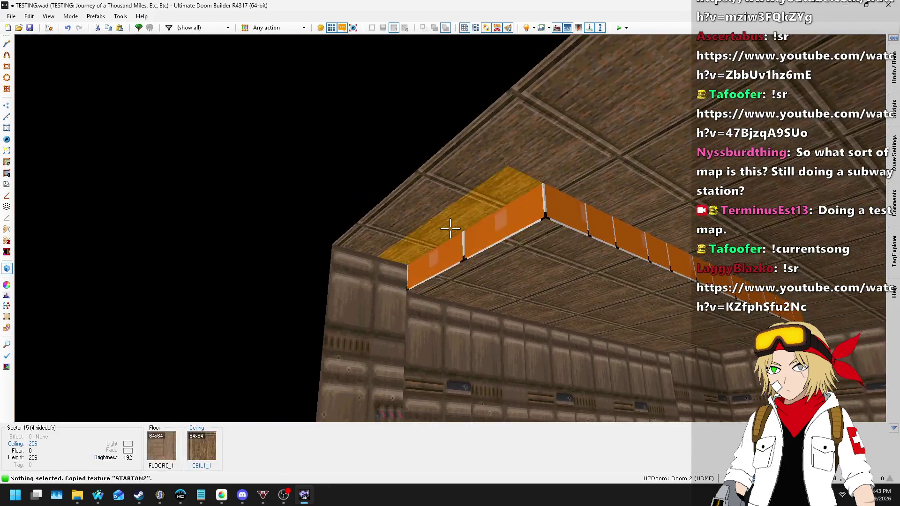
key(w)
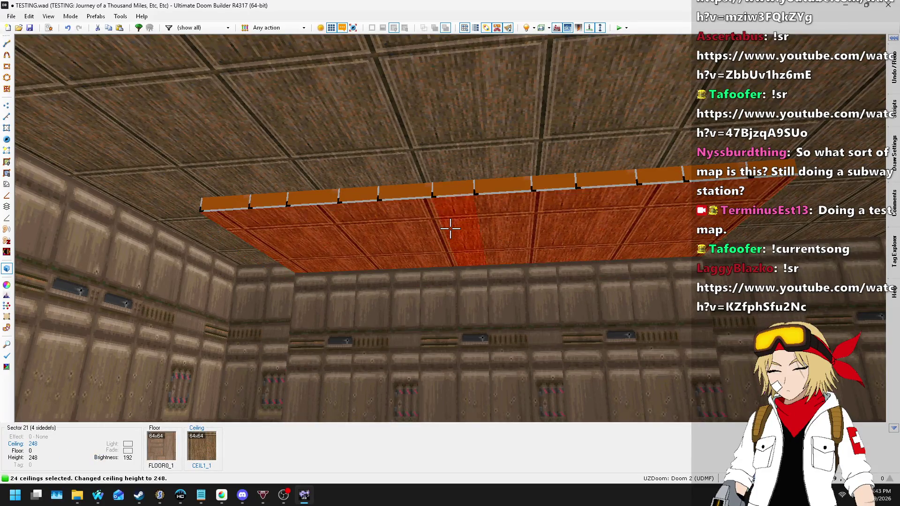
key(Escape)
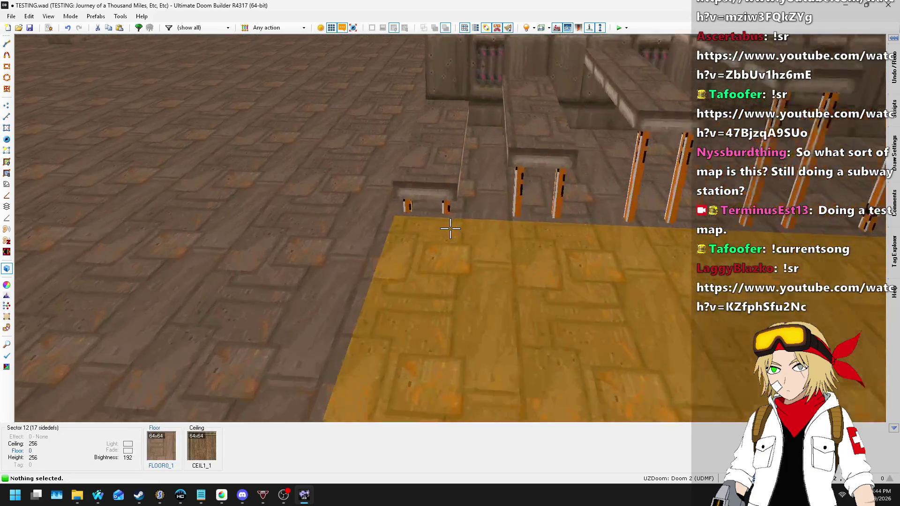
key(w)
click(450, 228)
- Add the sidedefs of all the remaining orange pillars to the selection
key(w)
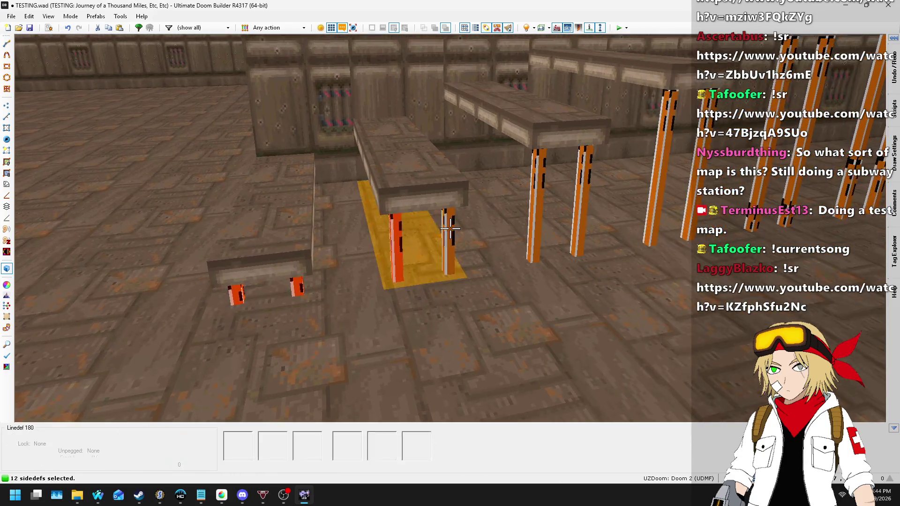
click(450, 229)
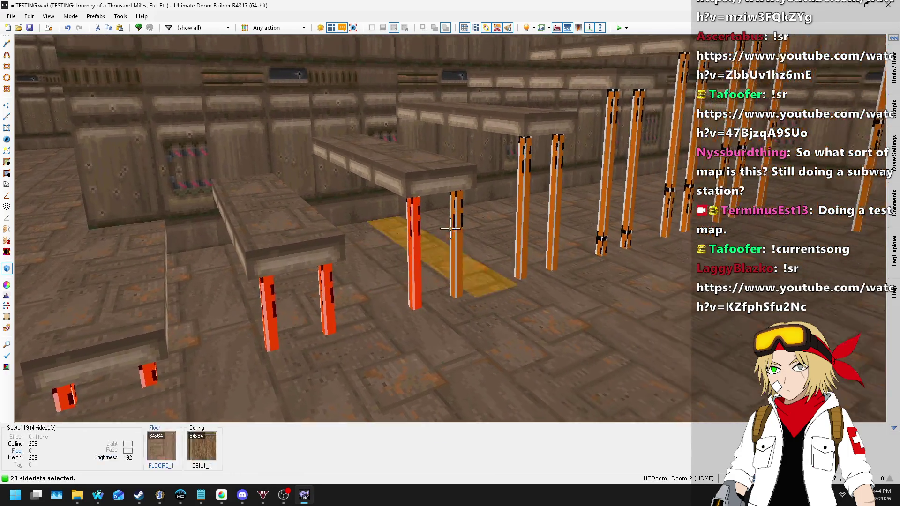
click(450, 228)
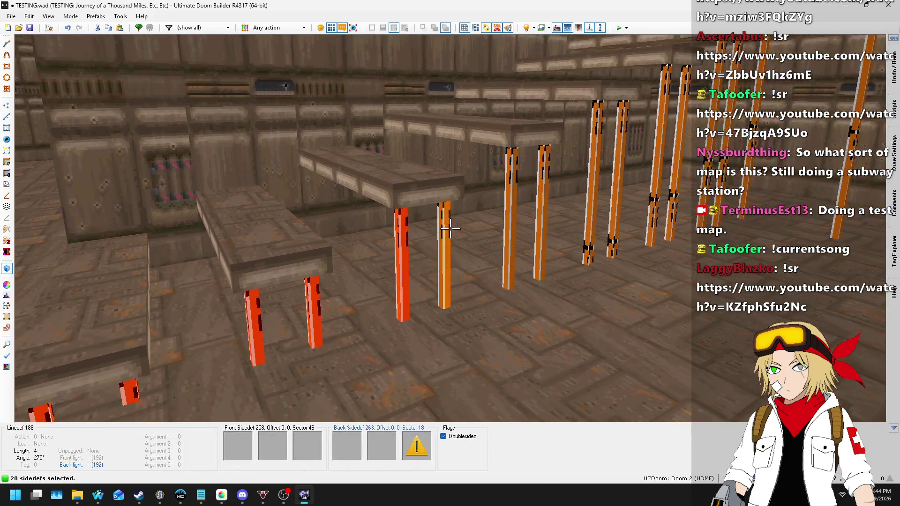
click(450, 228)
click(450, 229)
click(450, 228)
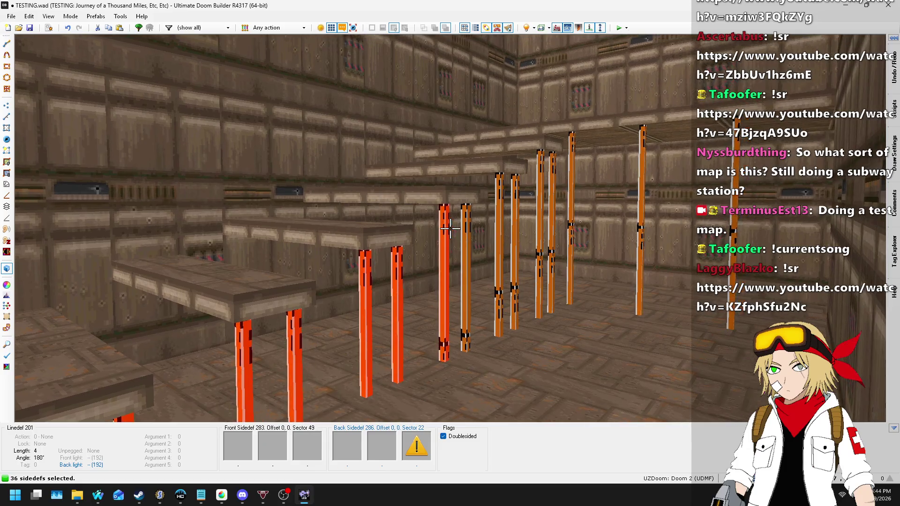
click(450, 228)
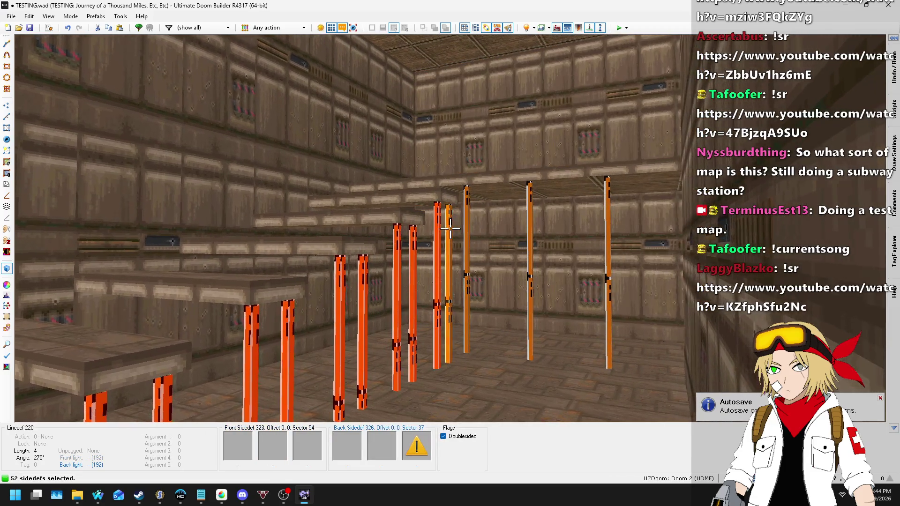
click(450, 228)
click(450, 229)
click(450, 229)
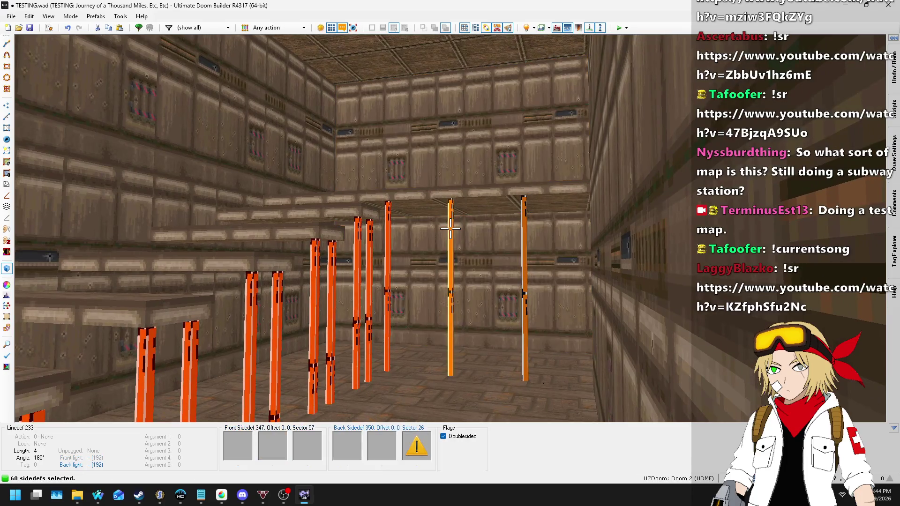
click(450, 229)
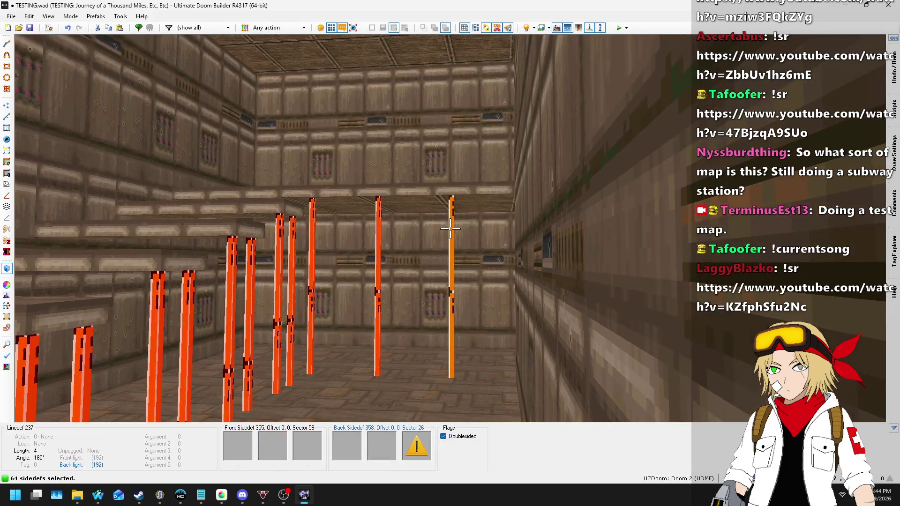
click(450, 228)
key(w)
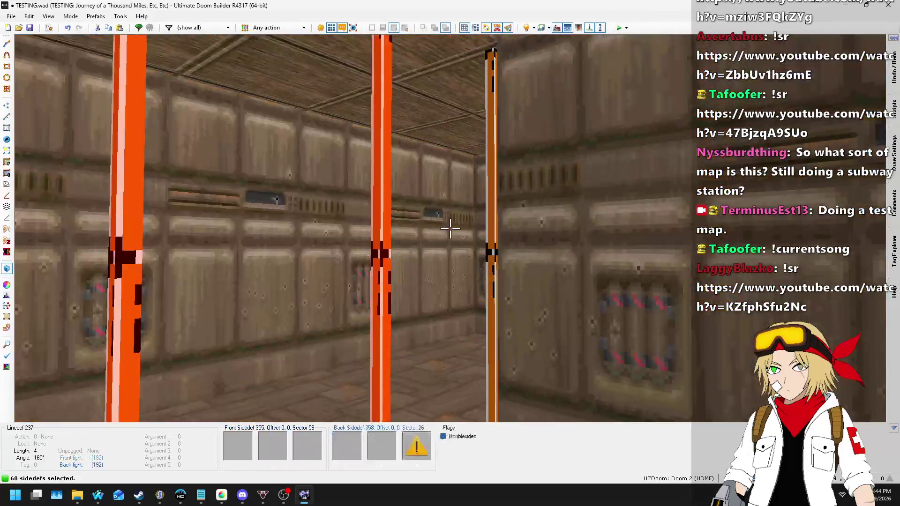
- Paste STARTAN2 onto the selected pillars, return to the 2D map and save TESTING.wad
key(ctrl+v)
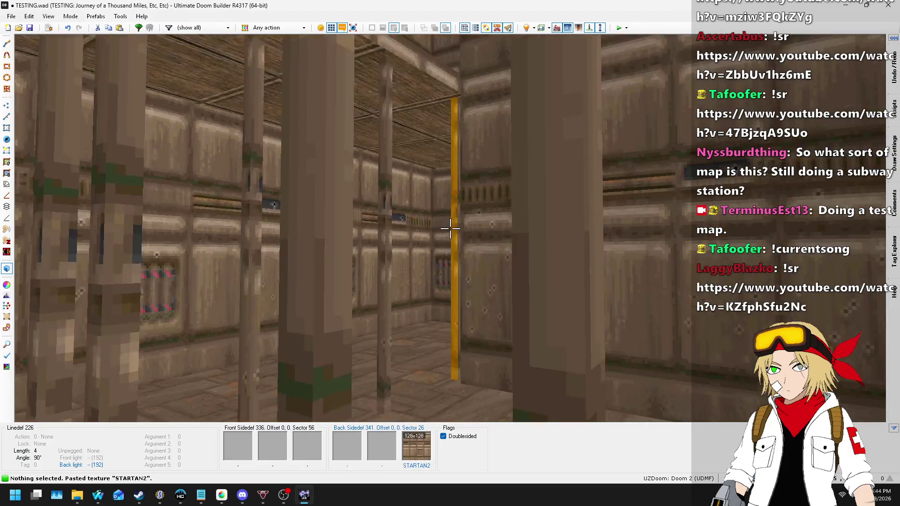
key(s)
key(w)
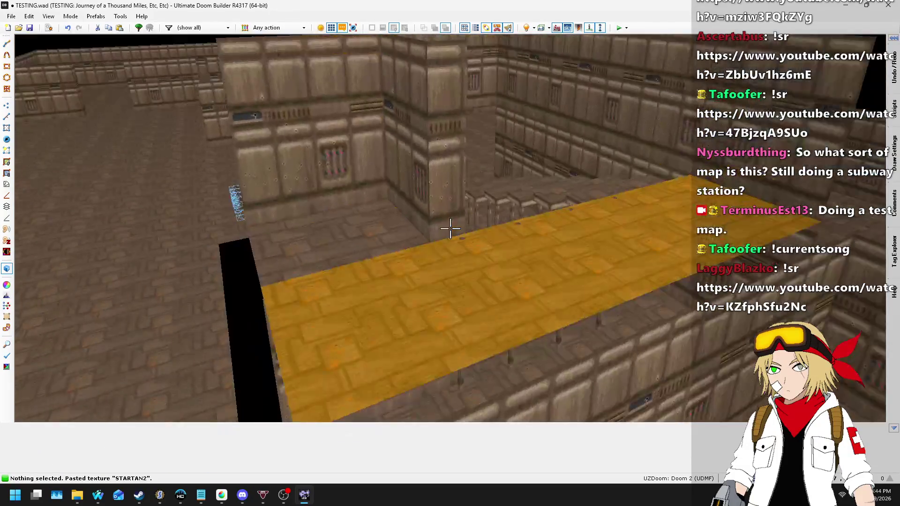
key(s)
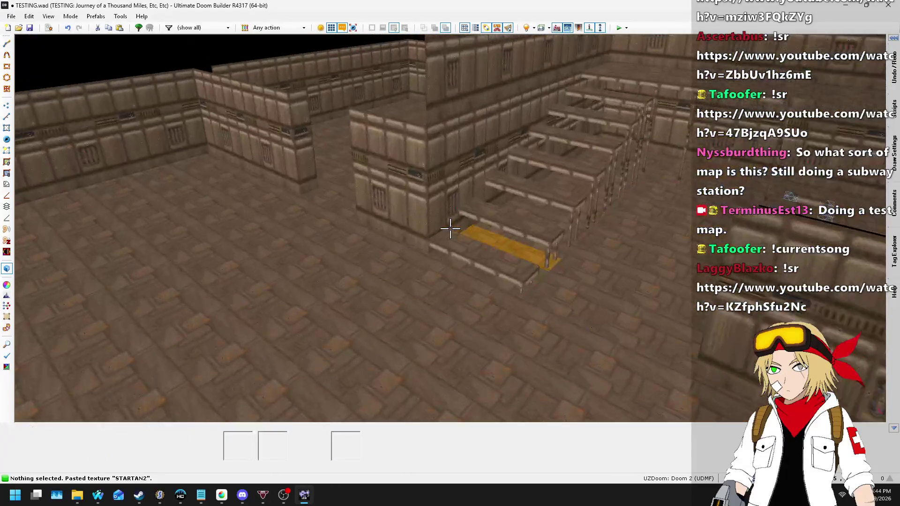
key(w)
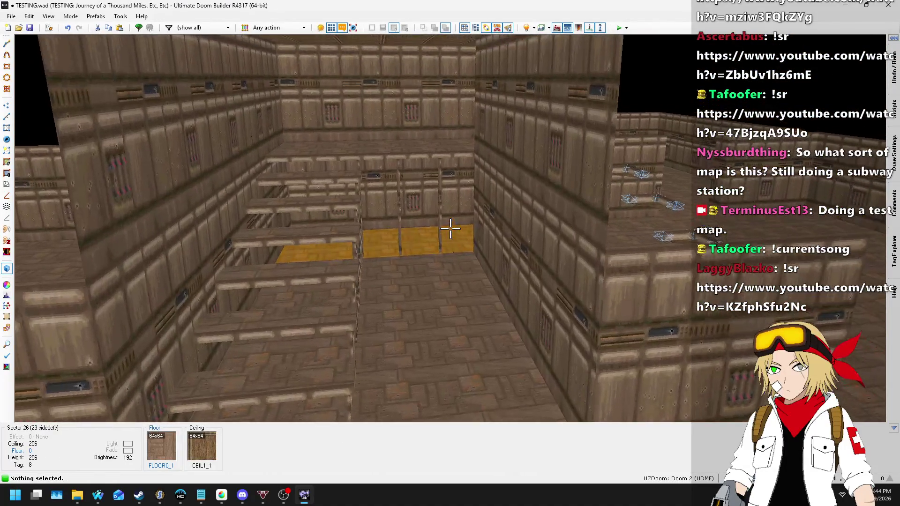
key(q)
key(ctrl+s)
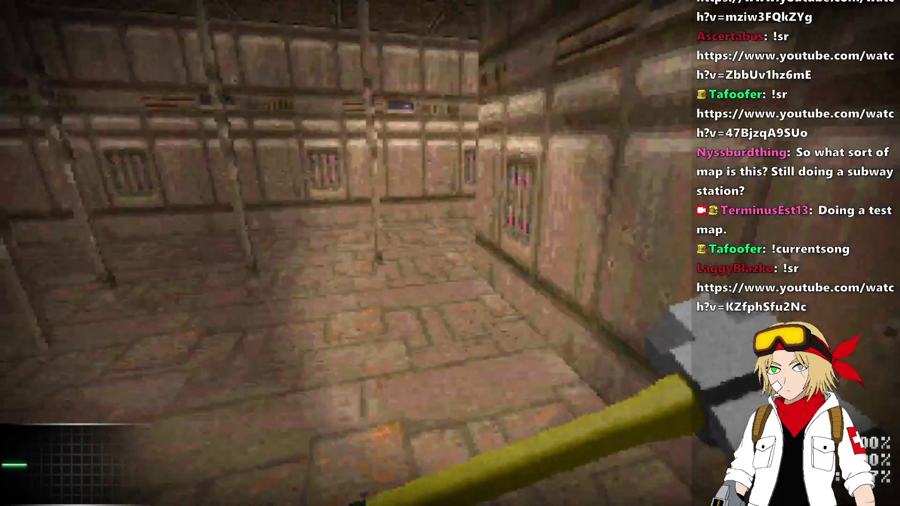
- Take UZDoom out of fullscreen and close it to return to Ultimate Doom Builder
key(alt+Return)
key(alt+F4)
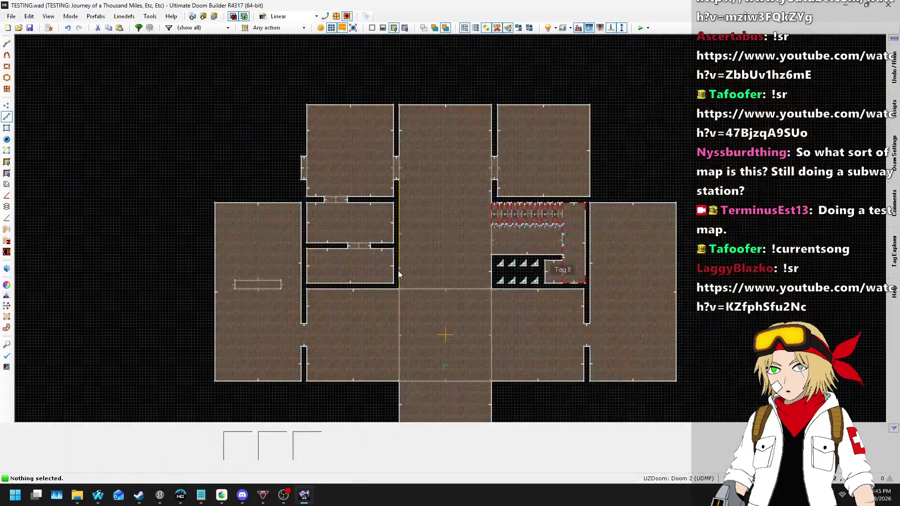
- Drag the Hexen II 'Temple of Horus' request to position 1 in Nightbot's song queue
mouse_move(100, 497)
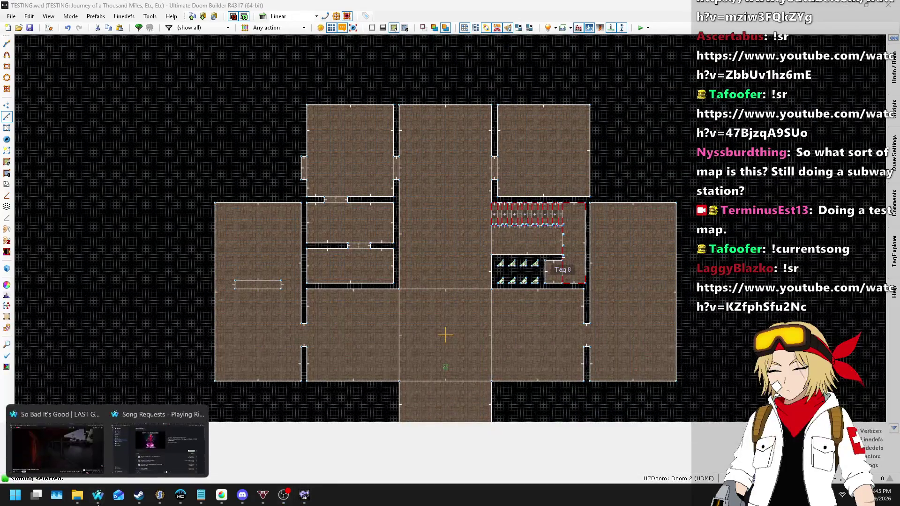
click(158, 443)
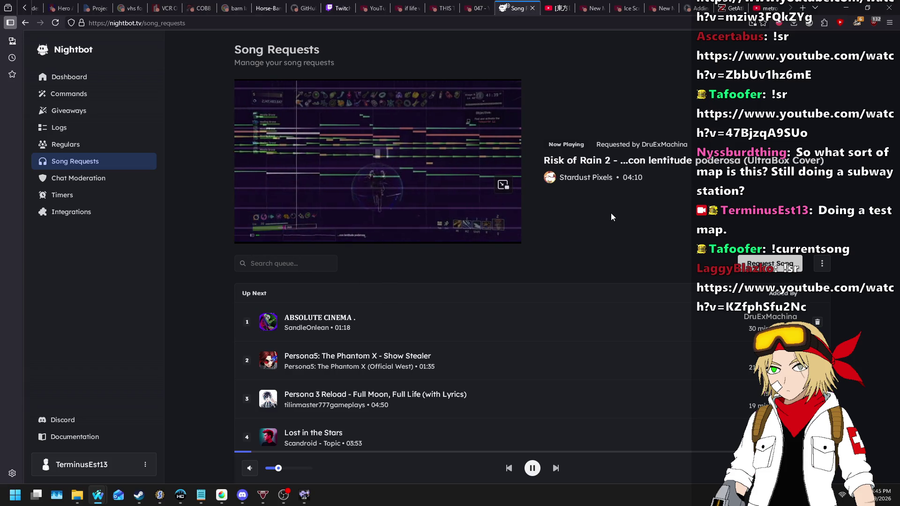
scroll(560, 206, down, 4)
scroll(491, 206, down, 1)
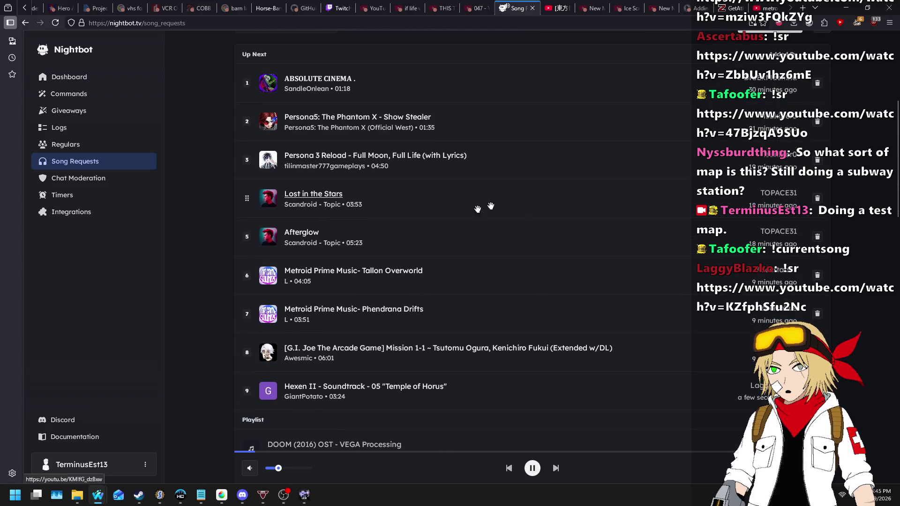
mouse_move(246, 395)
mouse_down()
mouse_move(263, 357)
mouse_move(264, 79)
mouse_move(266, 162)
mouse_move(250, 180)
mouse_move(249, 79)
mouse_up()
scroll(218, 192, up, 1)
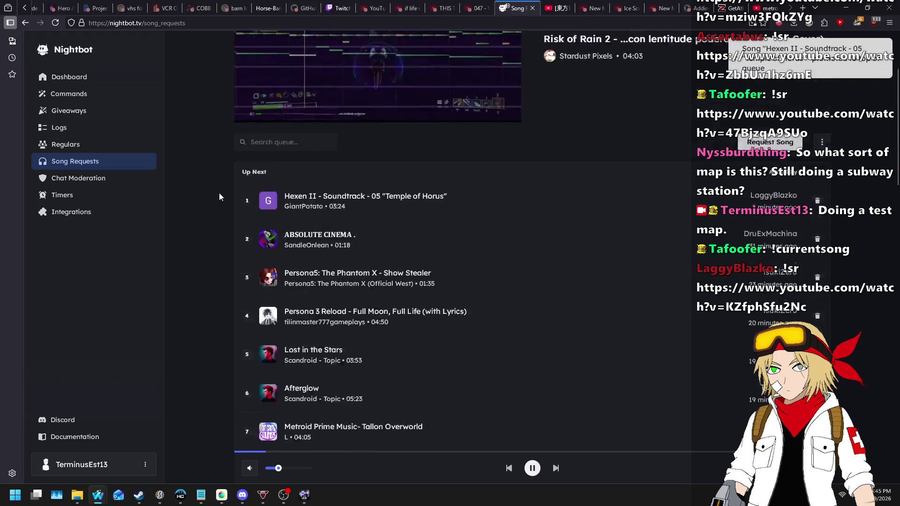
scroll(218, 193, up, 3)
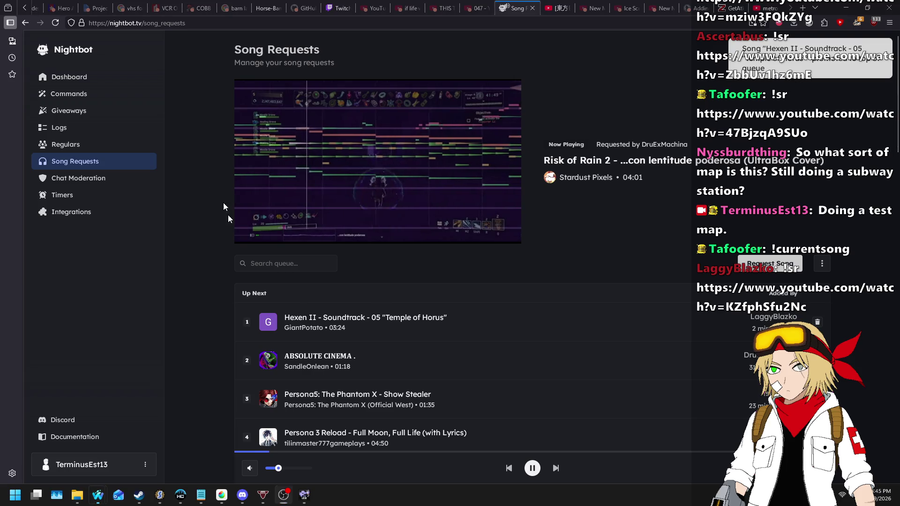
- Switch back to Ultimate Doom Builder
click(305, 493)
scroll(456, 116, down, 4)
scroll(464, 122, up, 4)
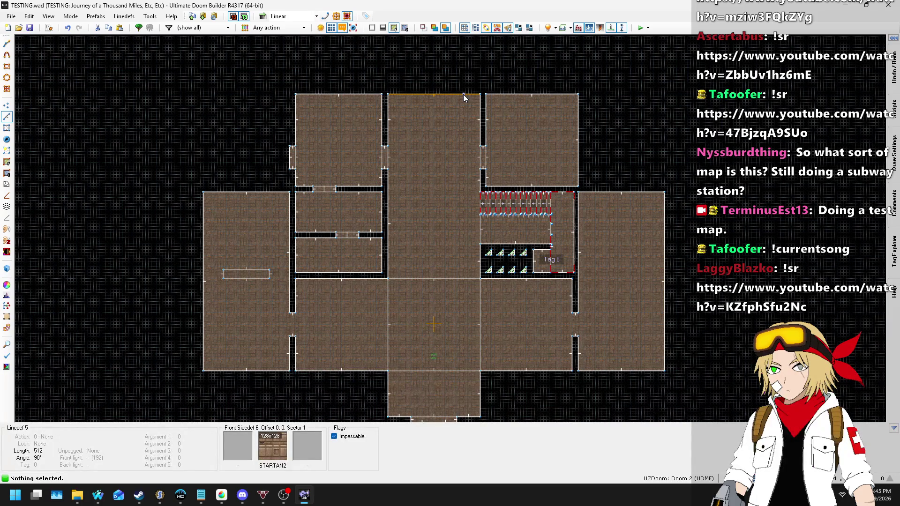
- In Sectors Mode, copy the small doorway sector and set the grid to 32
click(6, 128)
scroll(450, 328, down, 1)
scroll(462, 371, up, 2)
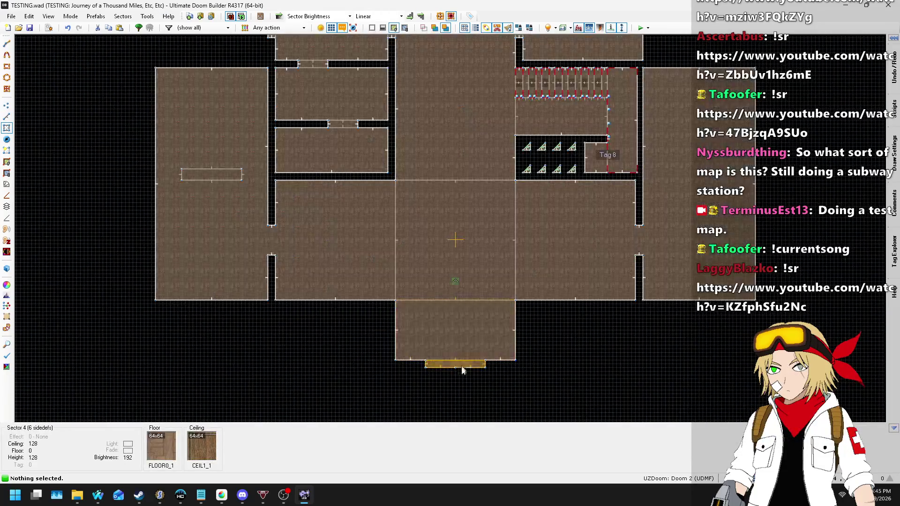
click(470, 364)
key(ctrl+c)
scroll(455, 234, down, 3)
scroll(456, 180, up, 3)
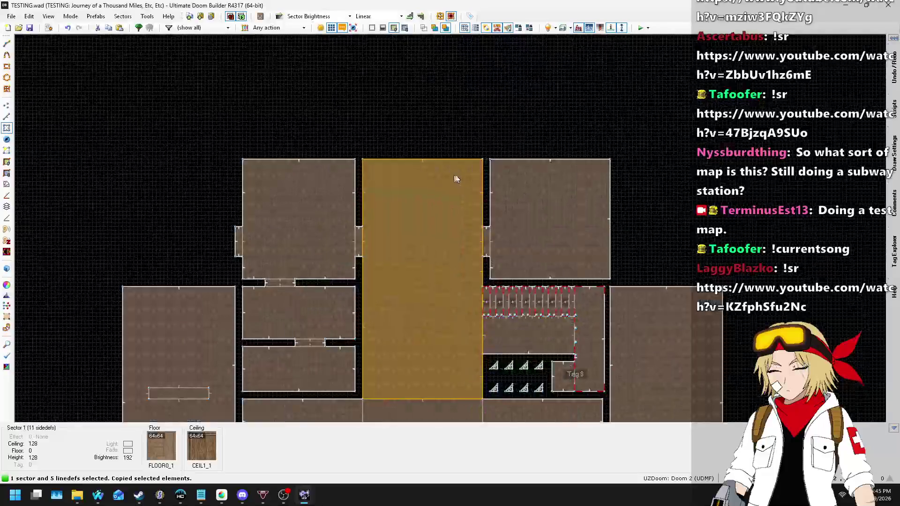
click(746, 478)
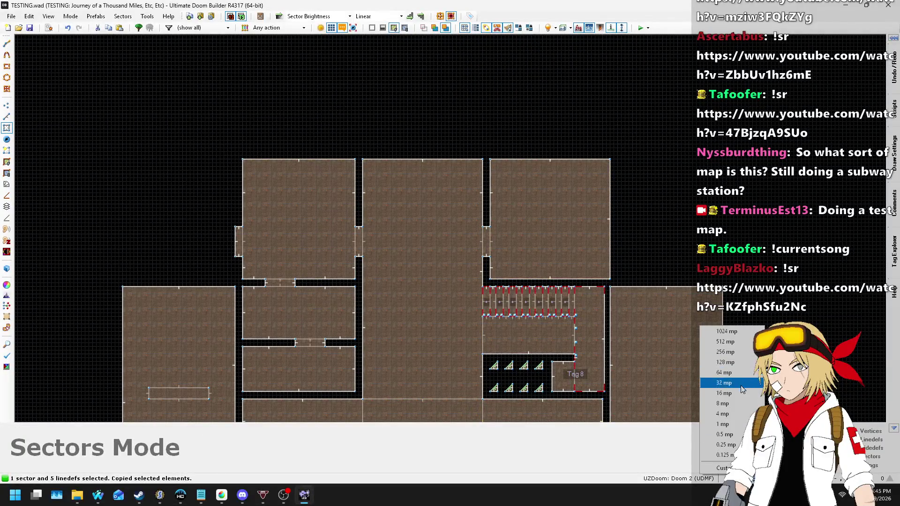
click(742, 384)
- Paste the doorway copy, rotate it 180° and place it atop the central room
scroll(409, 136, up, 2)
key(ctrl+v)
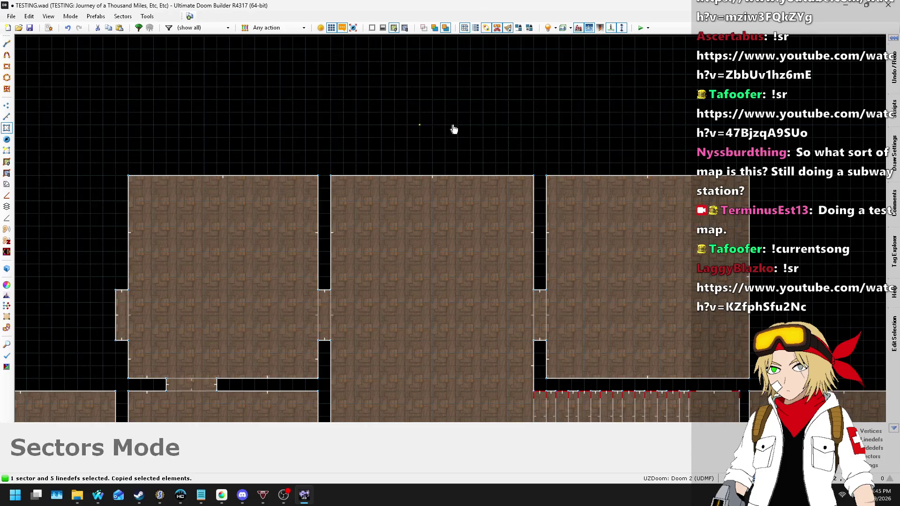
scroll(419, 121, up, 1)
mouse_move(484, 109)
mouse_down()
mouse_move(342, 71)
mouse_move(277, 126)
mouse_up()
scroll(378, 141, up, 2)
mouse_move(417, 106)
mouse_down()
mouse_move(417, 158)
mouse_move(442, 185)
mouse_move(445, 216)
mouse_up()
key(Return)
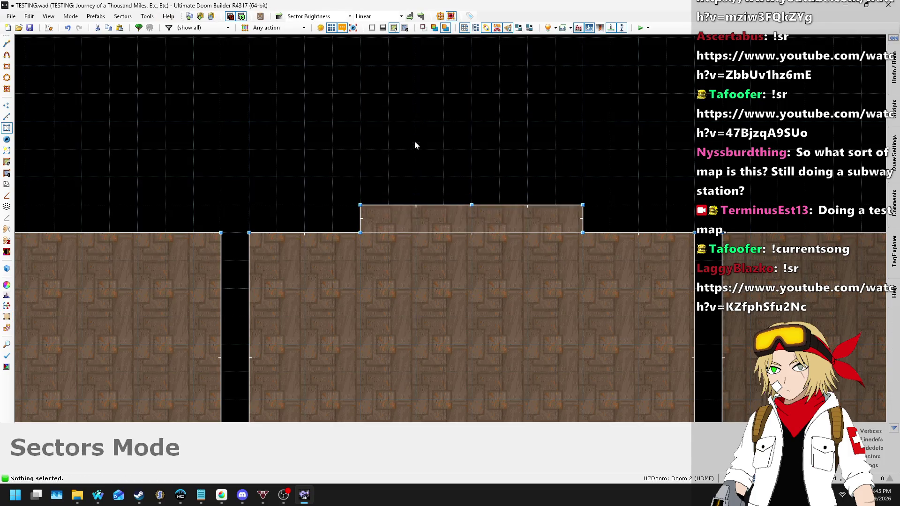
- In Linedefs Mode, select the left alcove's four lines and paste a copy above the original
scroll(424, 112, down, 5)
scroll(243, 218, up, 4)
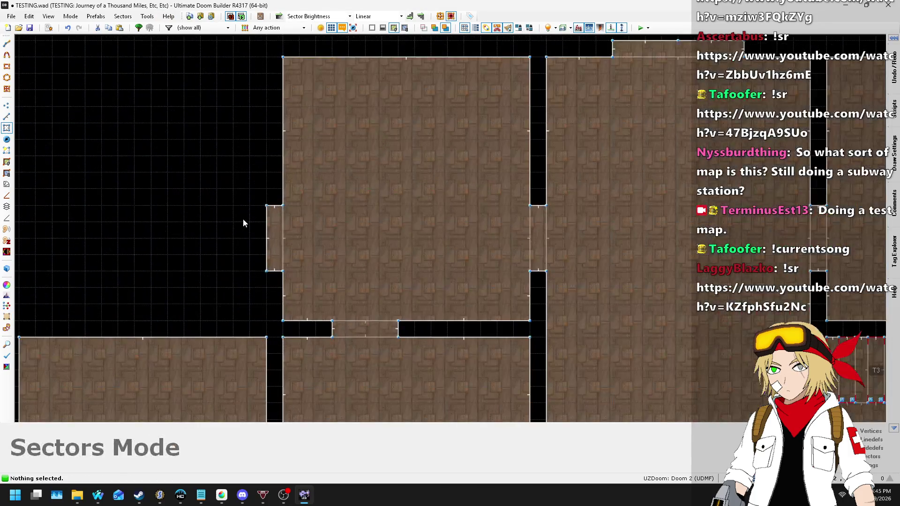
click(7, 117)
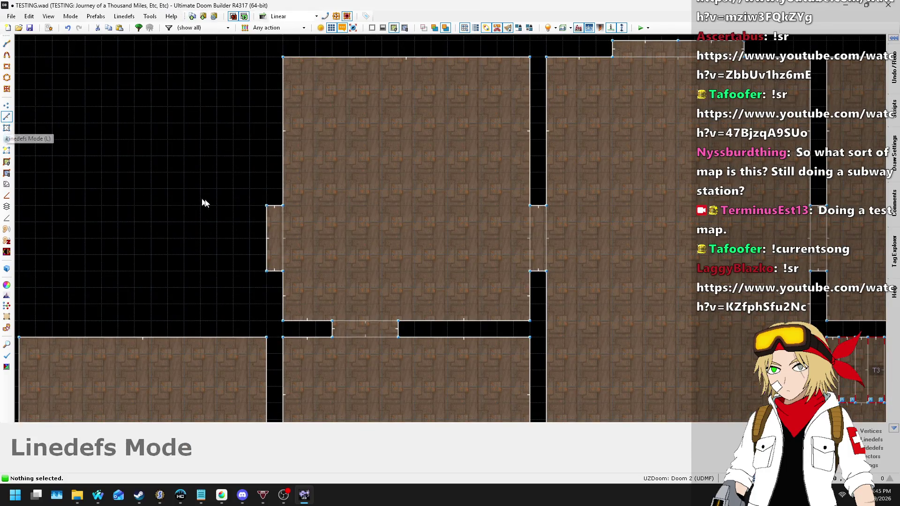
drag(302, 277, 282, 288)
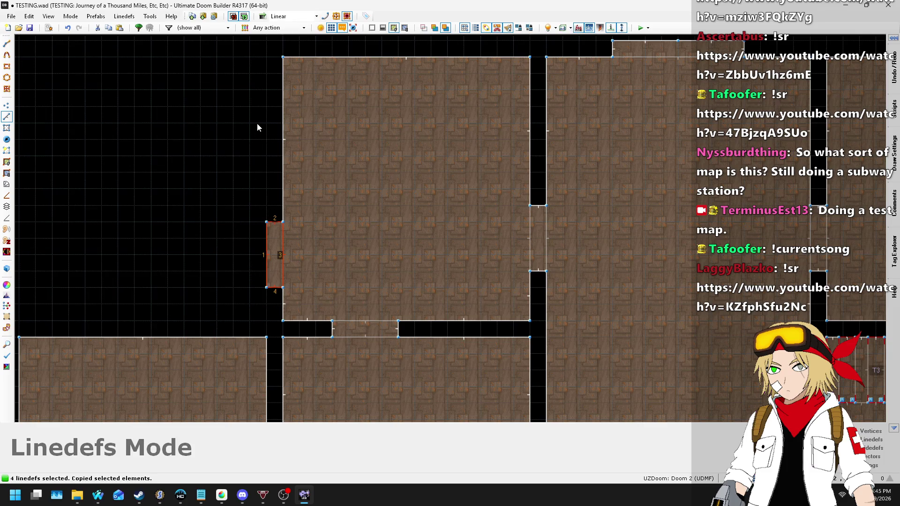
key(ctrl+v)
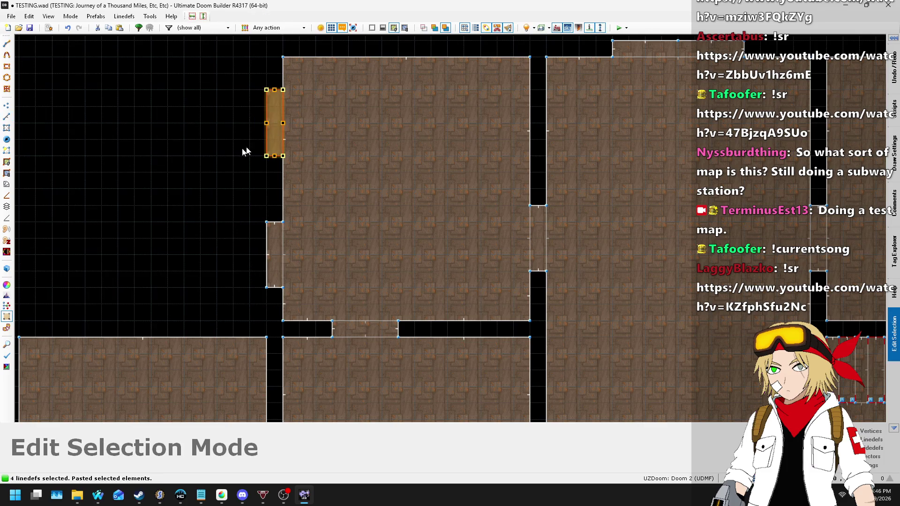
key(Return)
- In Visual Mode, raise the two new alcove floors to 32 and lower their ceilings to 104
key(q)
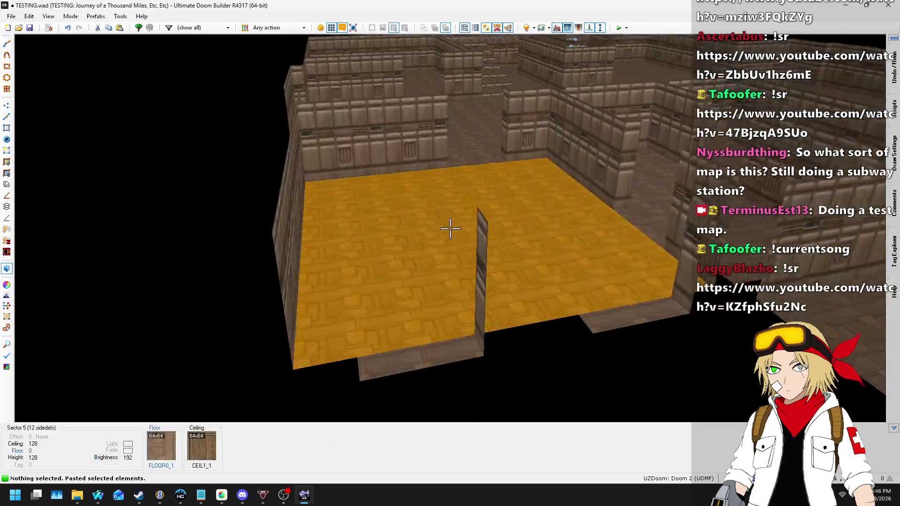
key(w)
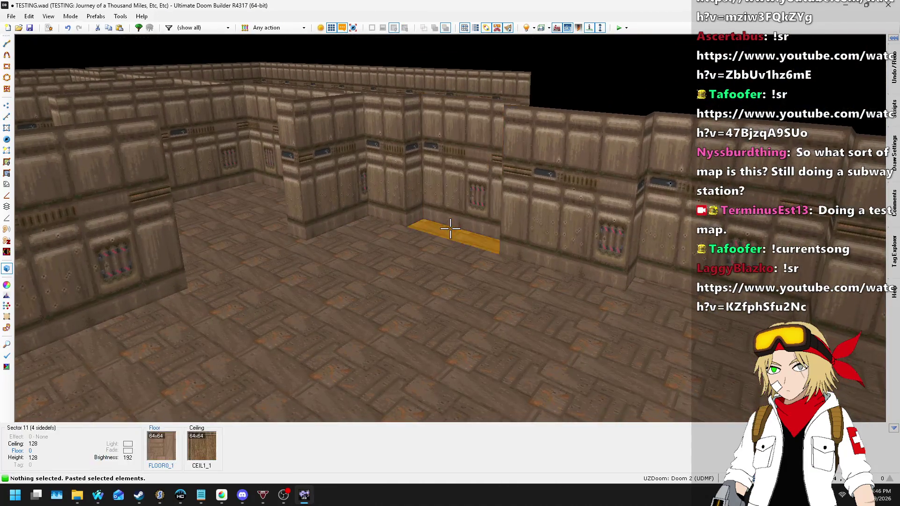
click(450, 228)
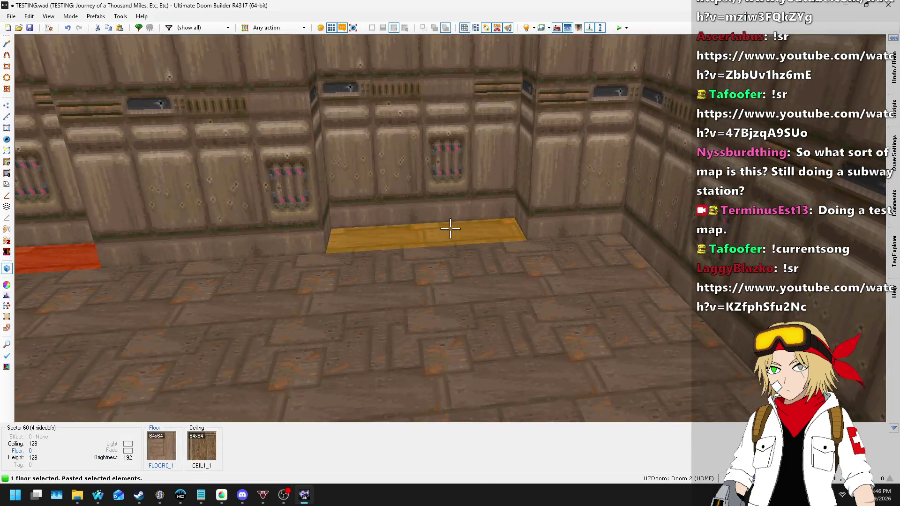
click(450, 229)
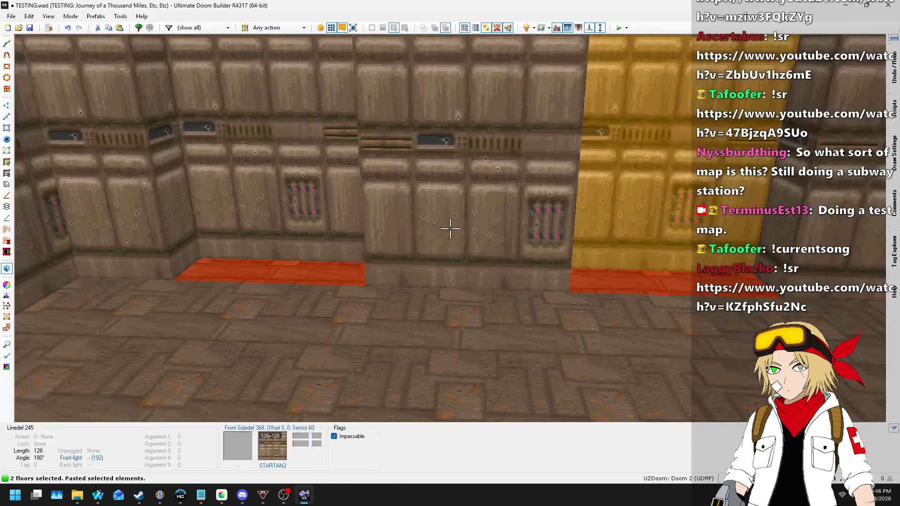
scroll(450, 228, up, 4)
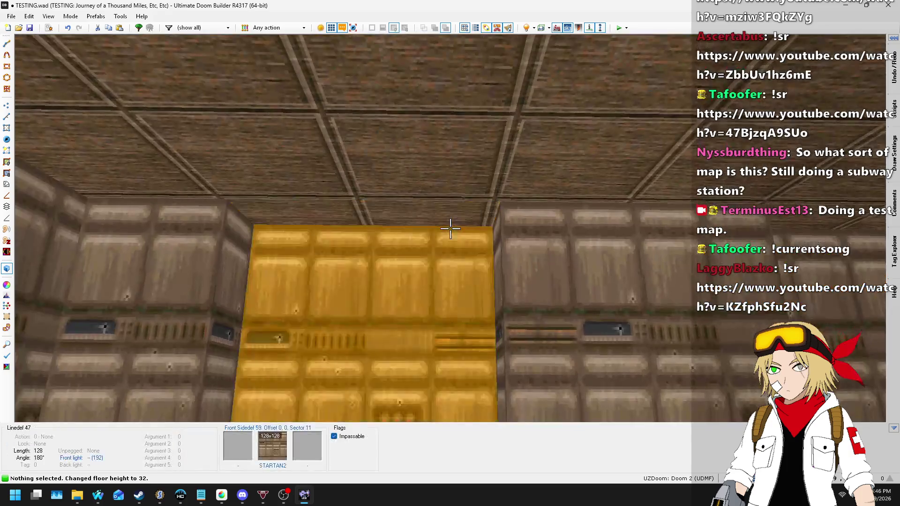
click(450, 228)
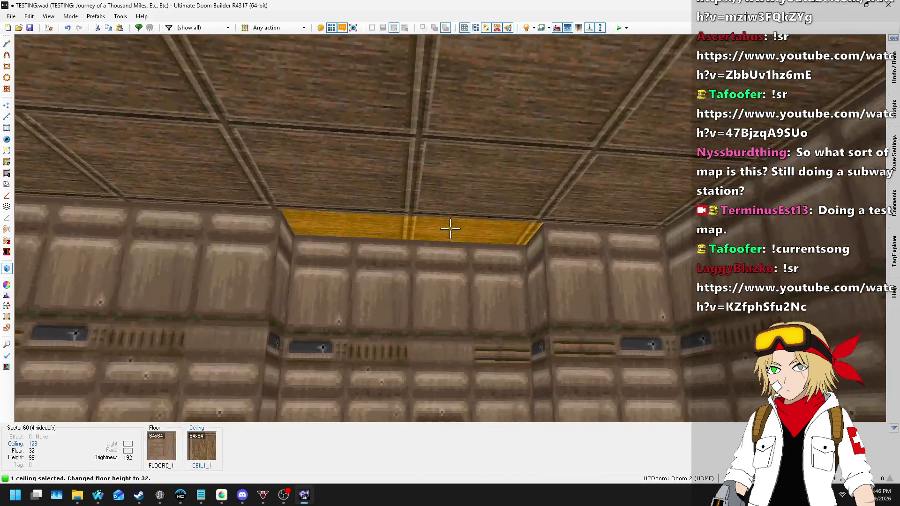
click(450, 228)
scroll(450, 228, down, 3)
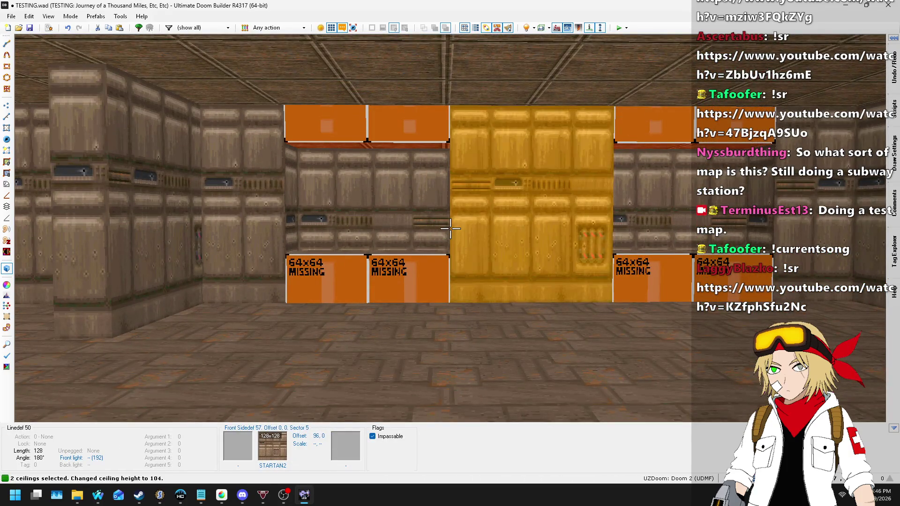
- Apply the STARTAN2 texture to the yellow alcove wall sides
key(ctrl+c)
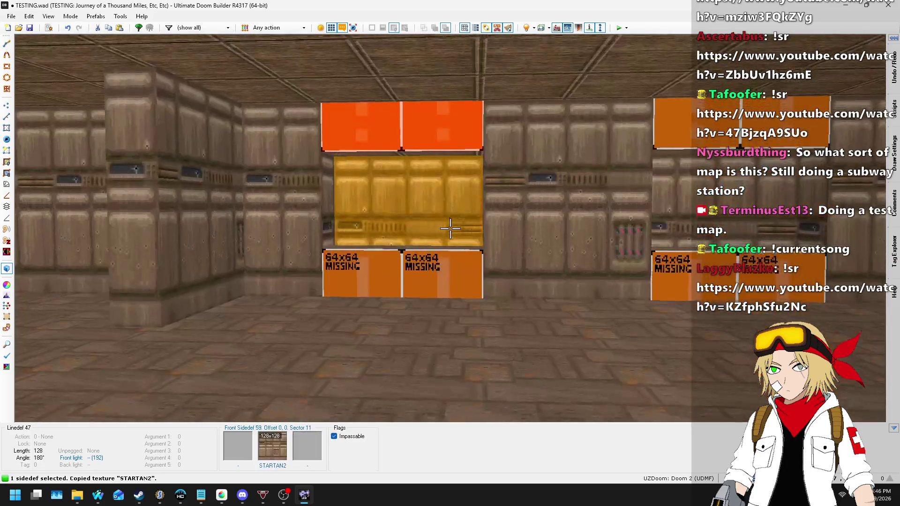
click(450, 228)
click(450, 228)
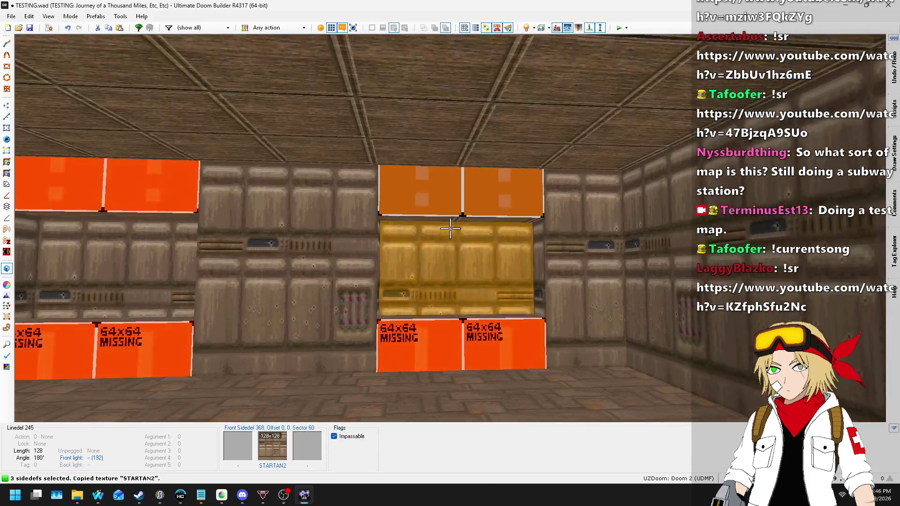
key(ctrl+v)
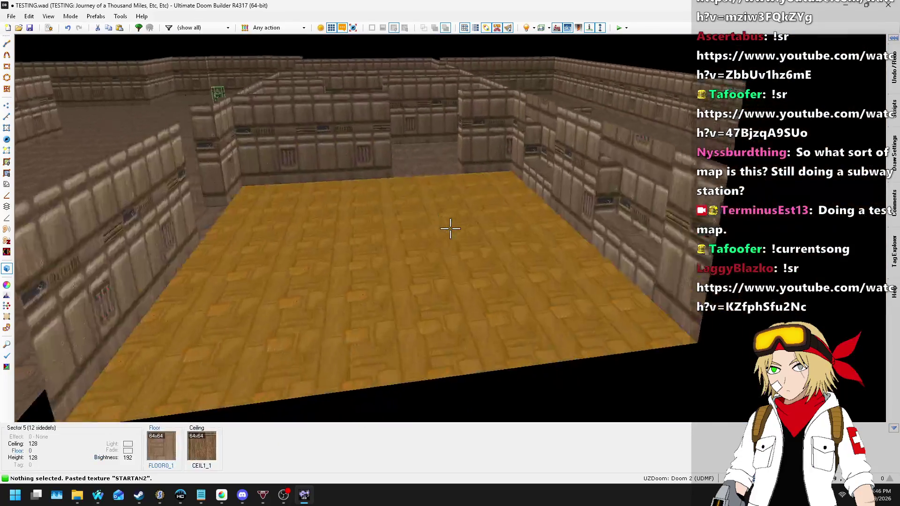
- Return to the 2D map and save it to TESTING.wad
key(w)
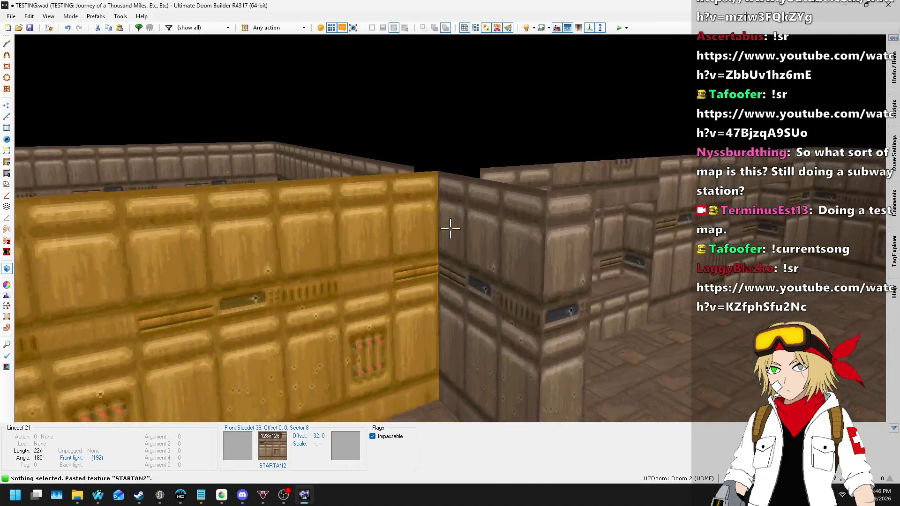
key(s)
key(q)
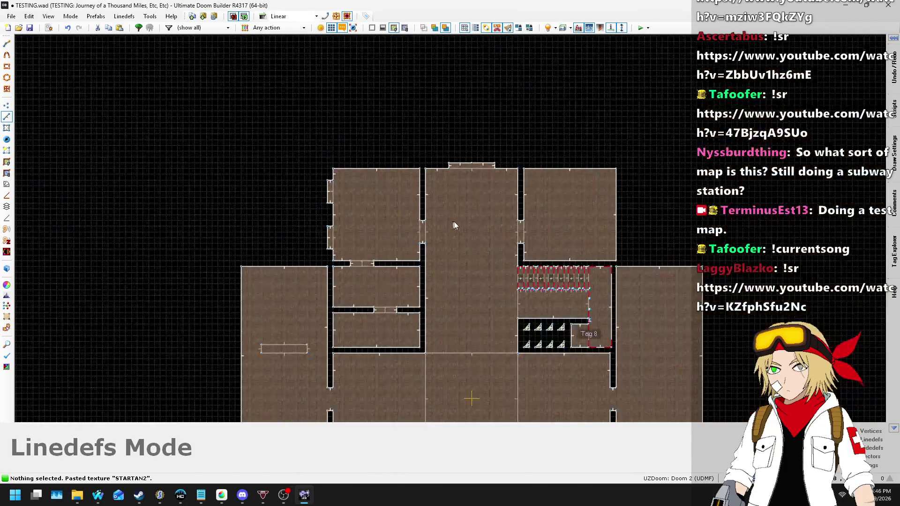
scroll(425, 119, down, 3)
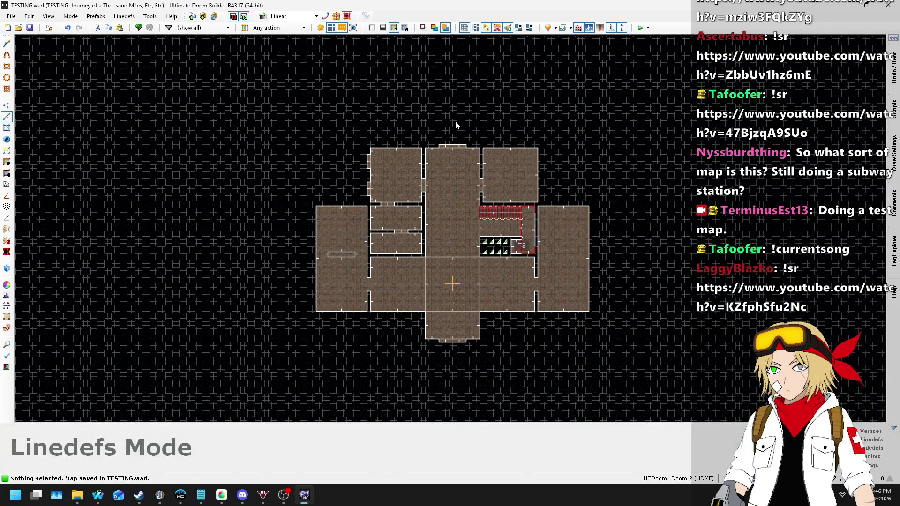
scroll(528, 174, up, 4)
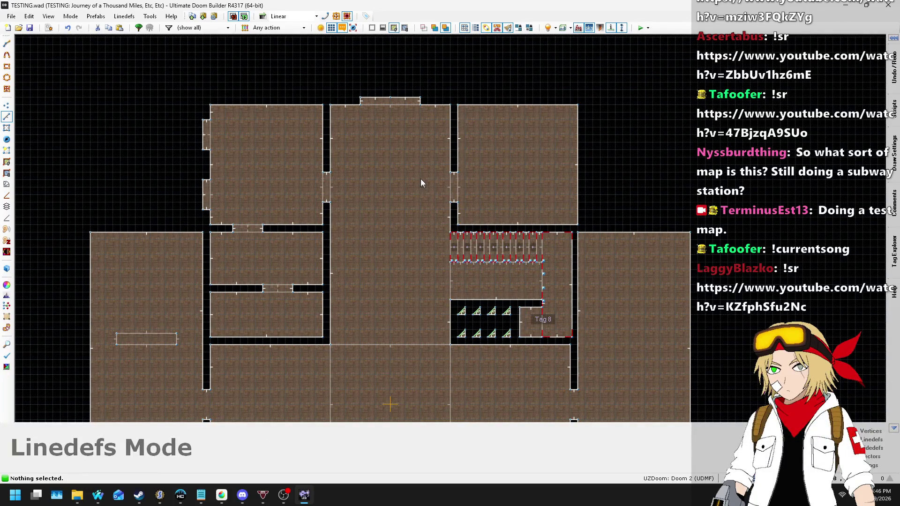
scroll(413, 148, down, 2)
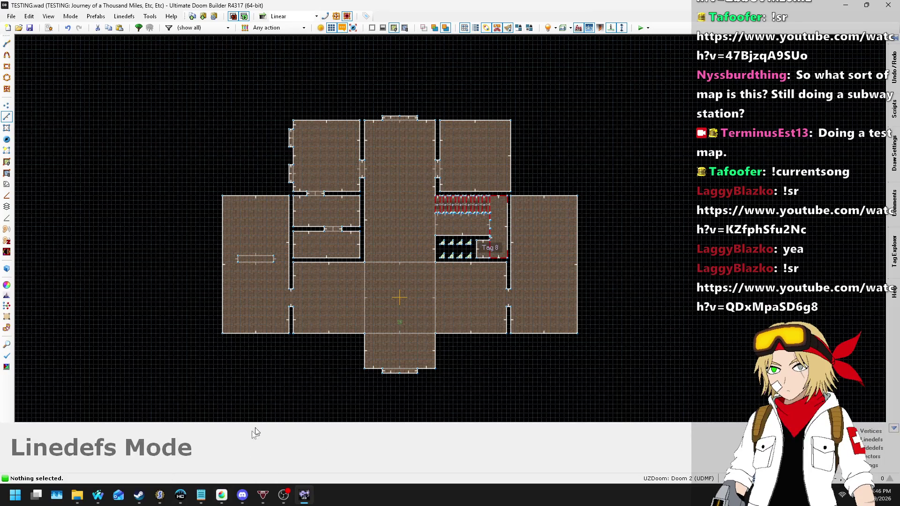
- Bring up the browser, open a new tab and start typing 'doom spriter'
click(224, 498)
mouse_move(103, 501)
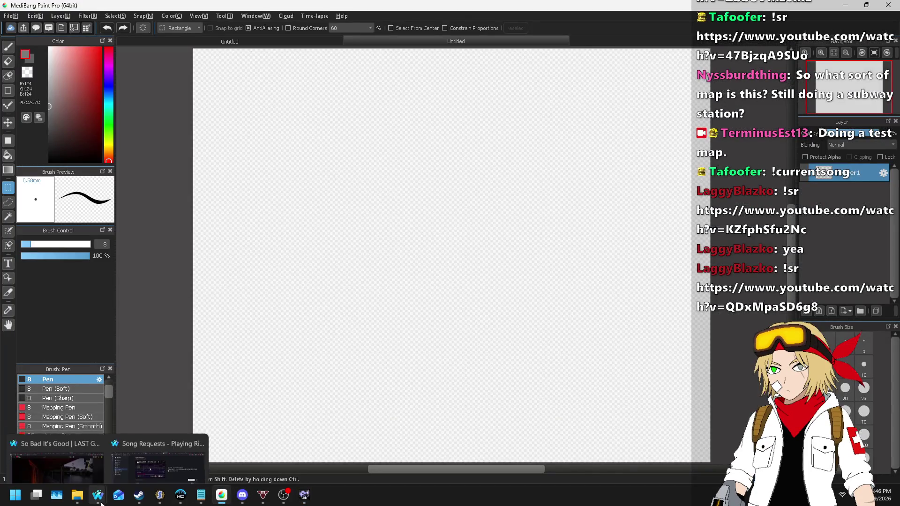
click(170, 456)
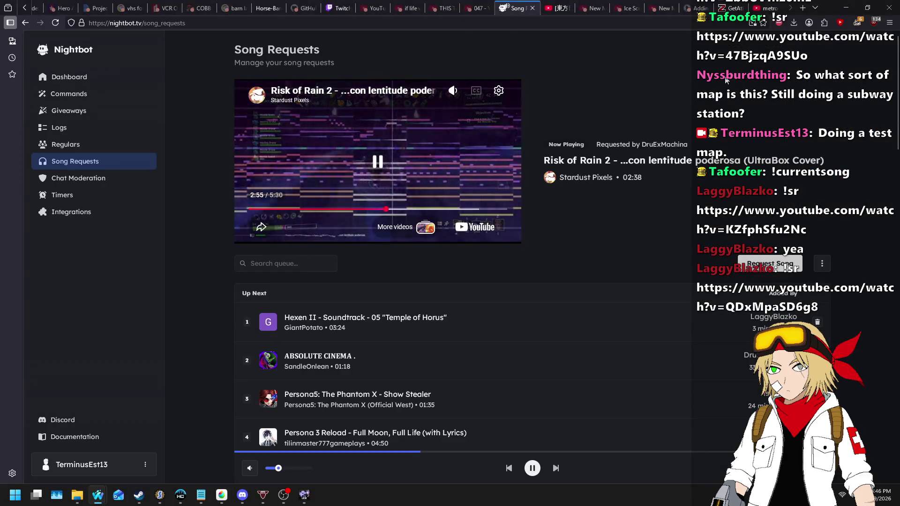
key(ctrl+t)
text(doom spriter)
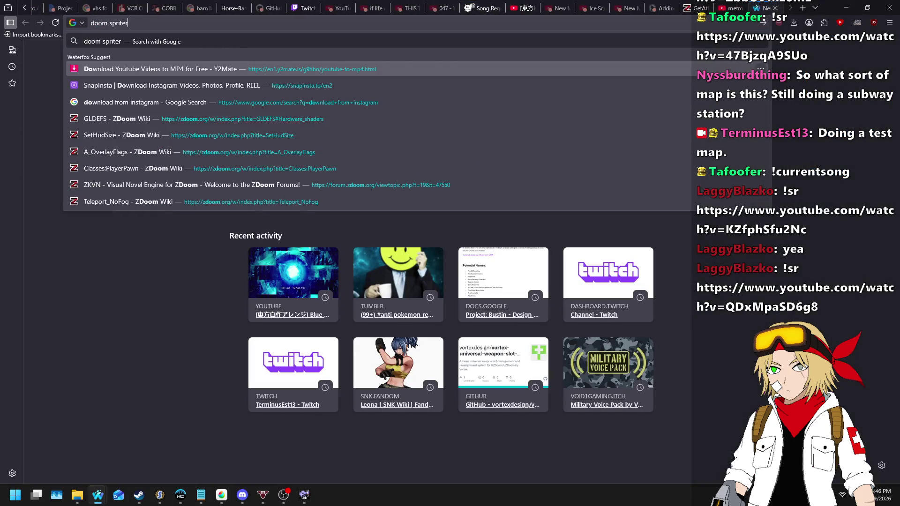
- Browse the Batman DOOM game page and its Flats texture sheet
click(272, 69)
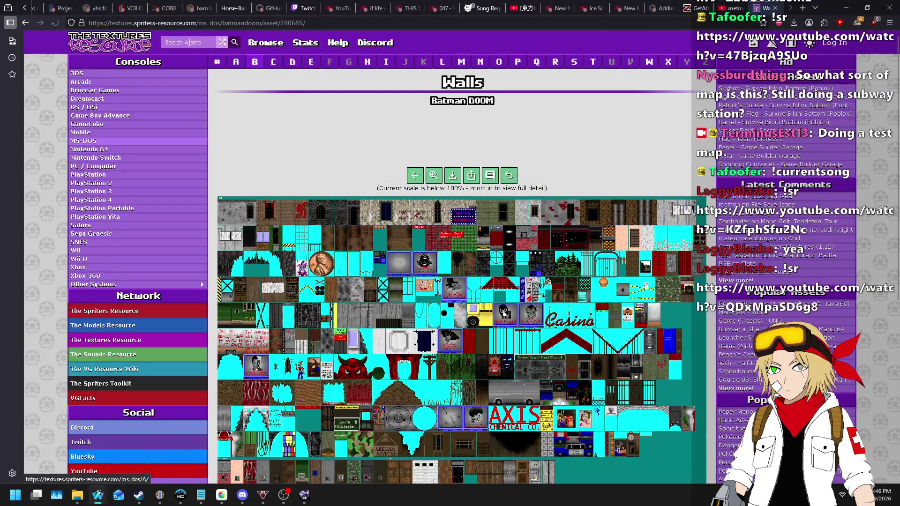
text(do)
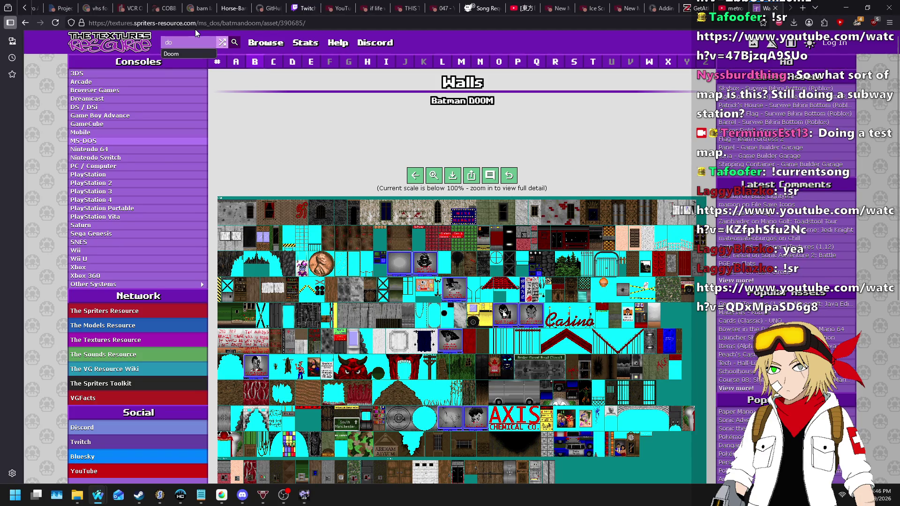
click(461, 100)
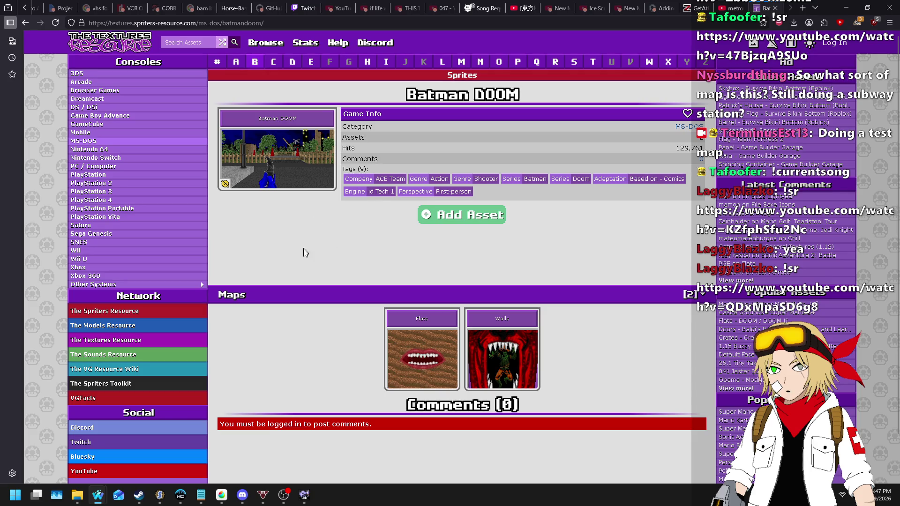
scroll(366, 244, down, 1)
scroll(376, 216, up, 1)
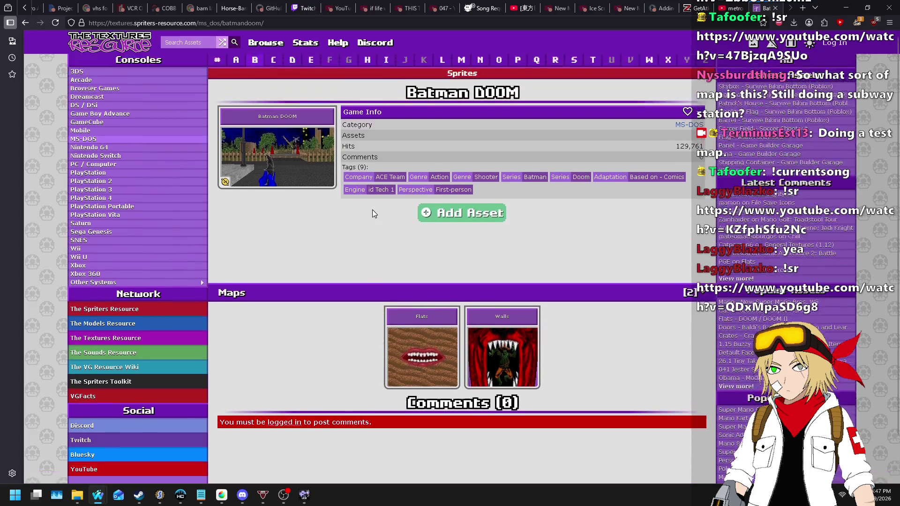
scroll(371, 197, down, 1)
click(415, 307)
scroll(304, 200, down, 5)
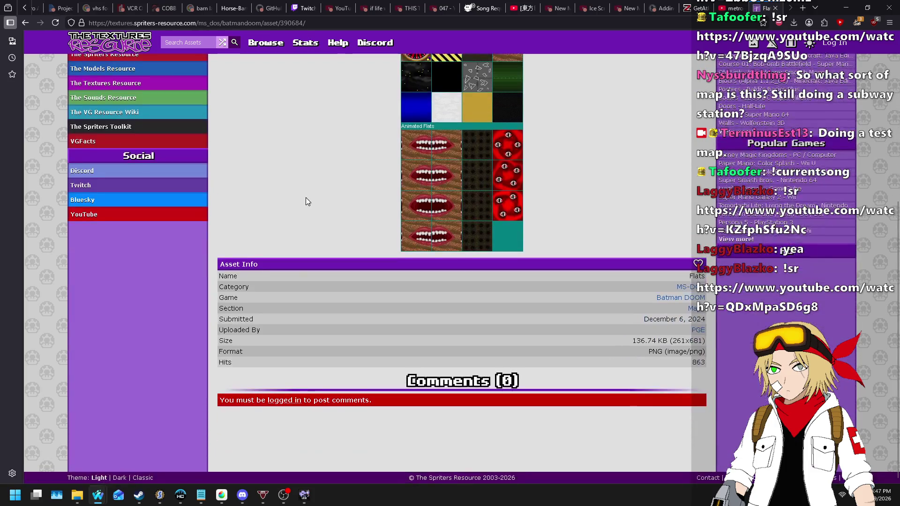
scroll(306, 197, up, 2)
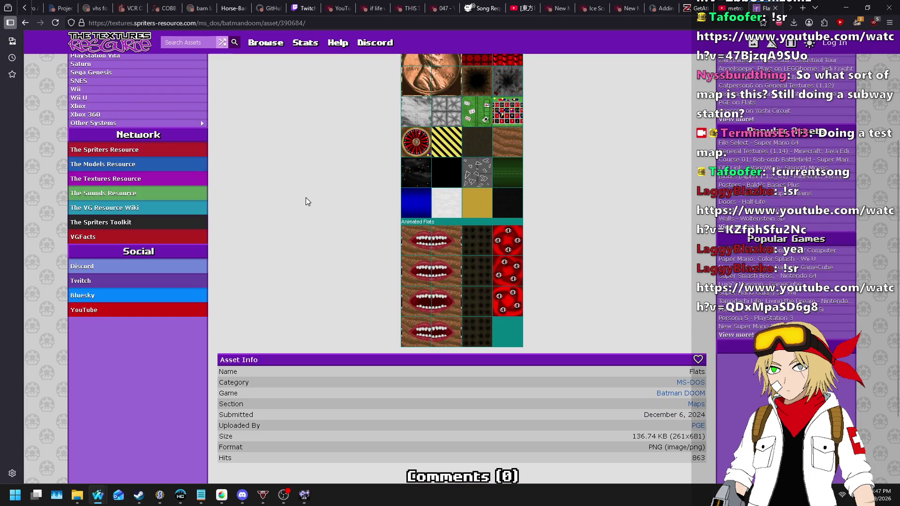
key(alt+Left)
- Open the Batman DOOM Walls sheet and search assets for 'doom ii'
click(519, 320)
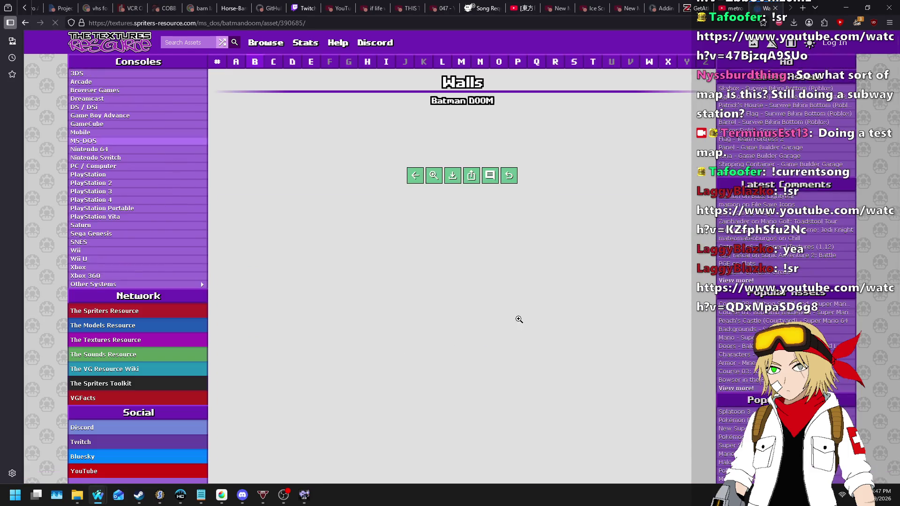
scroll(519, 319, down, 4)
scroll(481, 183, up, 2)
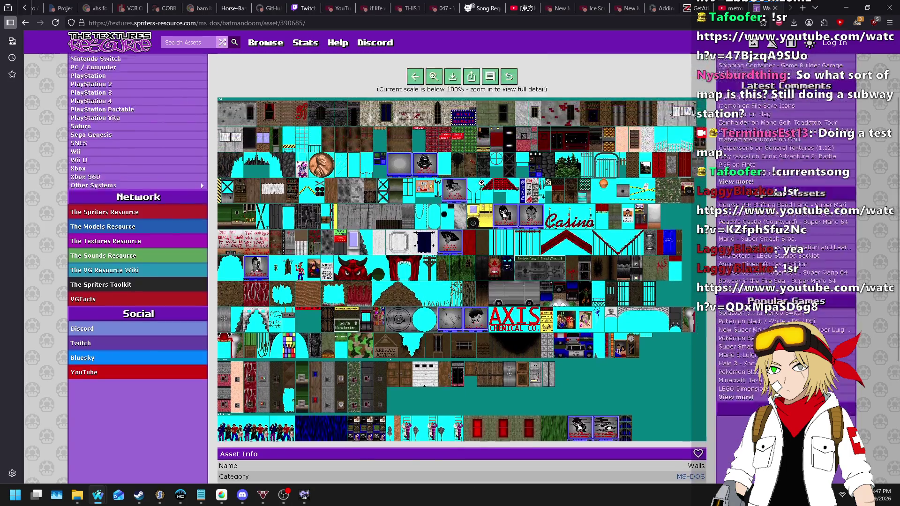
scroll(316, 145, up, 2)
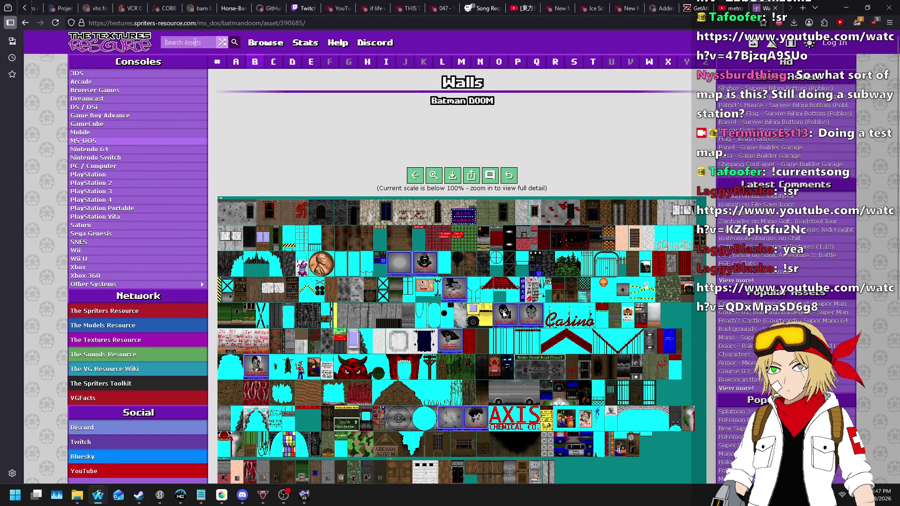
key(BackSpace)
text(doom ii)
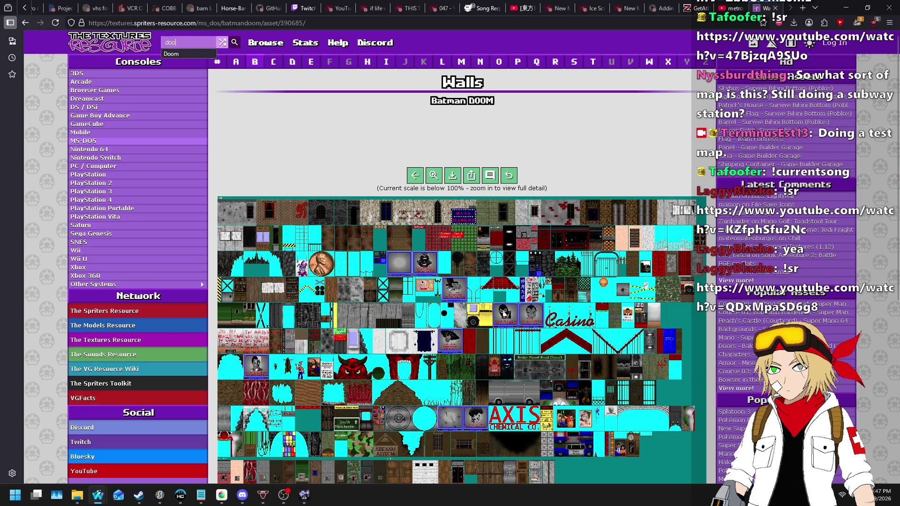
key(Return)
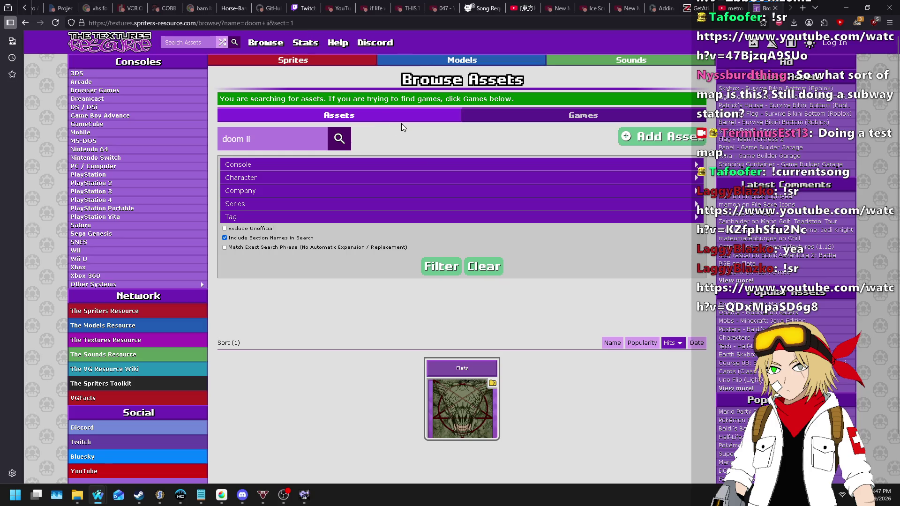
- Show matching games and open the DOOM / DOOM II page in its own tab
scroll(465, 271, down, 1)
scroll(400, 191, up, 1)
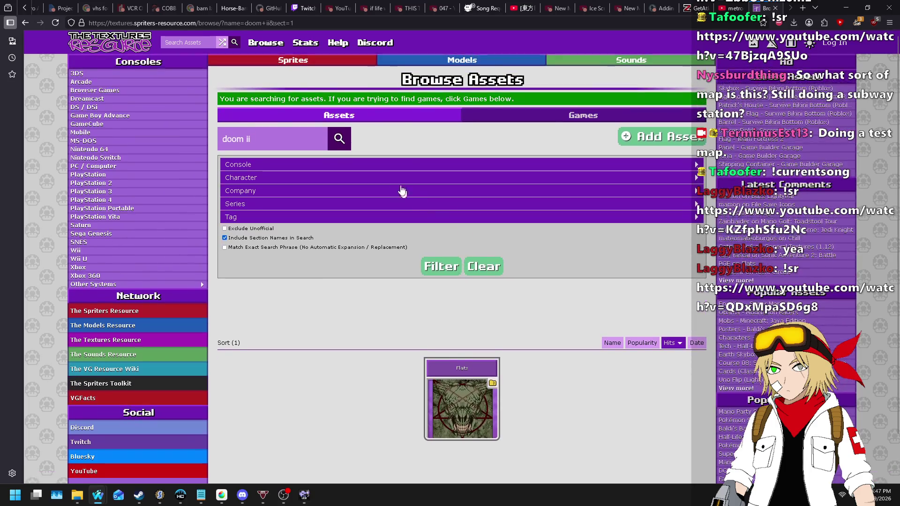
click(559, 125)
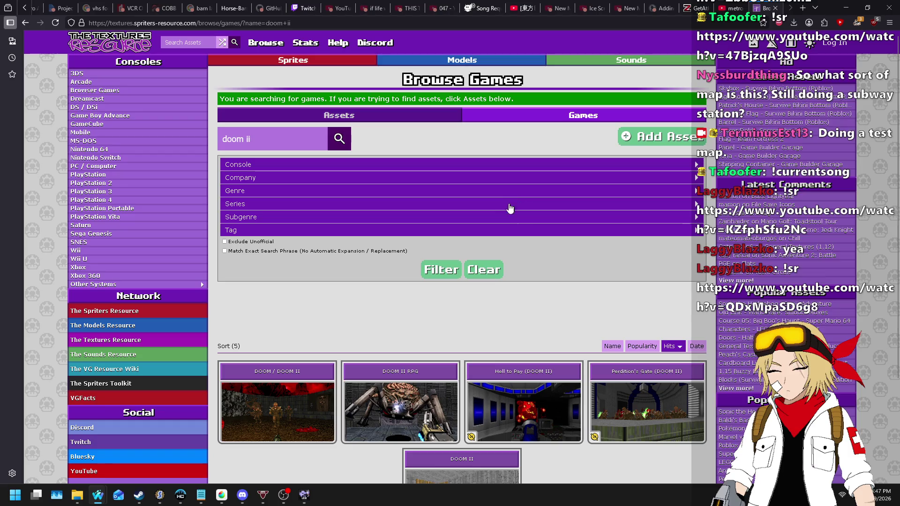
scroll(456, 248, down, 2)
middle_click(404, 306)
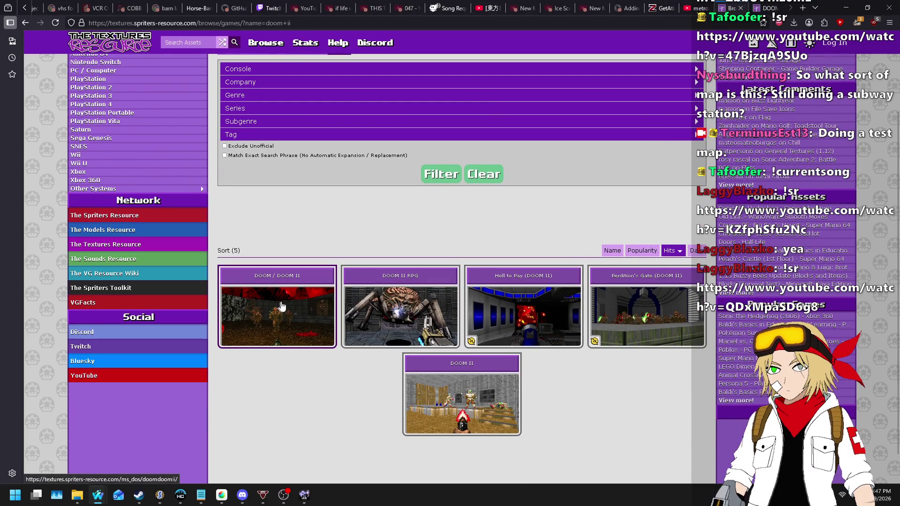
middle_click(284, 305)
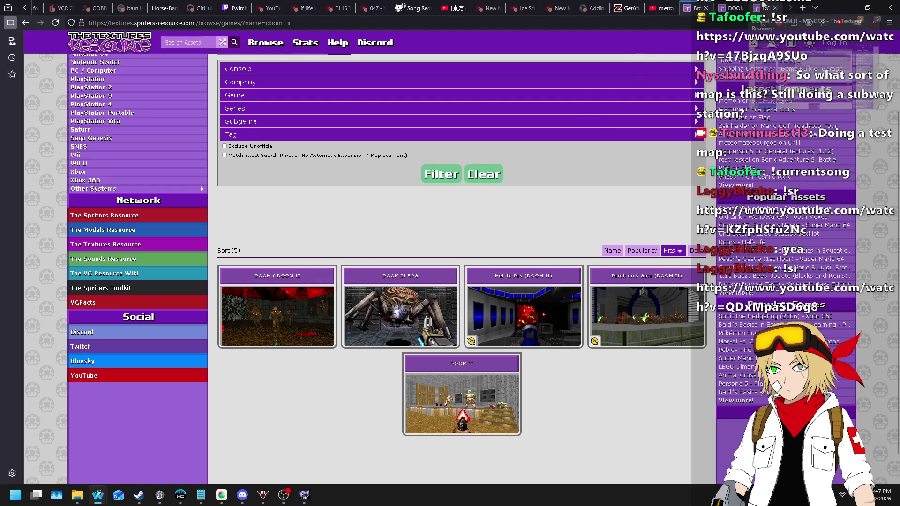
click(765, 8)
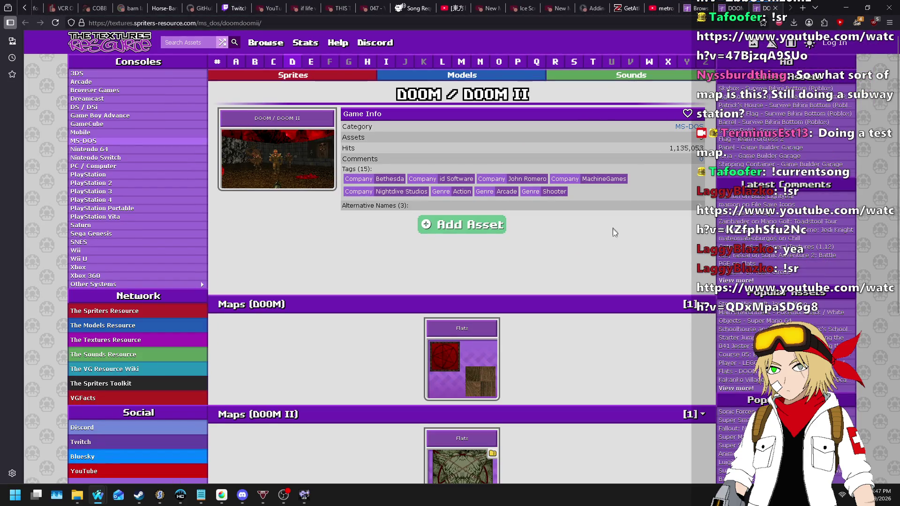
scroll(610, 239, down, 5)
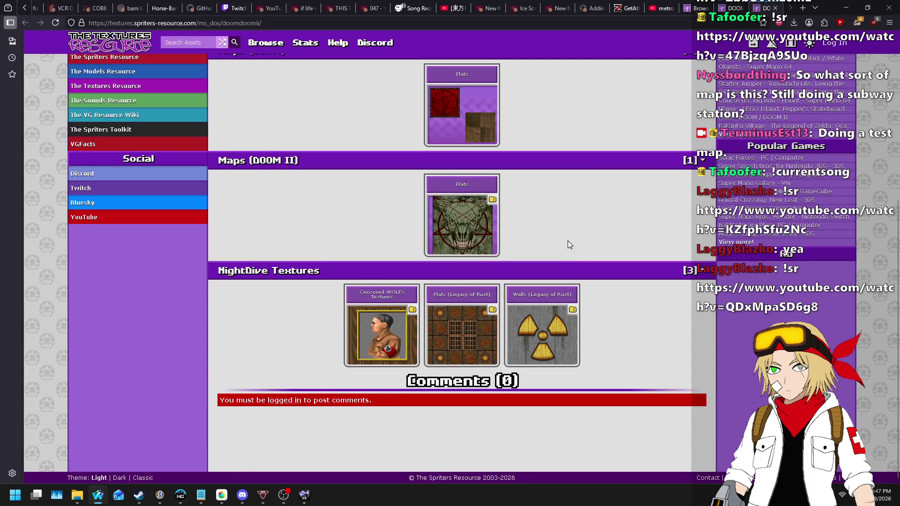
scroll(556, 185, up, 5)
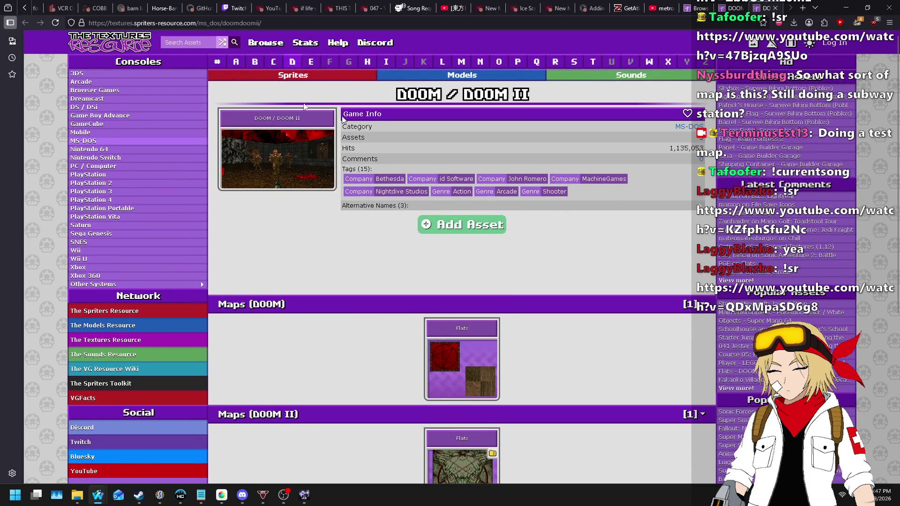
- Go to The Spriters Resource and search assets for 'doom ii'
click(115, 311)
click(195, 42)
text(doom ii)
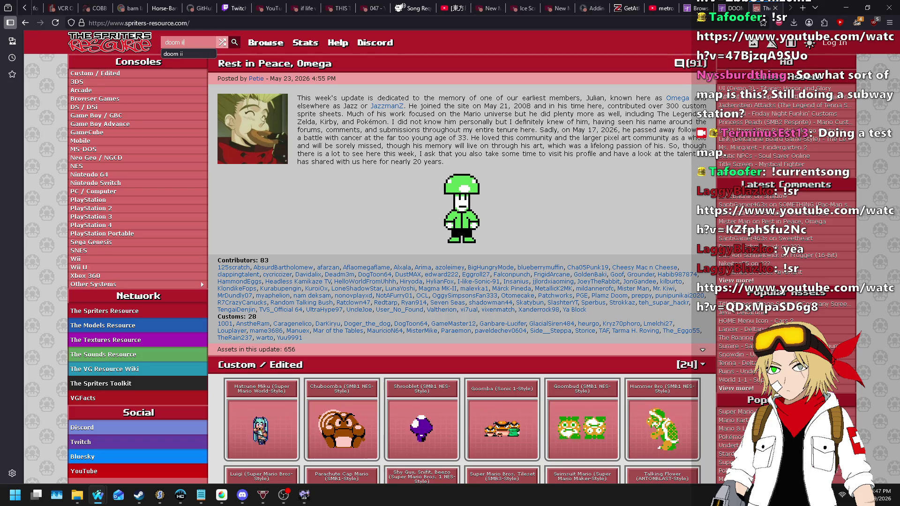
key(Return)
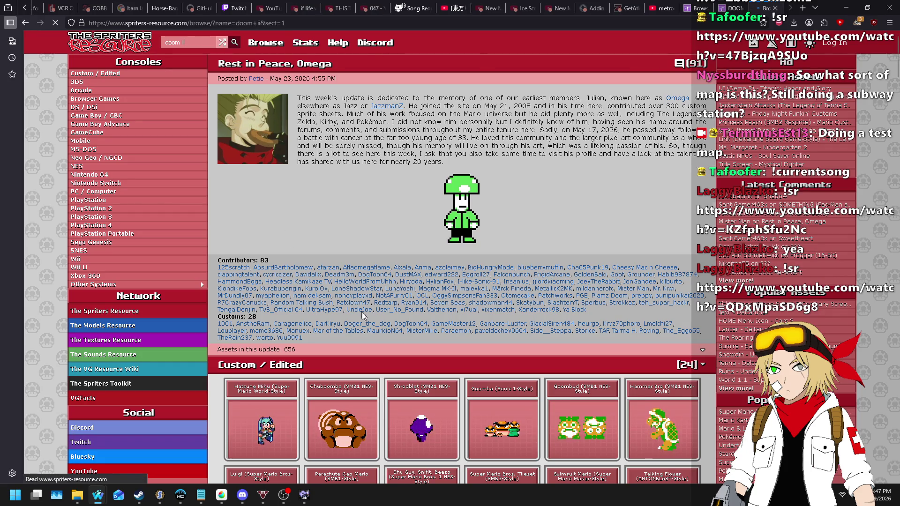
- Show matching games and open the DOOM / DOOM II game page
scroll(356, 266, down, 3)
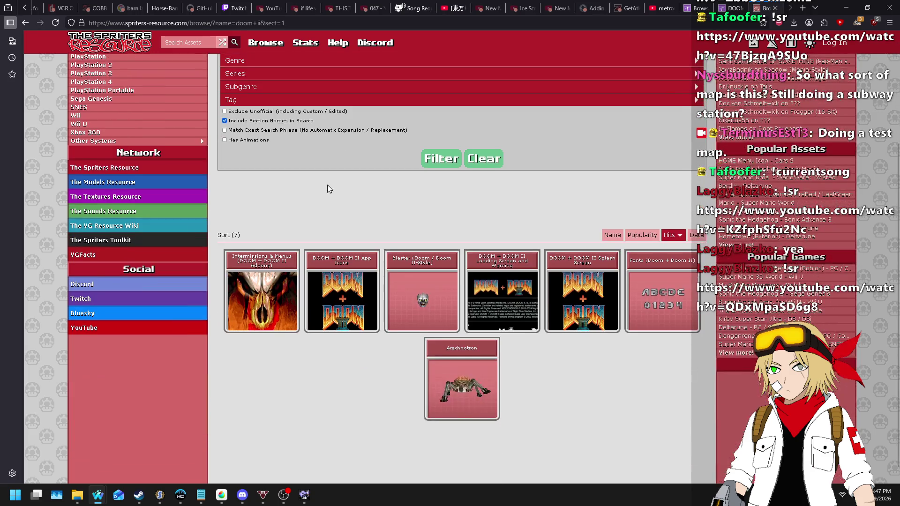
scroll(603, 219, up, 3)
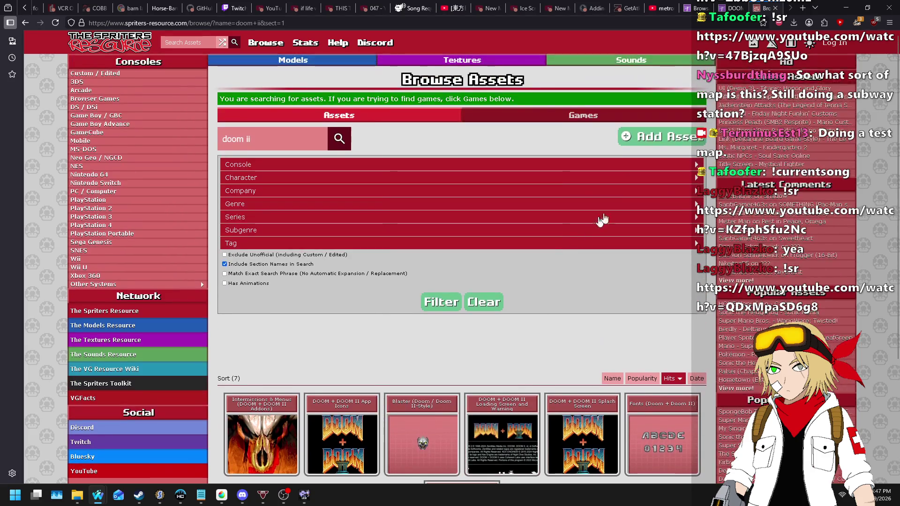
click(576, 114)
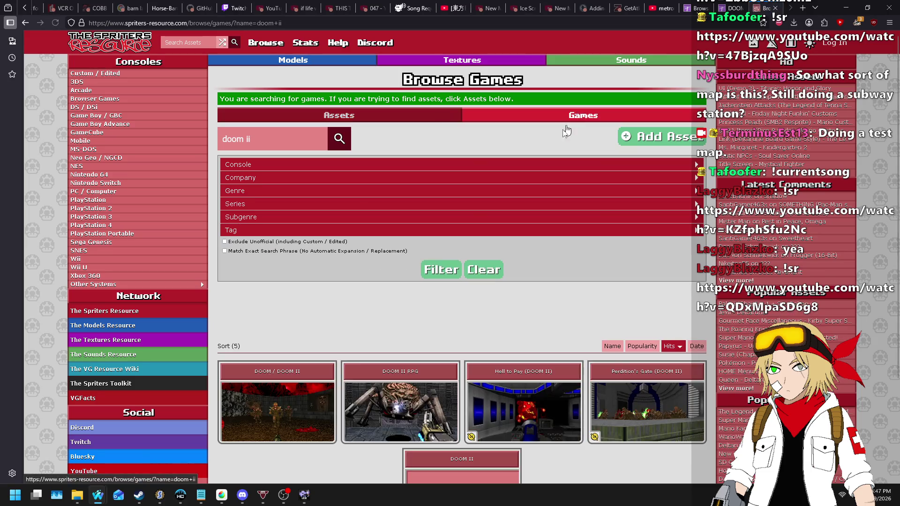
scroll(543, 149, down, 2)
scroll(540, 148, down, 1)
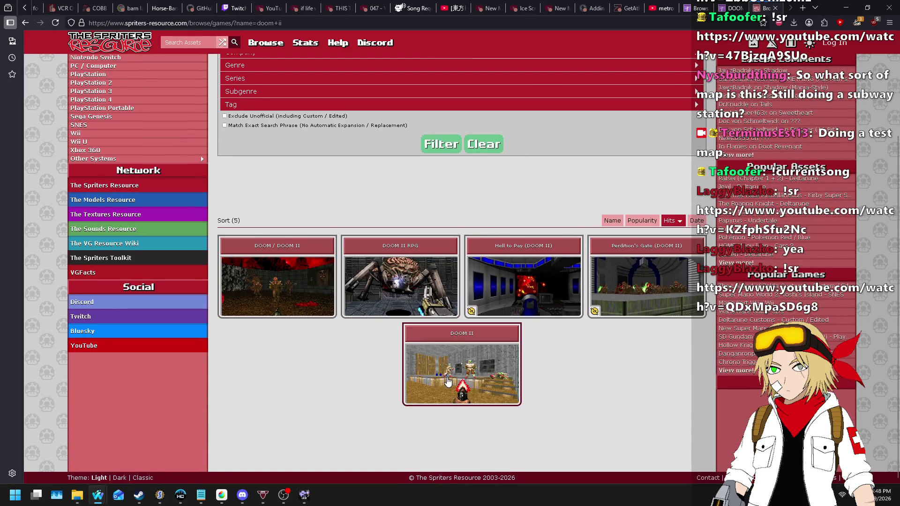
click(229, 285)
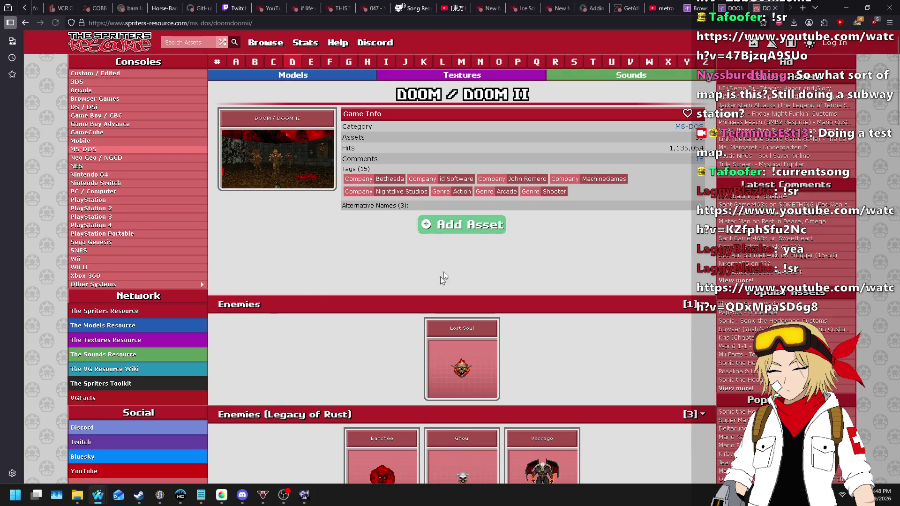
- Scroll the DOOM / DOOM II sprites and open the Doom Guy / Unnamed Marine sheet
scroll(443, 277, down, 5)
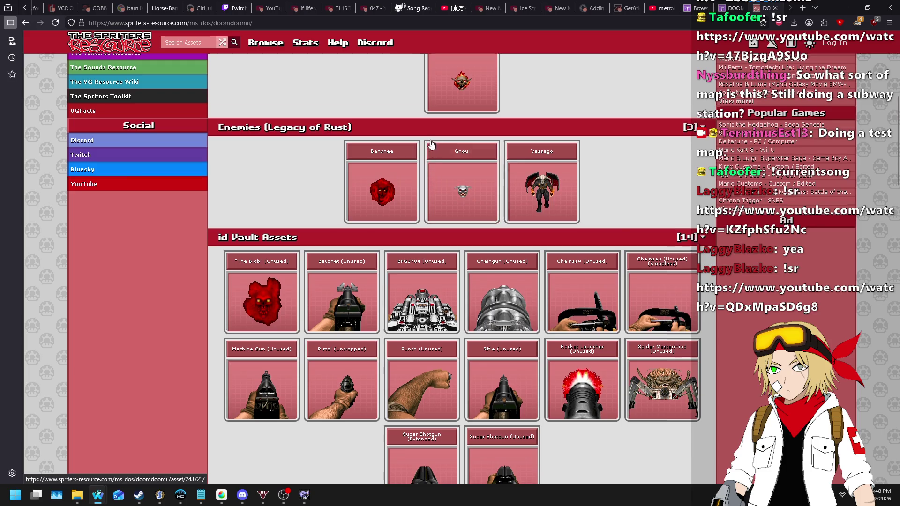
scroll(446, 125, down, 6)
scroll(446, 125, down, 5)
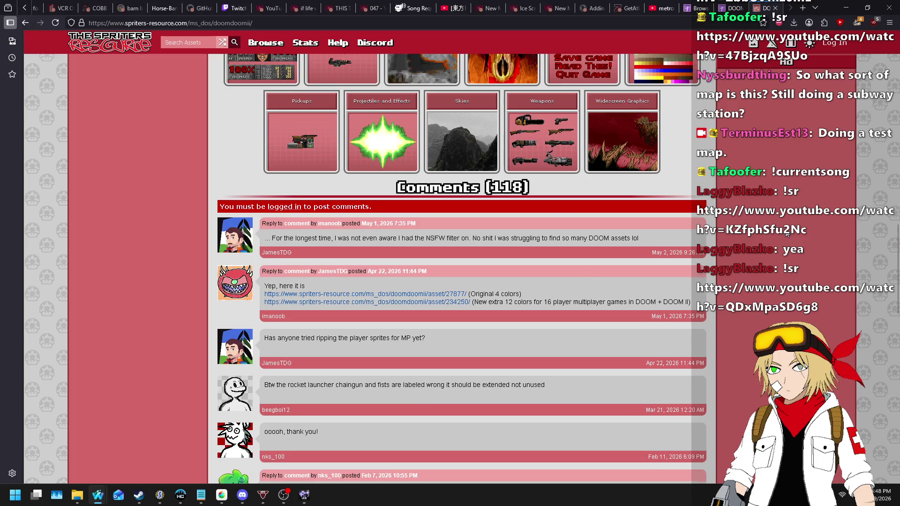
scroll(787, 235, up, 15)
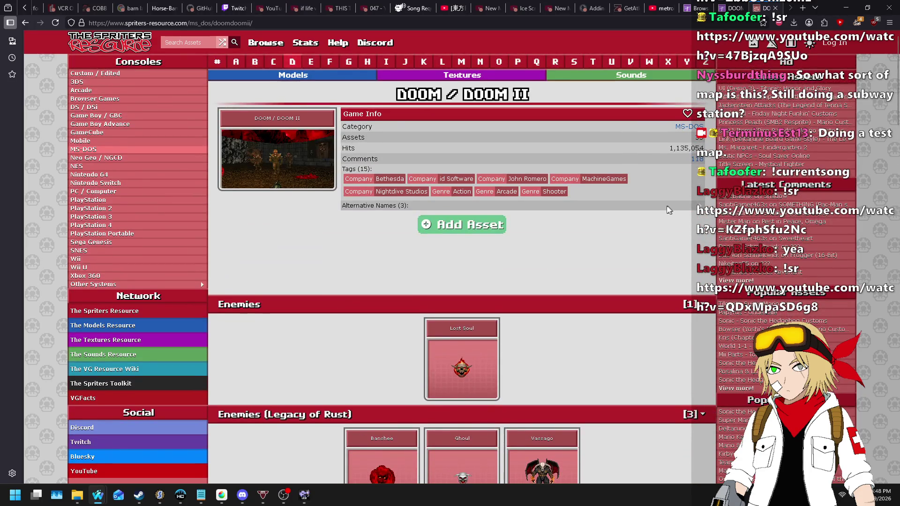
scroll(660, 207, down, 6)
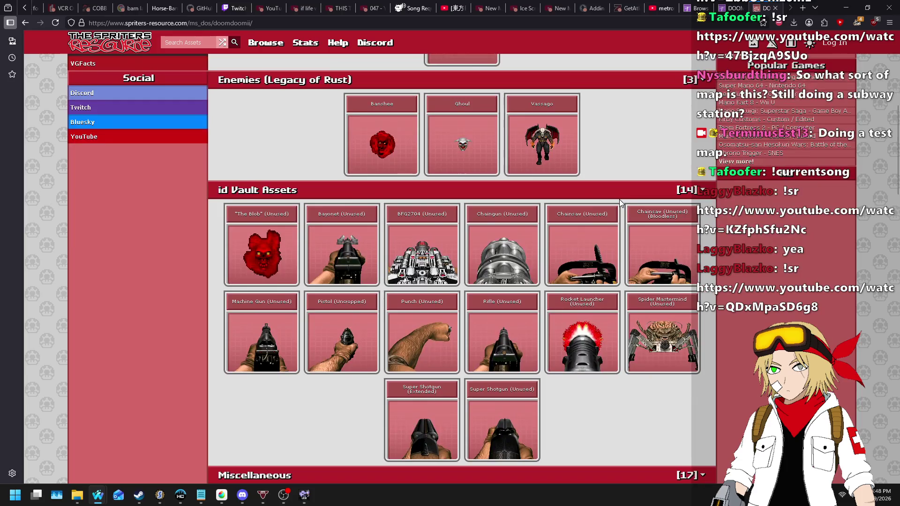
scroll(601, 202, down, 5)
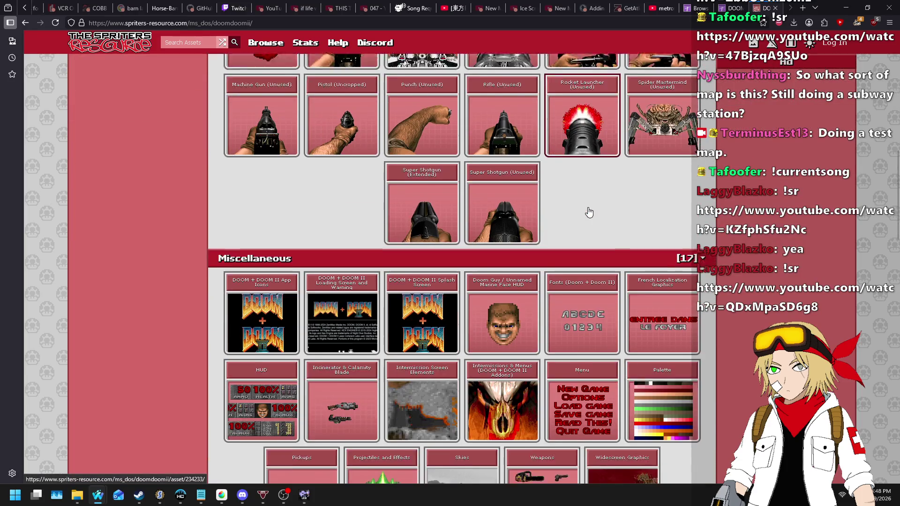
scroll(588, 211, down, 3)
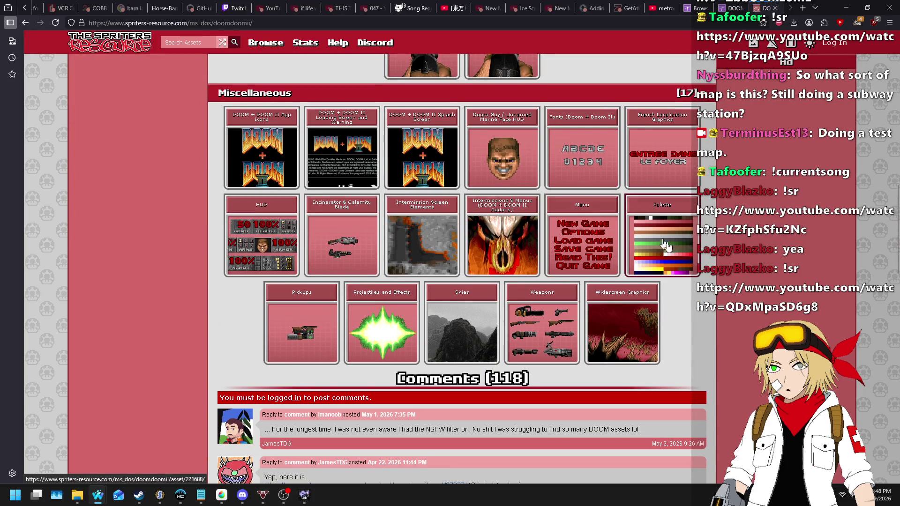
scroll(678, 253, up, 1)
scroll(677, 253, up, 15)
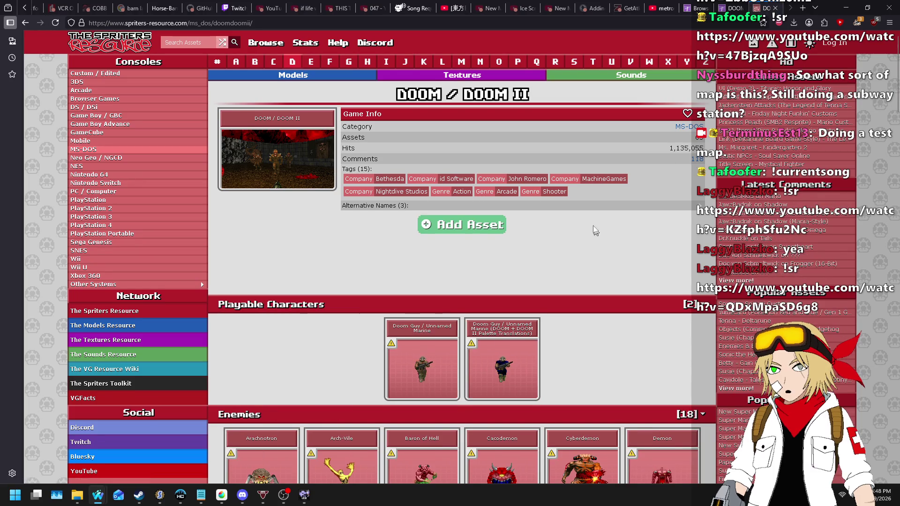
scroll(595, 231, down, 3)
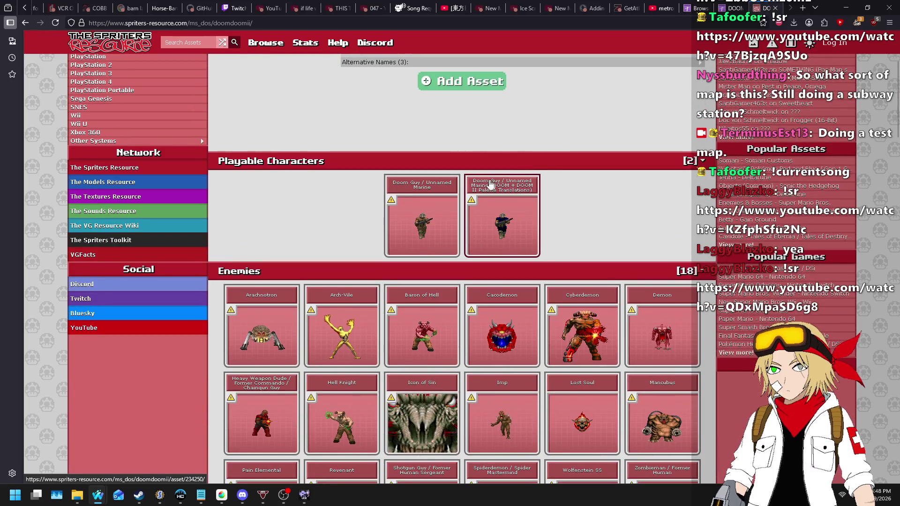
click(431, 227)
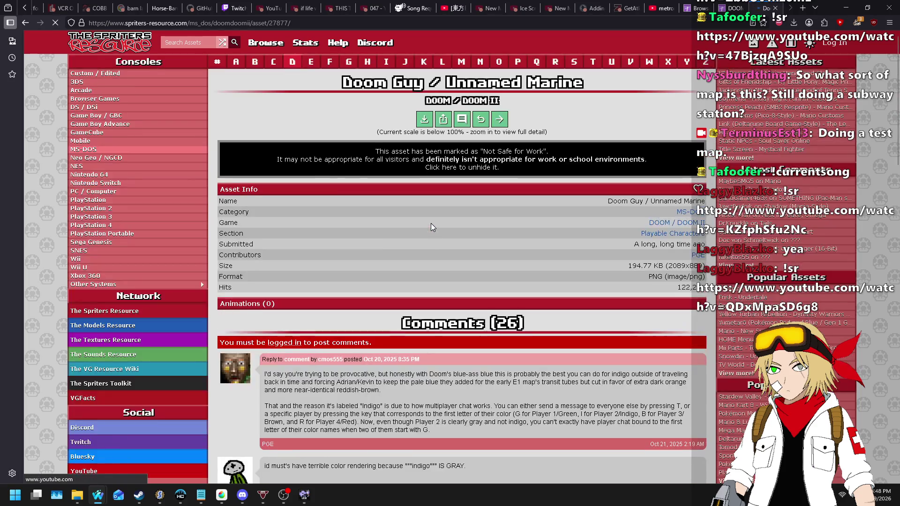
- Reveal the sheet at full size, copy the image and bring up MediBang Paint Pro
click(463, 161)
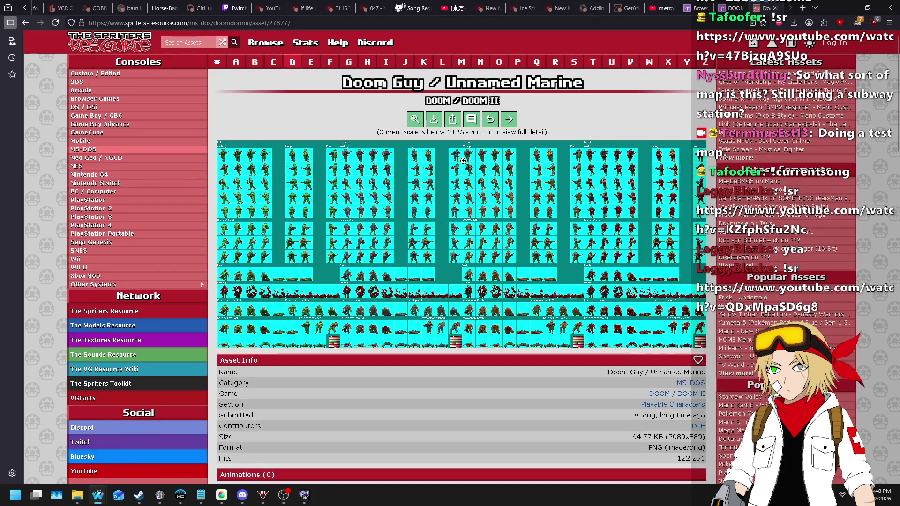
click(258, 174)
right_click(435, 241)
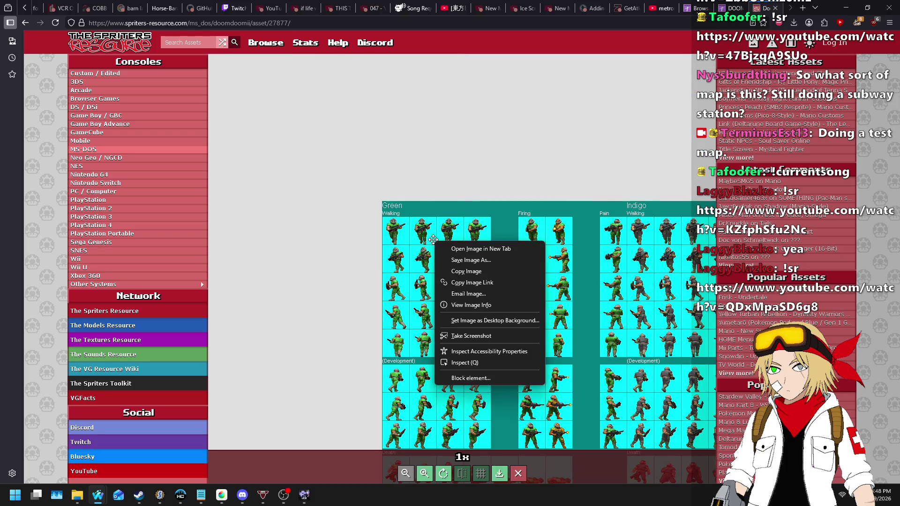
click(461, 275)
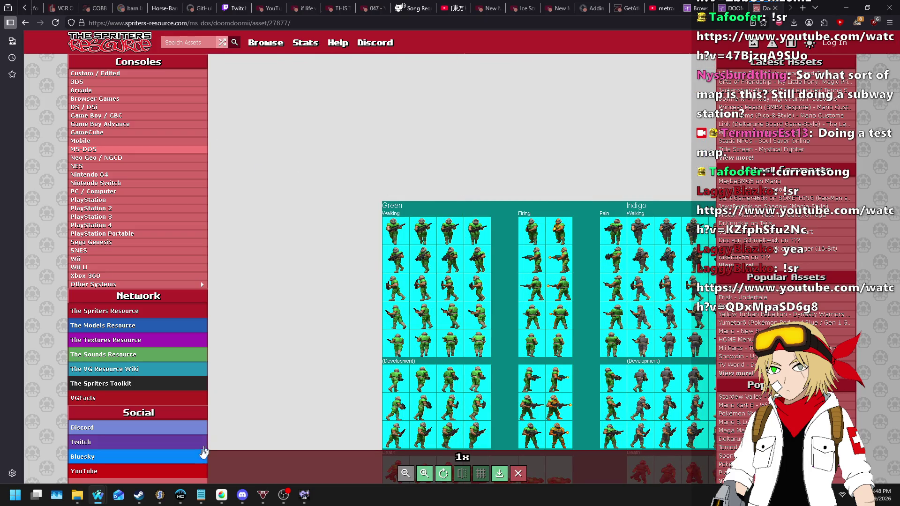
click(222, 495)
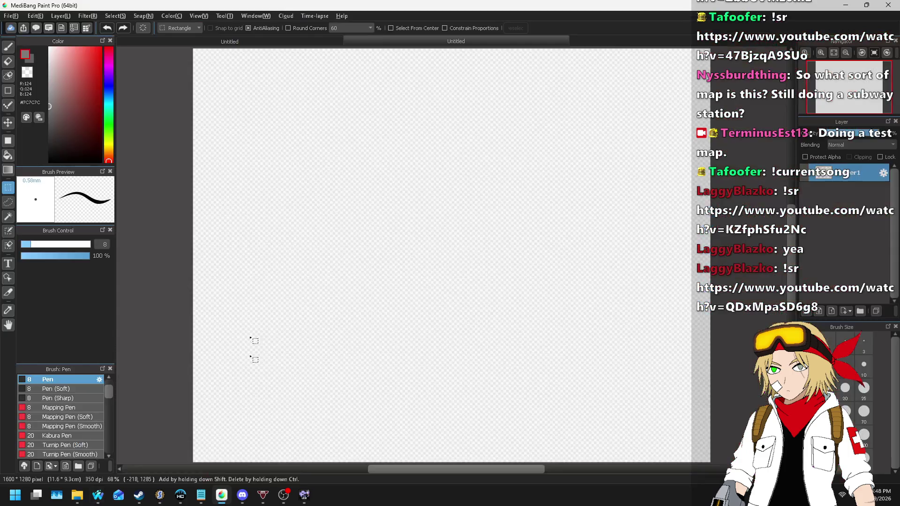
- Create a new canvas from the clipboard's Doom marine sprite sheet
click(11, 16)
click(28, 43)
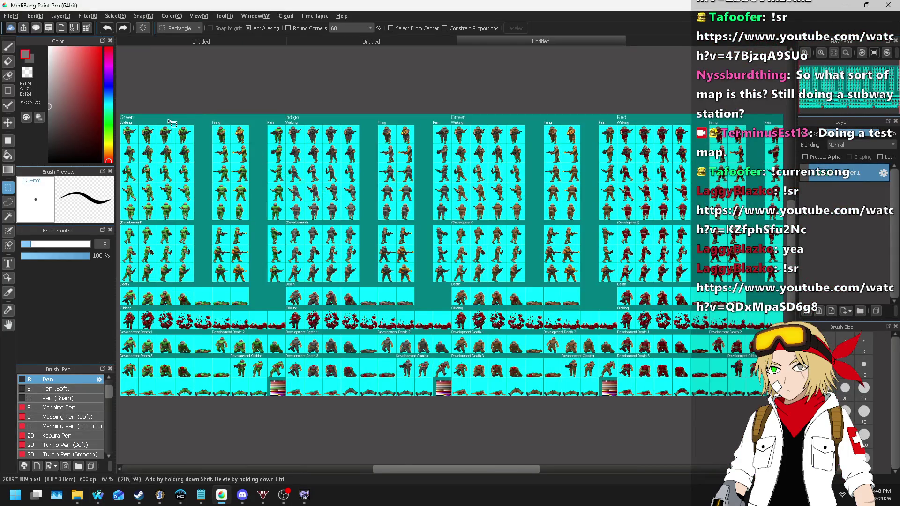
scroll(532, 206, up, 10)
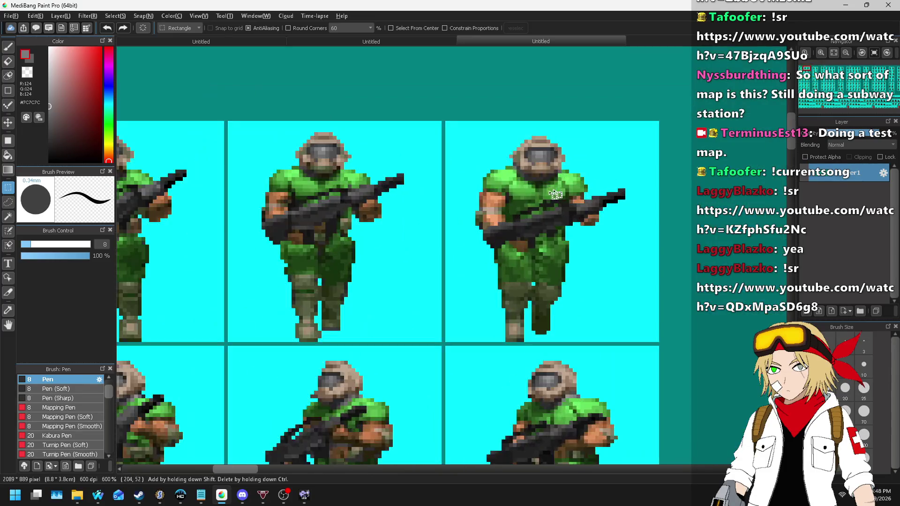
- Select the middle green walking soldier, subtracting its cyan background with a Layer-referenced Magic Wand
mouse_move(247, 121)
mouse_down()
mouse_move(394, 260)
mouse_move(413, 343)
mouse_up()
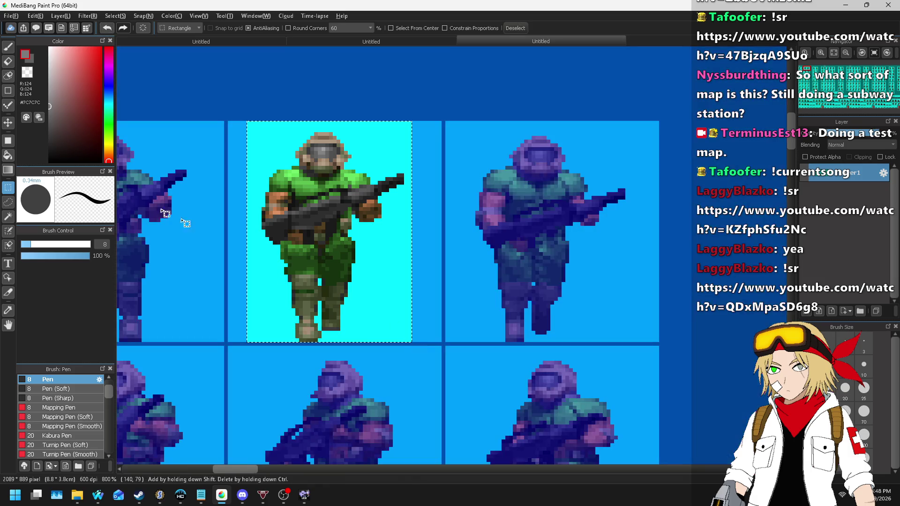
click(8, 217)
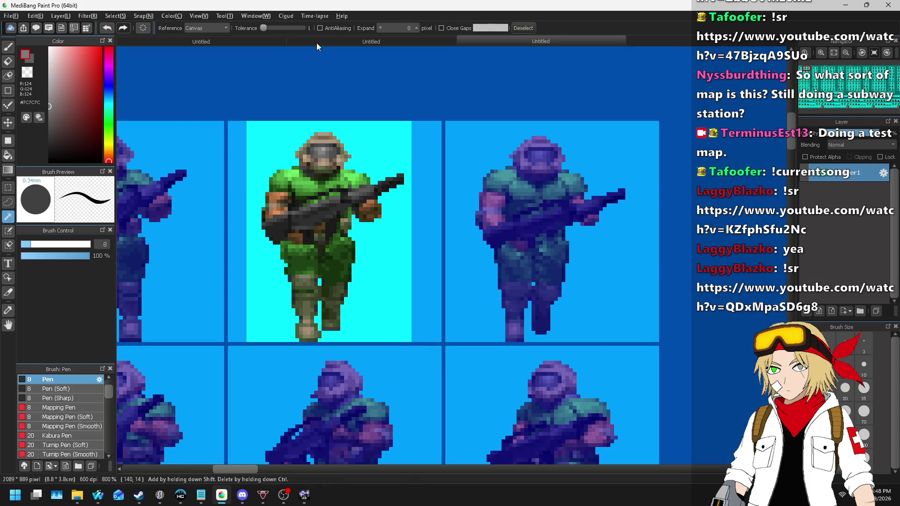
click(193, 28)
click(202, 41)
key(Delete)
scroll(315, 300, up, 1)
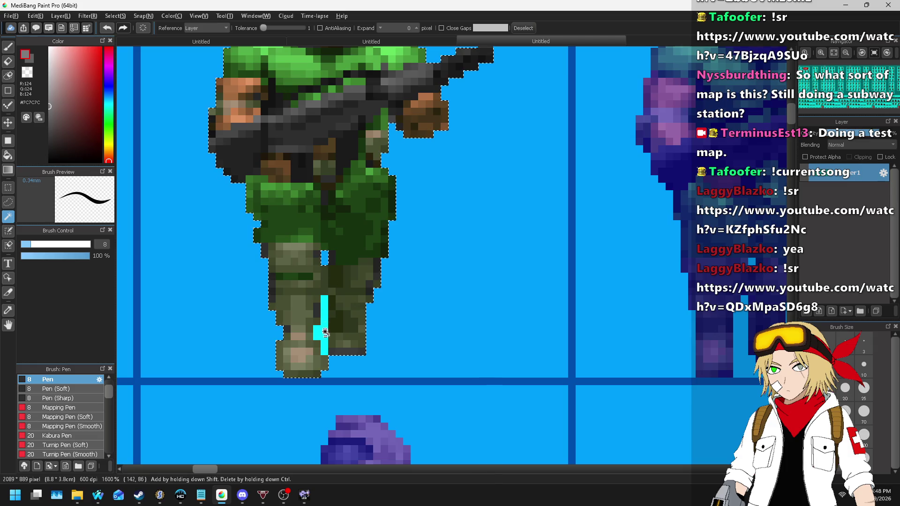
scroll(394, 233, down, 2)
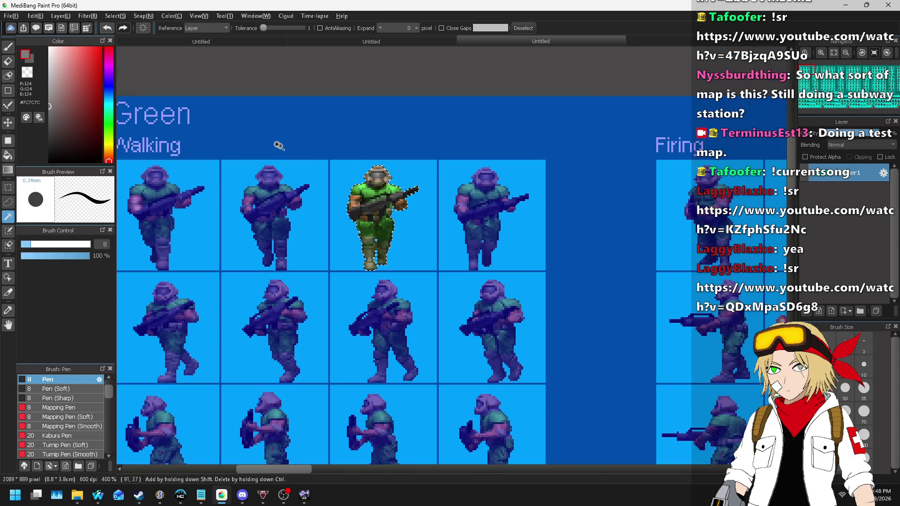
- Create a new canvas from the selected green soldier
click(12, 16)
click(29, 41)
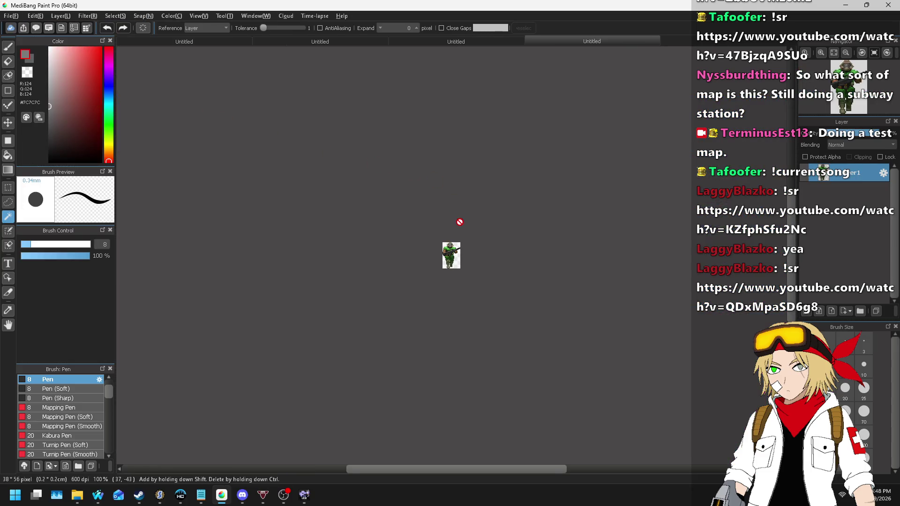
scroll(460, 222, up, 2)
- Resize the canvas to 40 px wide, anchored at the center
click(35, 16)
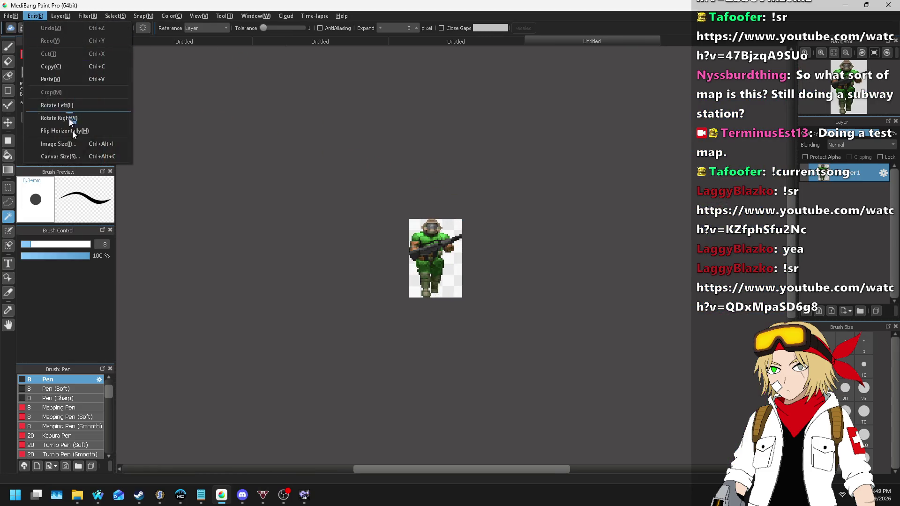
click(67, 157)
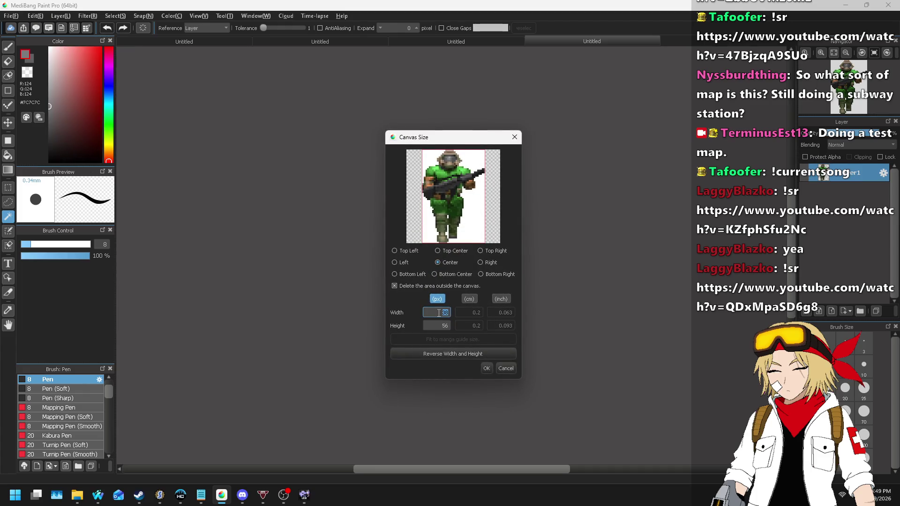
text(32)
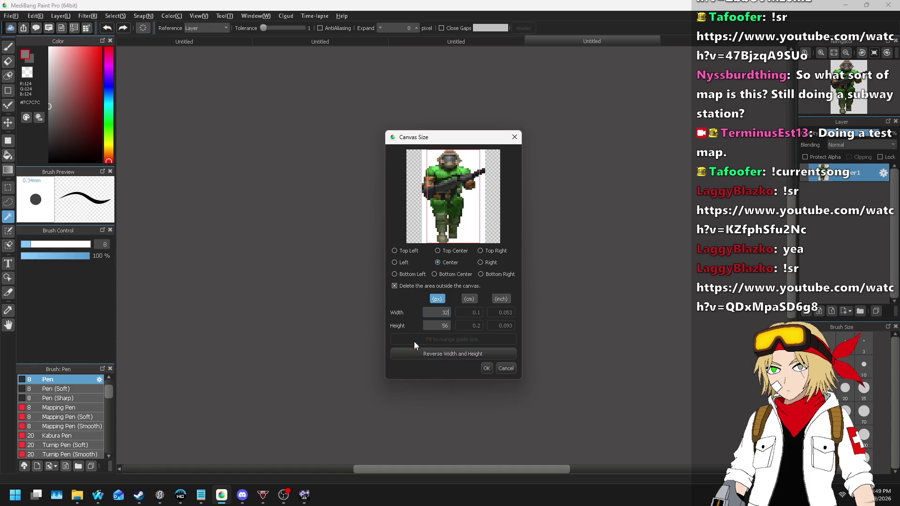
key(BackSpace)
key(BackSpace)
text(42)
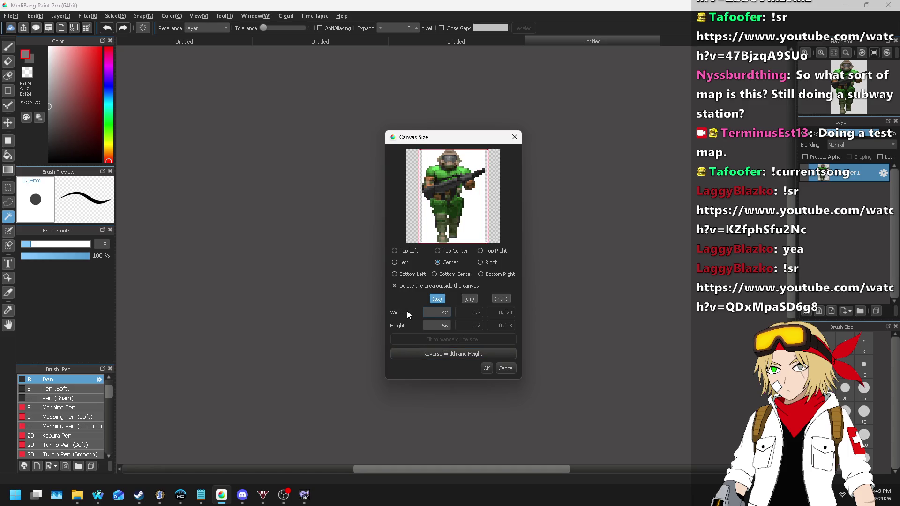
key(ctrl)
key(ctrl)
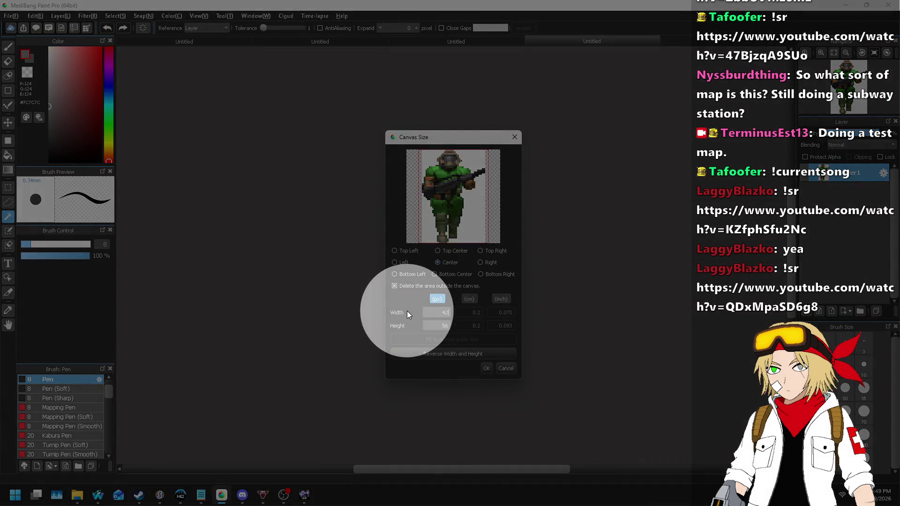
key(Escape)
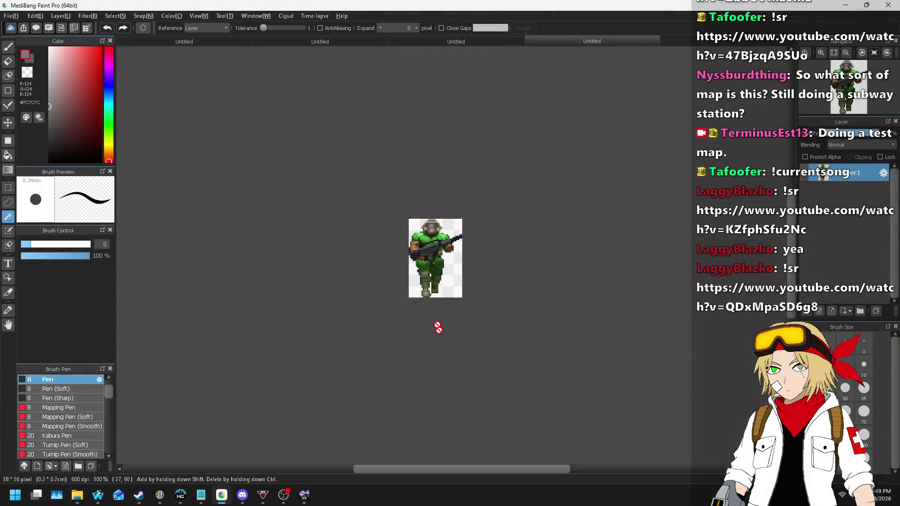
click(35, 16)
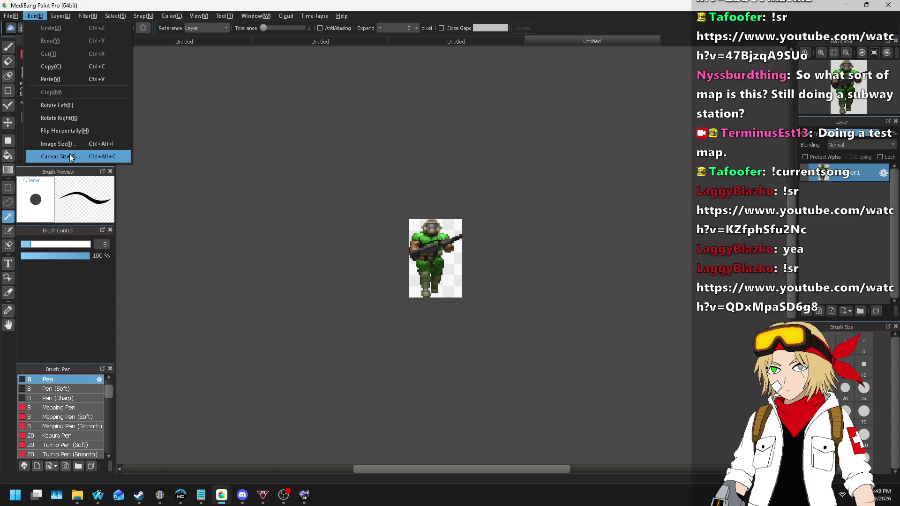
click(71, 158)
text(40)
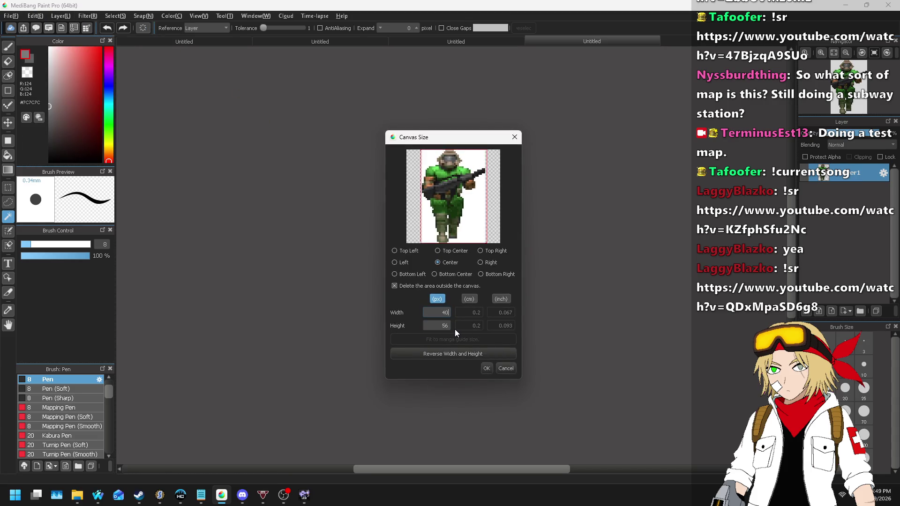
key(Return)
scroll(497, 277, up, 3)
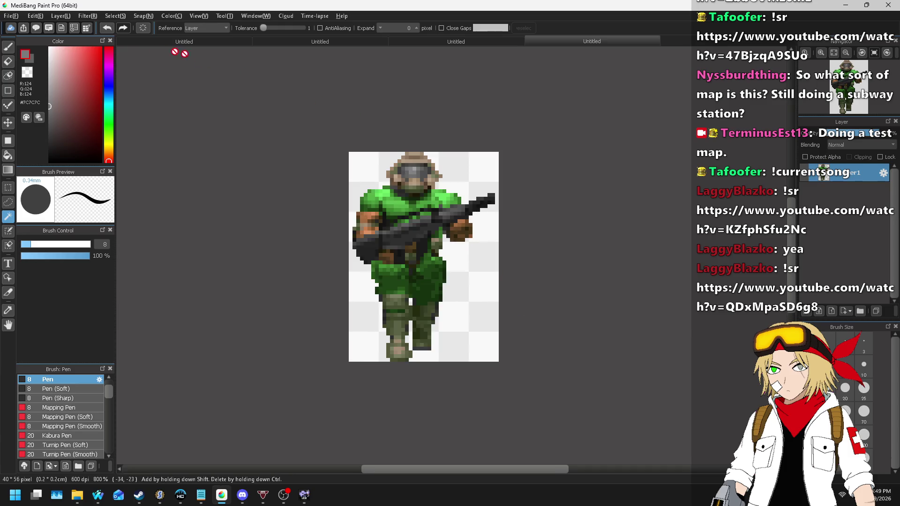
- On a new layer, draw a red pen circle around the soldier's head, redoing the first attempt
click(60, 16)
click(71, 38)
click(101, 71)
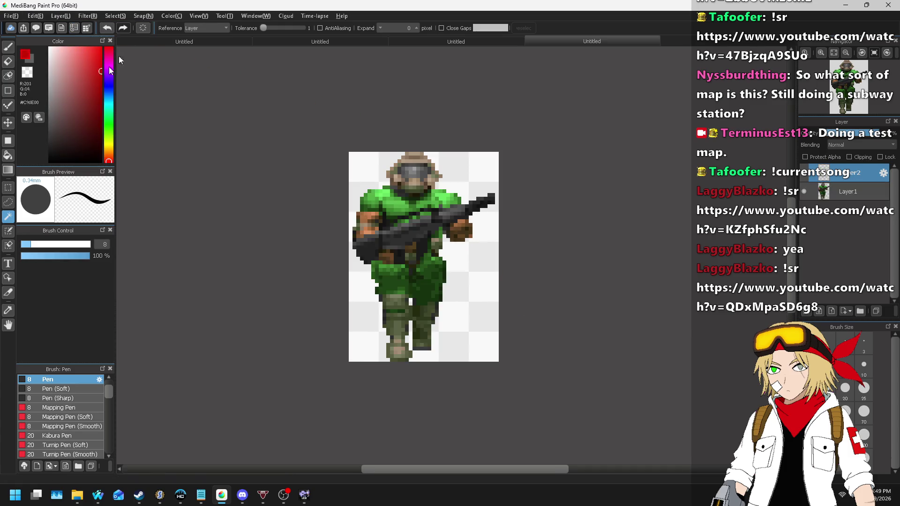
click(7, 105)
scroll(400, 172, up, 1)
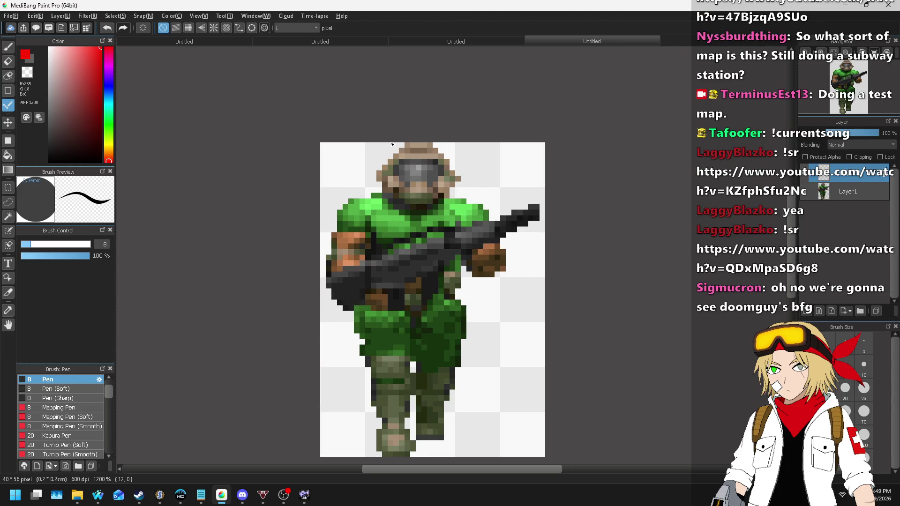
mouse_move(404, 145)
mouse_down()
mouse_move(482, 157)
mouse_move(489, 227)
mouse_up()
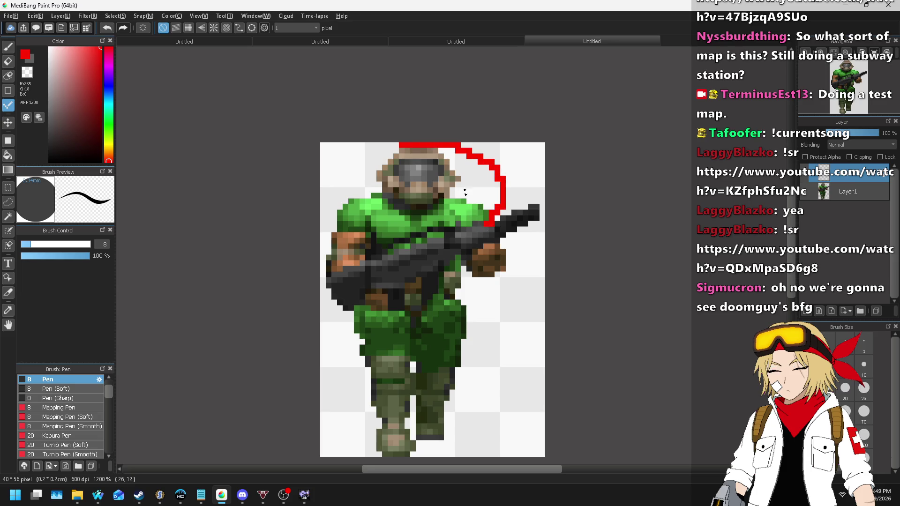
key(ctrl+z)
drag(461, 148, 495, 186)
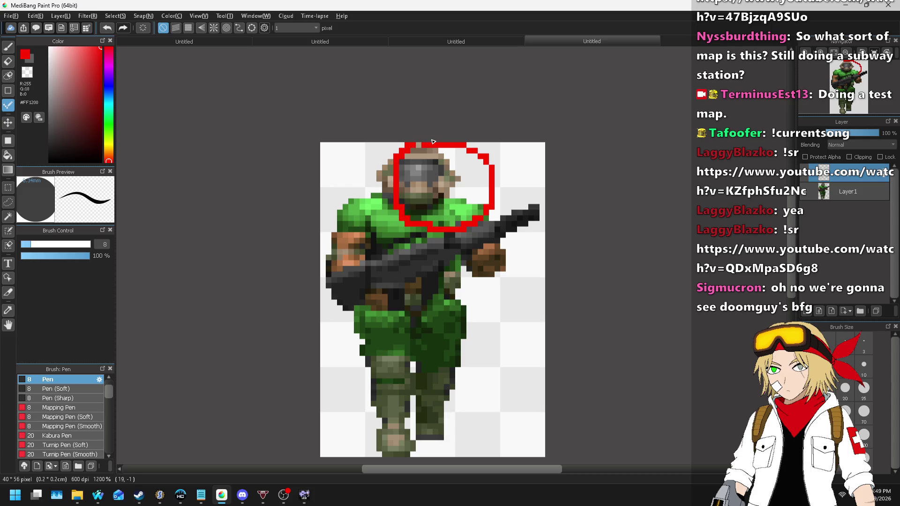
scroll(433, 150, up, 1)
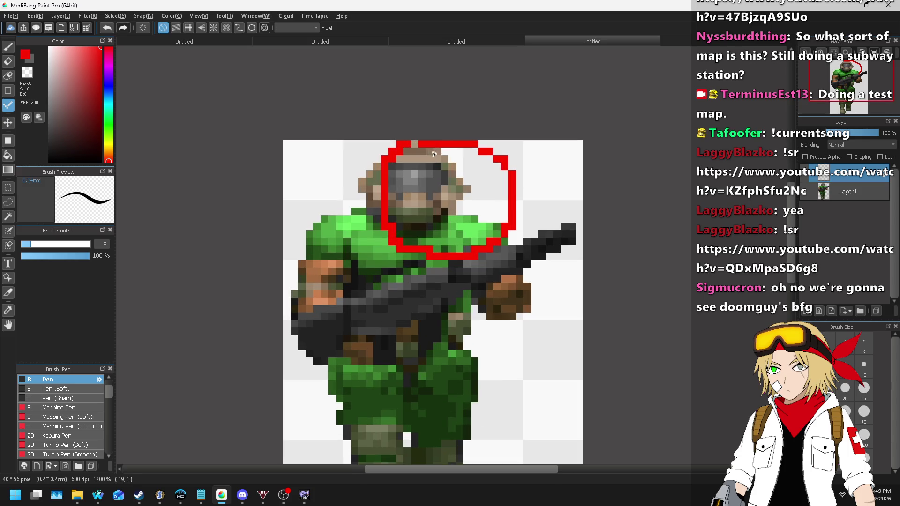
- Set the eraser to 1 px without antialiasing and erase a stray pixel at the circle's top right
click(9, 63)
click(278, 28)
double_click(102, 244)
text(1)
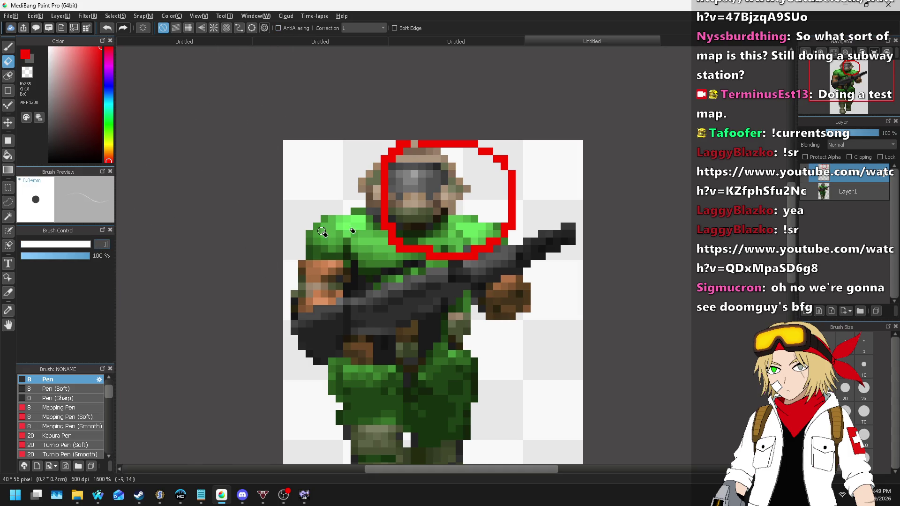
scroll(517, 151, up, 1)
click(497, 161)
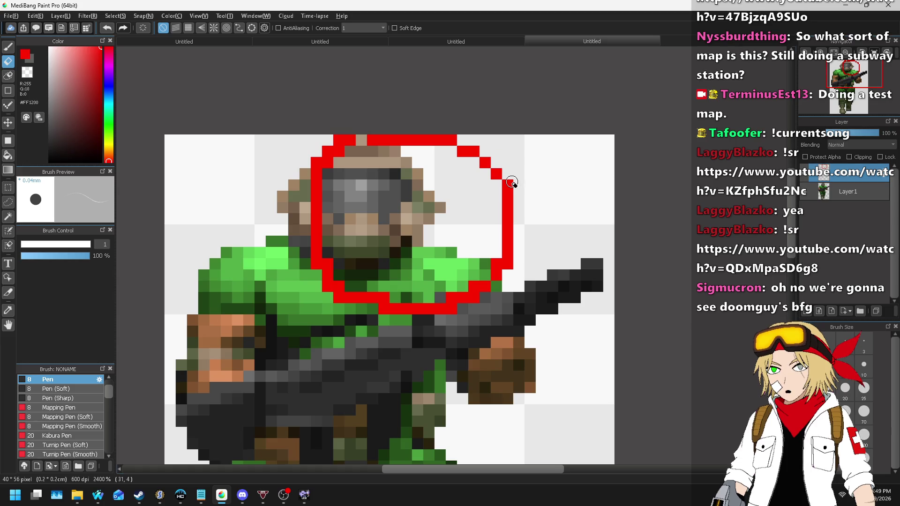
- Erase the circle's bottom-right pixel and its top and left edges
key(b)
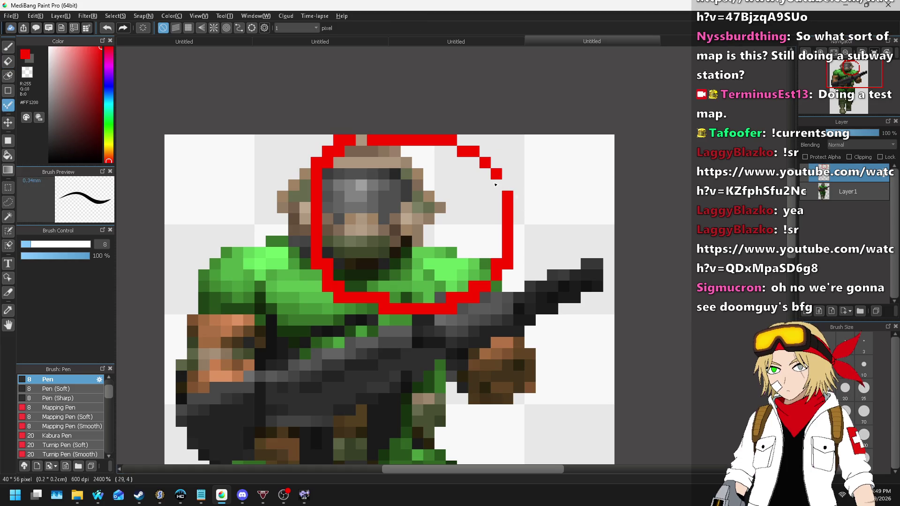
click(8, 62)
click(509, 265)
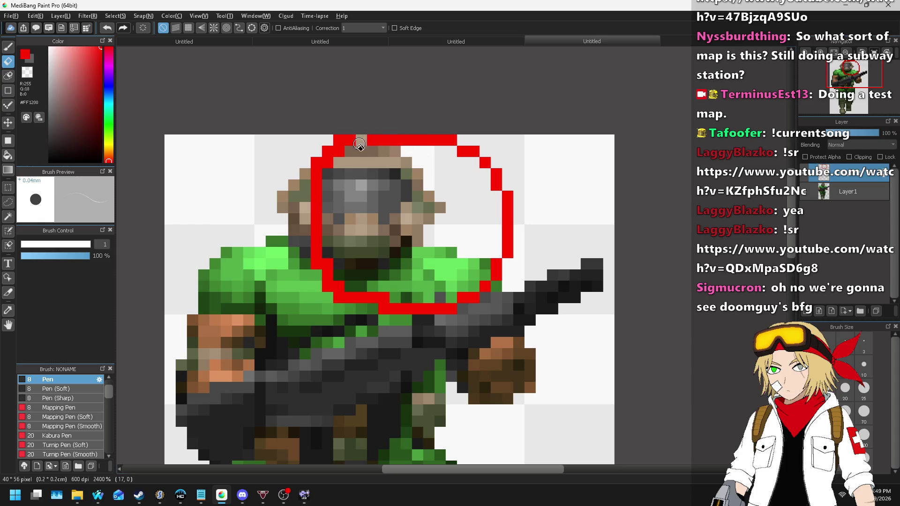
mouse_move(381, 144)
mouse_down()
mouse_move(323, 161)
mouse_move(322, 248)
mouse_move(312, 237)
mouse_up()
mouse_move(322, 158)
mouse_down()
mouse_move(331, 293)
mouse_move(403, 296)
mouse_up()
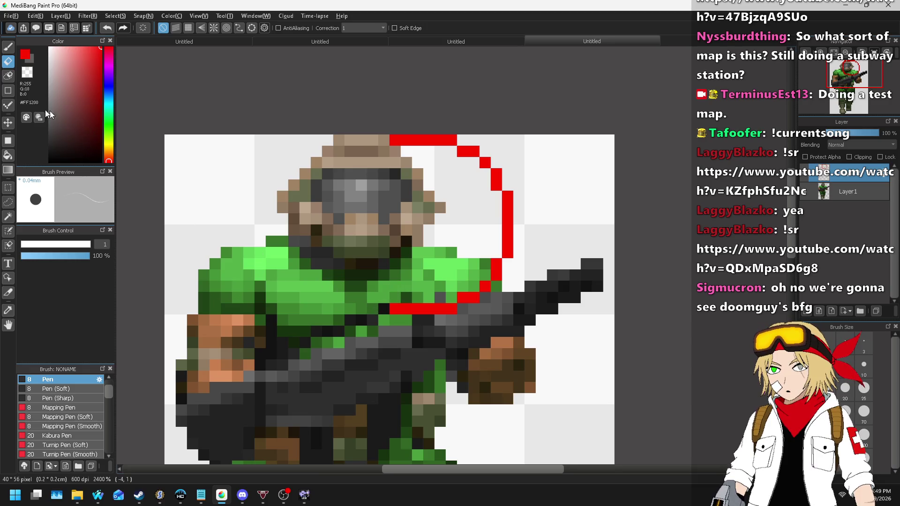
- Redraw the circle's left side in red, from the helmet top down to the lower-left gap
key(b)
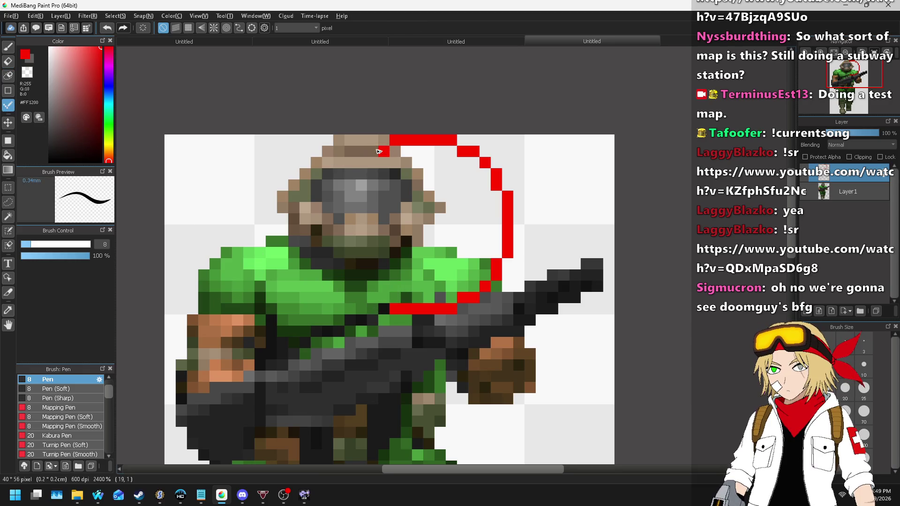
click(360, 163)
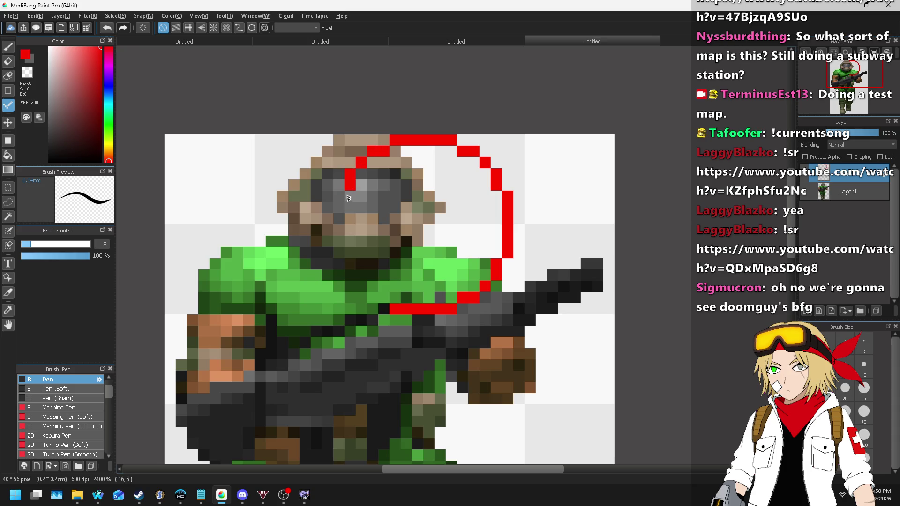
drag(339, 195, 339, 246)
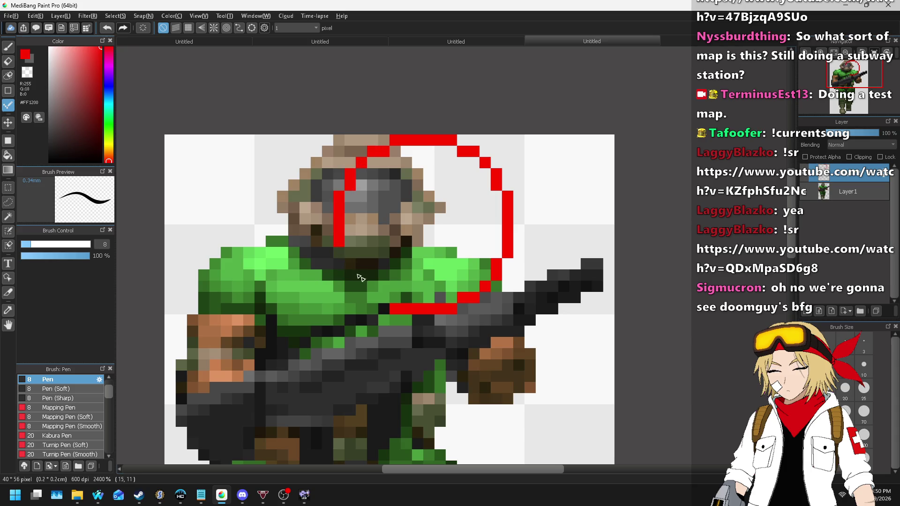
drag(354, 276, 350, 263)
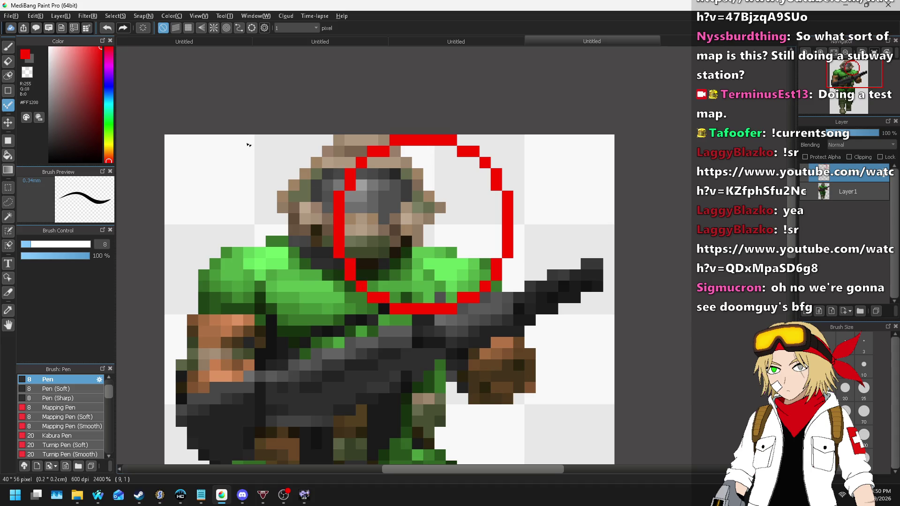
scroll(360, 181, down, 3)
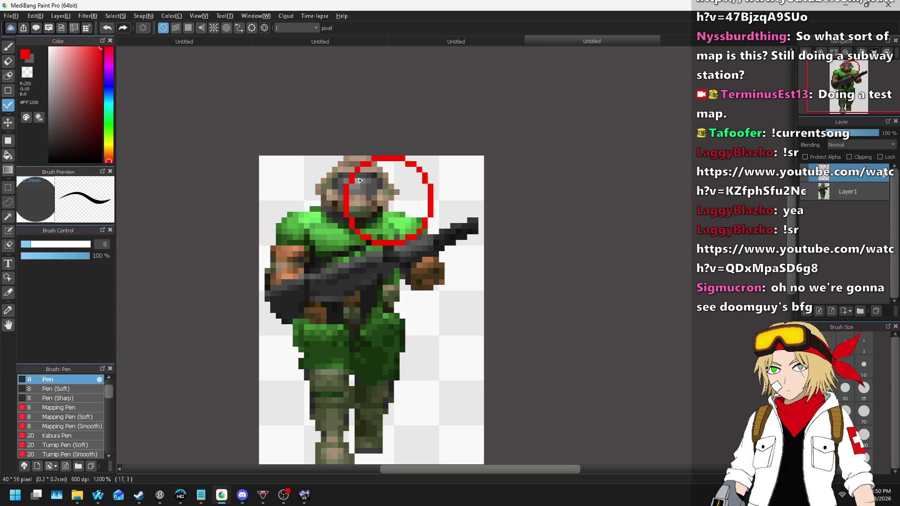
- Drag the red circle left, then make and clear a two-part rectangular selection
click(8, 122)
drag(415, 194, 404, 193)
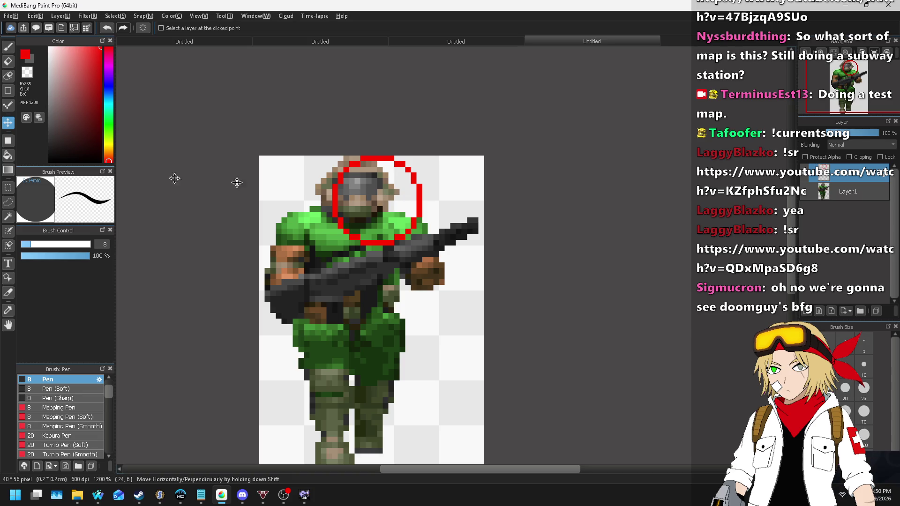
key(m)
scroll(282, 198, up, 2)
drag(236, 194, 382, 209)
drag(563, 192, 689, 220)
key(ctrl+d)
- Nudge the red circle one more pixel left, return to the pen, and add a layer for the body line
click(8, 122)
drag(501, 151, 490, 151)
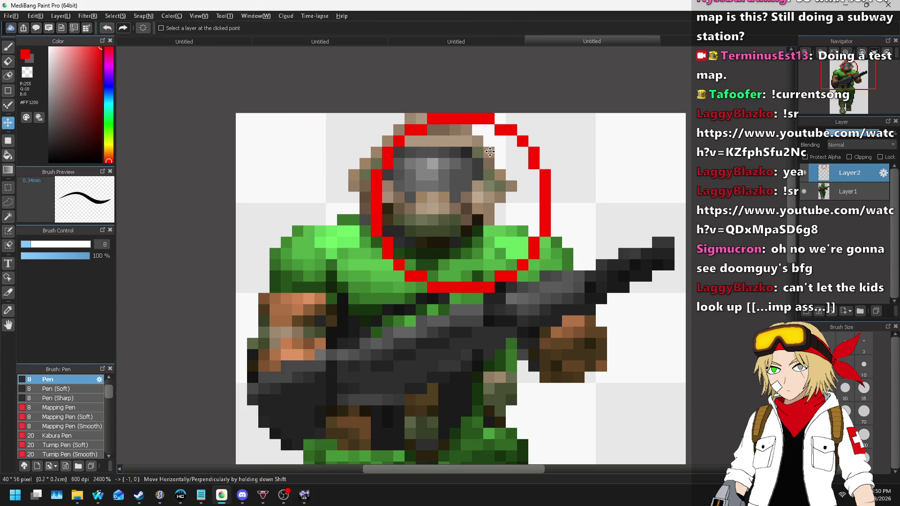
scroll(489, 151, down, 5)
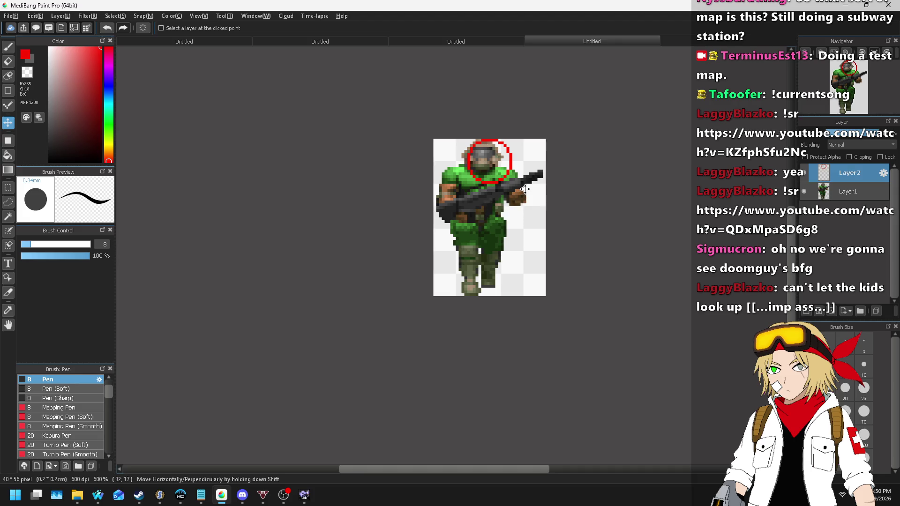
scroll(553, 198, up, 4)
scroll(424, 248, down, 2)
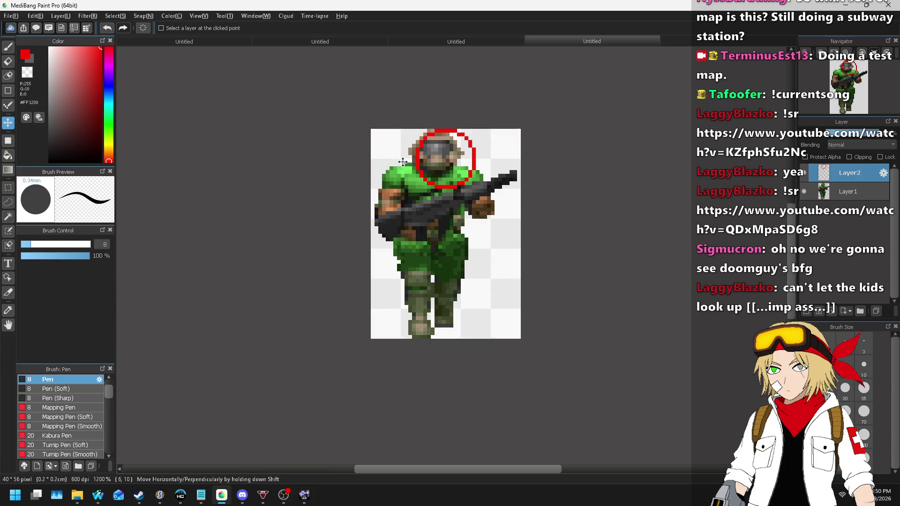
click(8, 105)
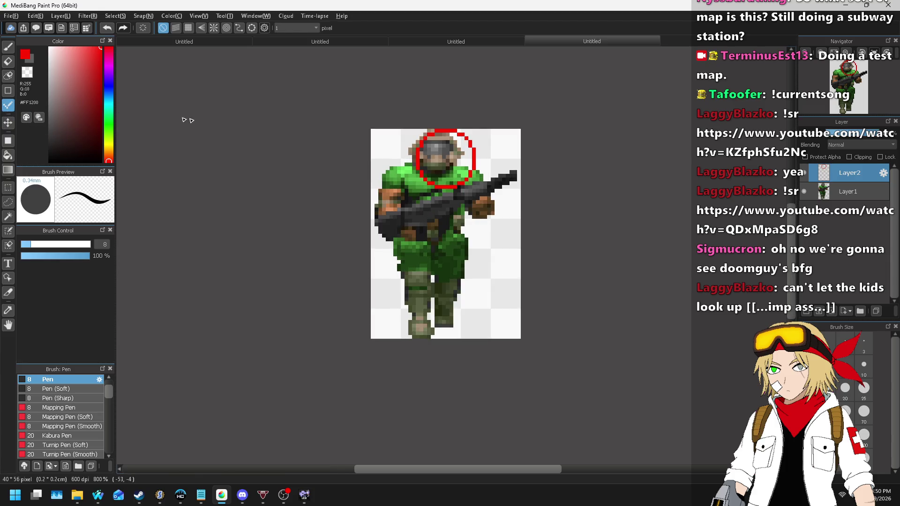
scroll(434, 157, up, 4)
scroll(442, 169, down, 2)
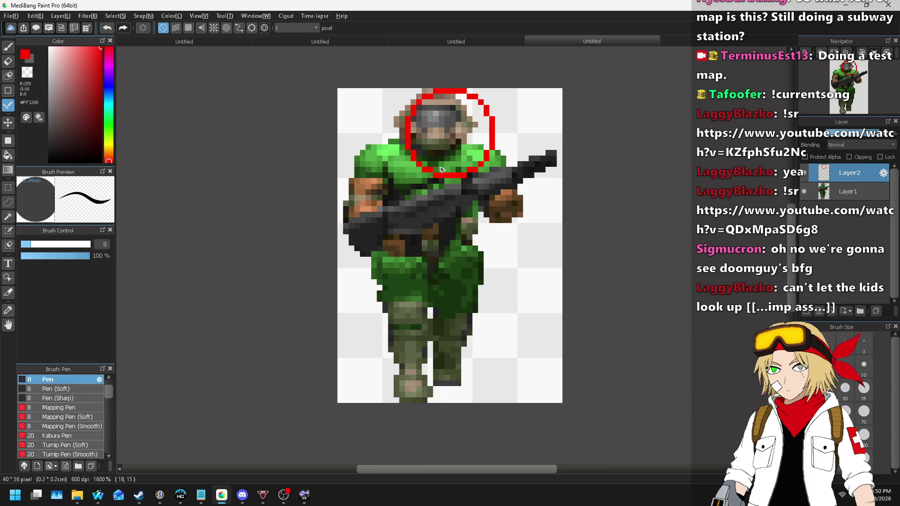
click(876, 310)
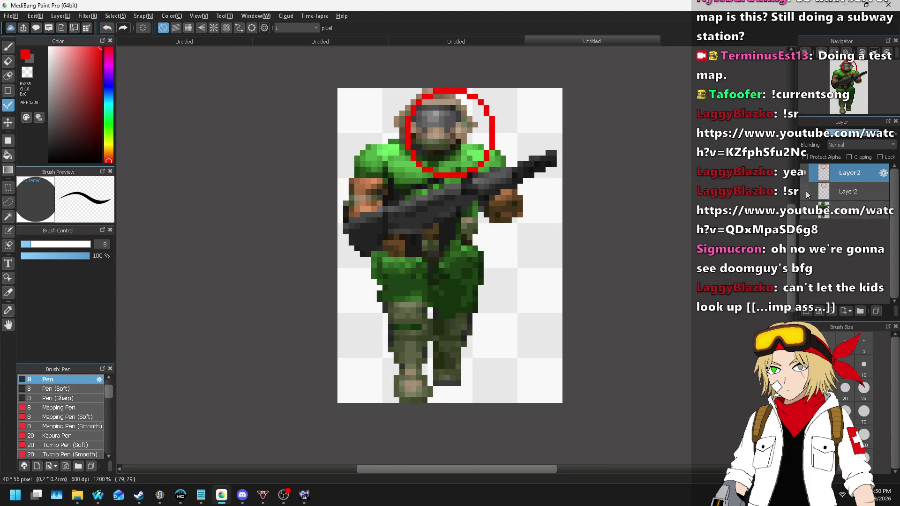
- Draw a red line from the circle down the marine's left side, retrying the stroke several times
scroll(439, 174, up, 1)
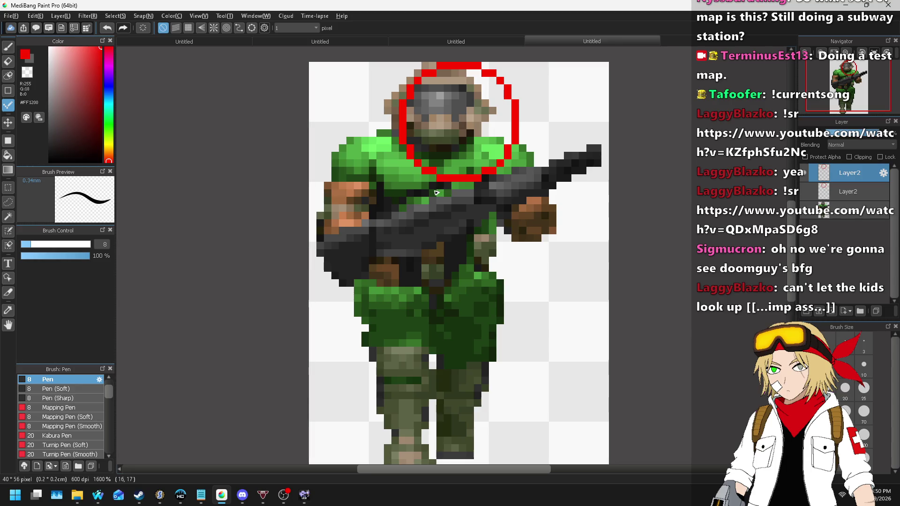
mouse_move(435, 190)
mouse_down()
mouse_move(407, 235)
mouse_move(388, 417)
mouse_up()
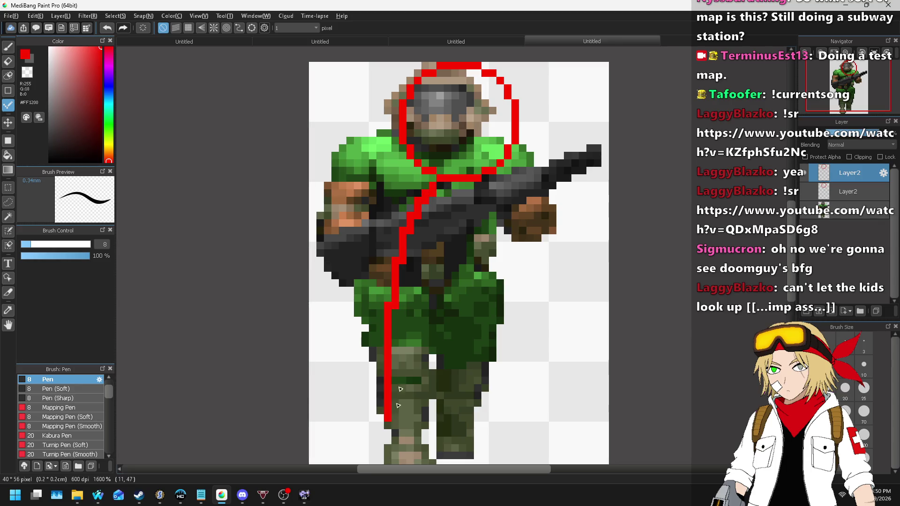
scroll(444, 226, down, 2)
scroll(444, 226, up, 2)
key(ctrl+z)
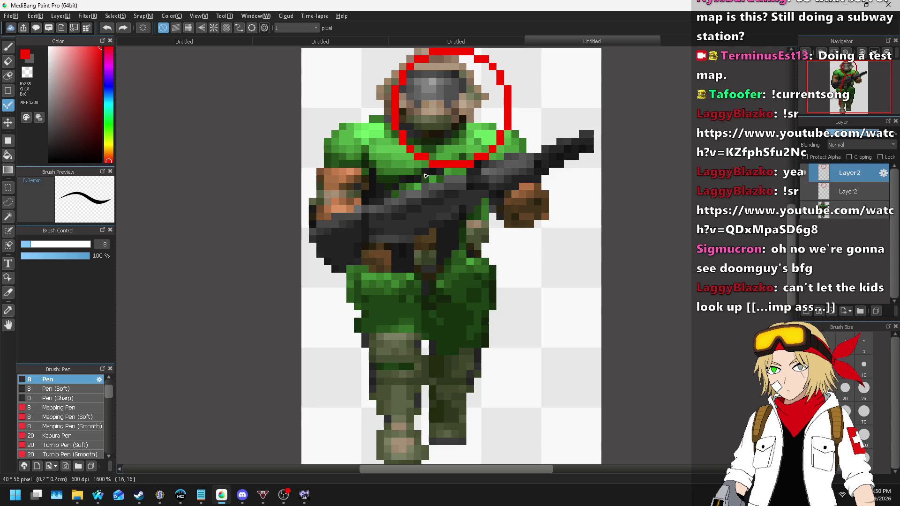
drag(404, 192, 360, 296)
key(ctrl+z)
key(ctrl+z)
mouse_move(424, 172)
mouse_down()
mouse_move(392, 232)
mouse_move(378, 300)
mouse_up()
key(ctrl+z)
mouse_move(425, 173)
mouse_down()
mouse_move(377, 258)
mouse_move(365, 407)
mouse_up()
- Continue the red line down the legs to the bottom of the canvas
scroll(378, 334, down, 1)
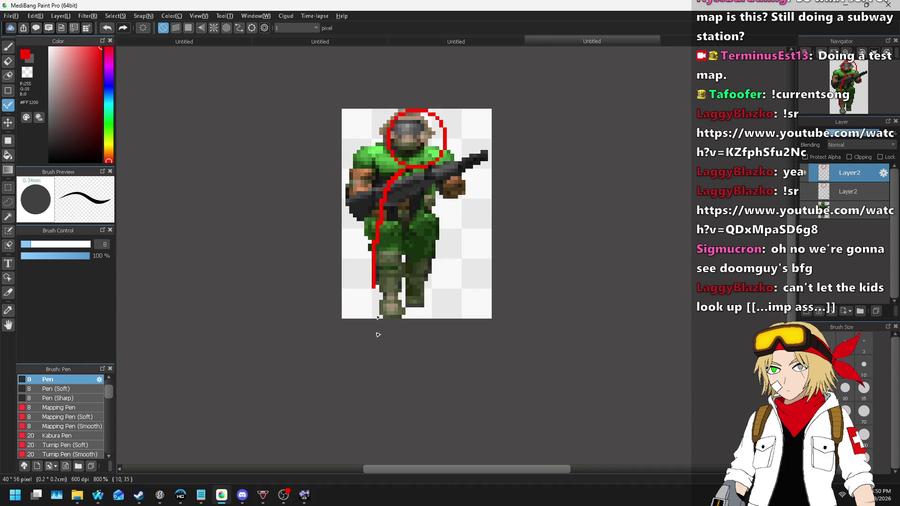
scroll(377, 335, up, 1)
scroll(378, 237, down, 1)
scroll(383, 309, up, 1)
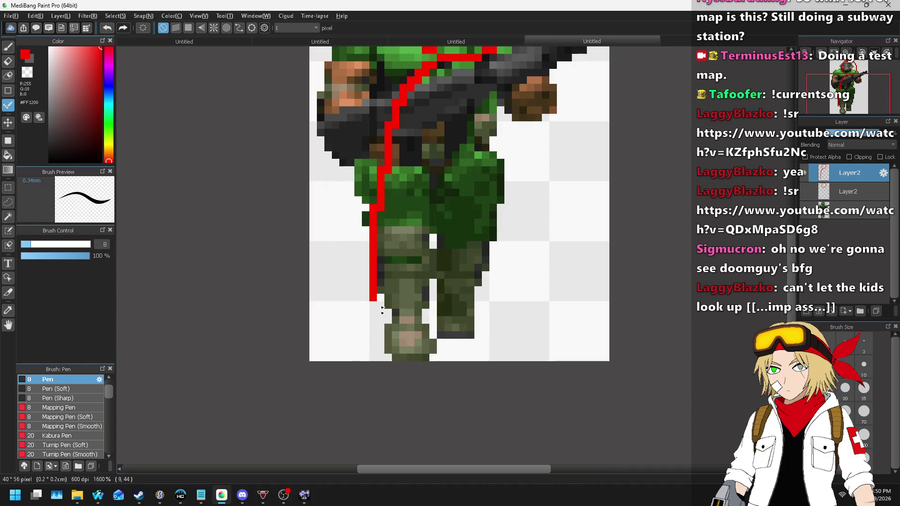
drag(382, 313, 406, 364)
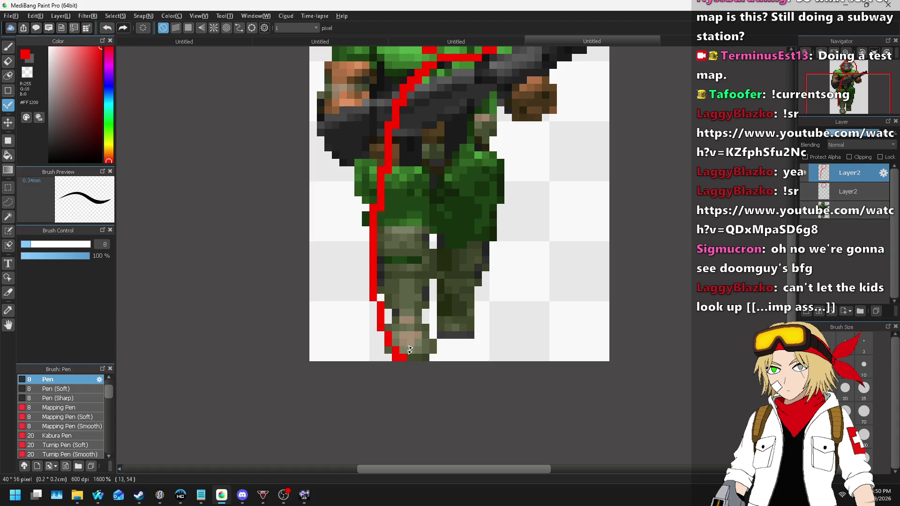
scroll(409, 349, down, 1)
- Select the leg area, open and cancel Hue/Saturation, then clear the selection
click(8, 188)
scroll(447, 180, up, 1)
mouse_move(441, 164)
mouse_down()
mouse_move(407, 331)
mouse_move(353, 412)
mouse_move(354, 432)
mouse_up()
scroll(407, 331, down, 1)
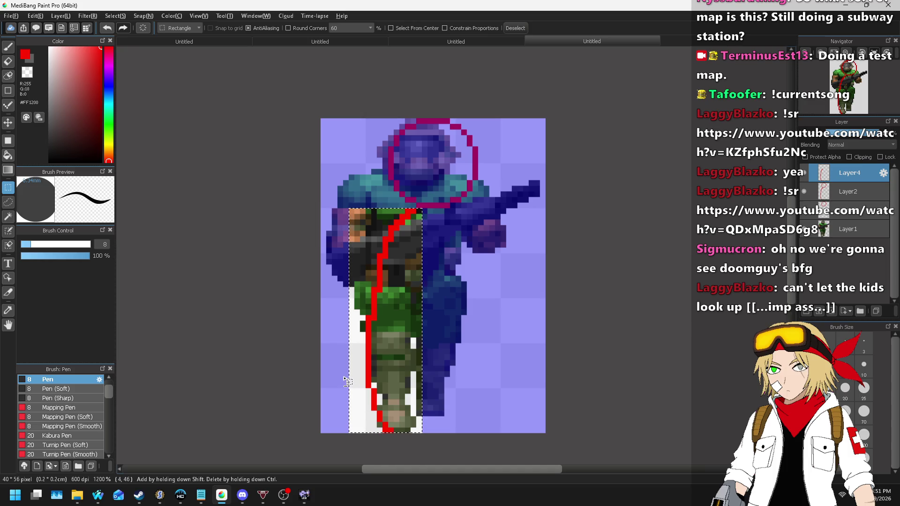
key(ctrl+u)
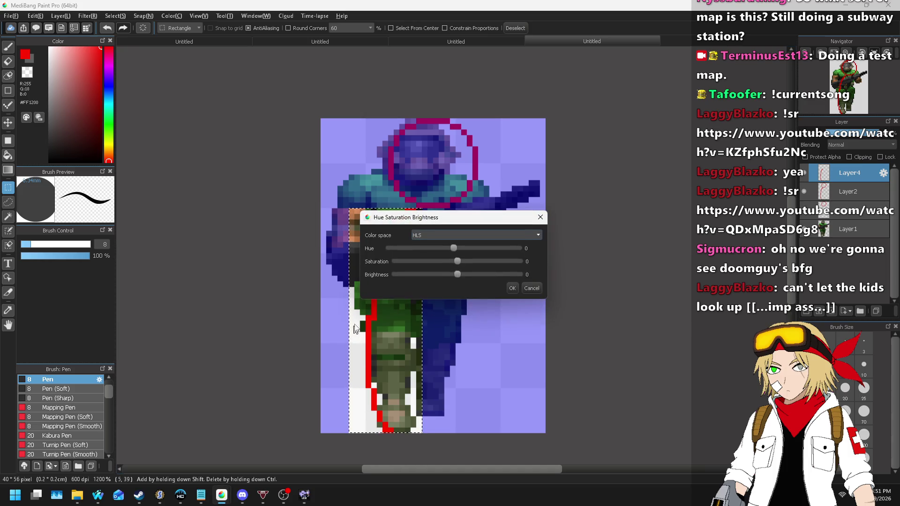
click(532, 289)
key(ctrl+d)
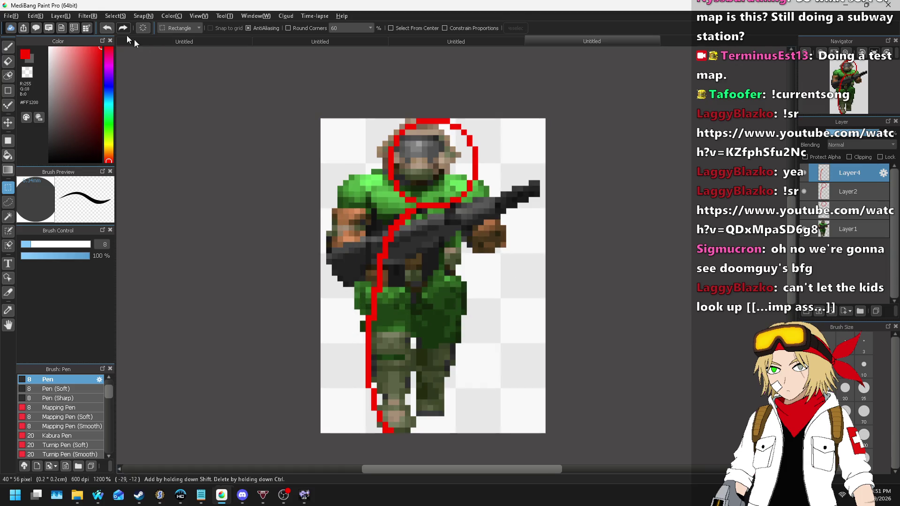
click(60, 16)
- Flip the body-line layer horizontally and merge it down into the layer below
mouse_move(148, 284)
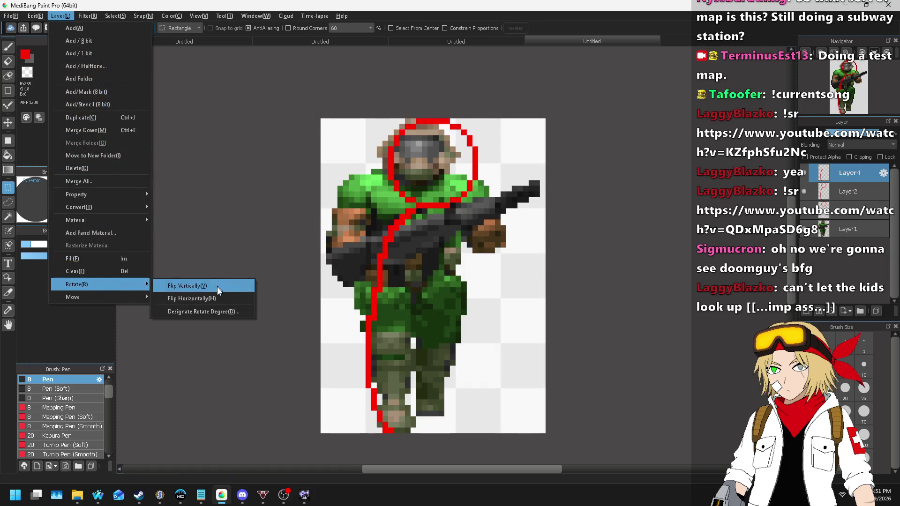
click(217, 286)
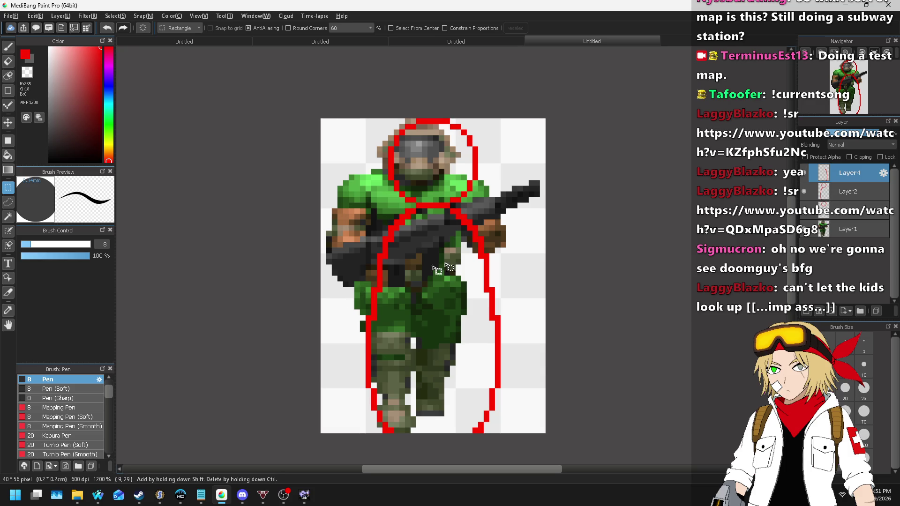
key(ctrl+e)
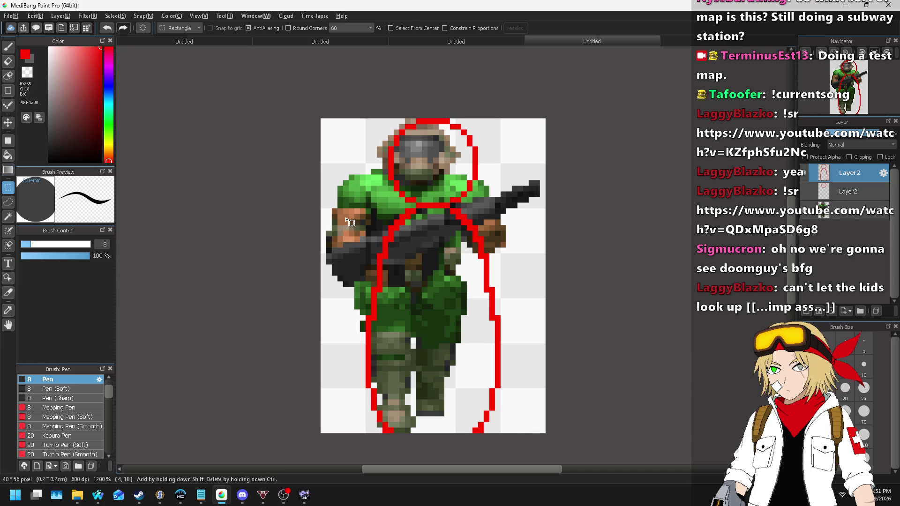
- Select the outline's lower part and move it up 2 pixels, then clear the selection
mouse_move(343, 271)
mouse_down()
mouse_move(501, 469)
mouse_move(546, 435)
mouse_up()
click(6, 126)
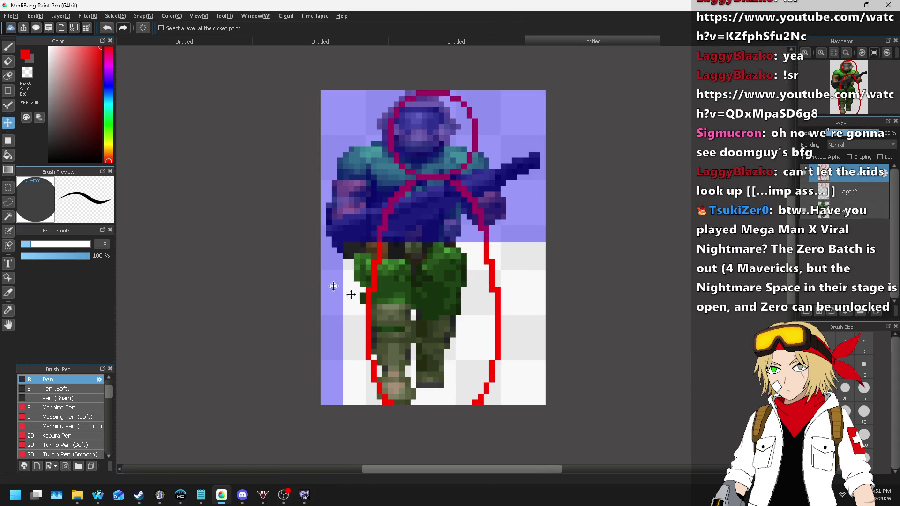
drag(457, 312, 454, 294)
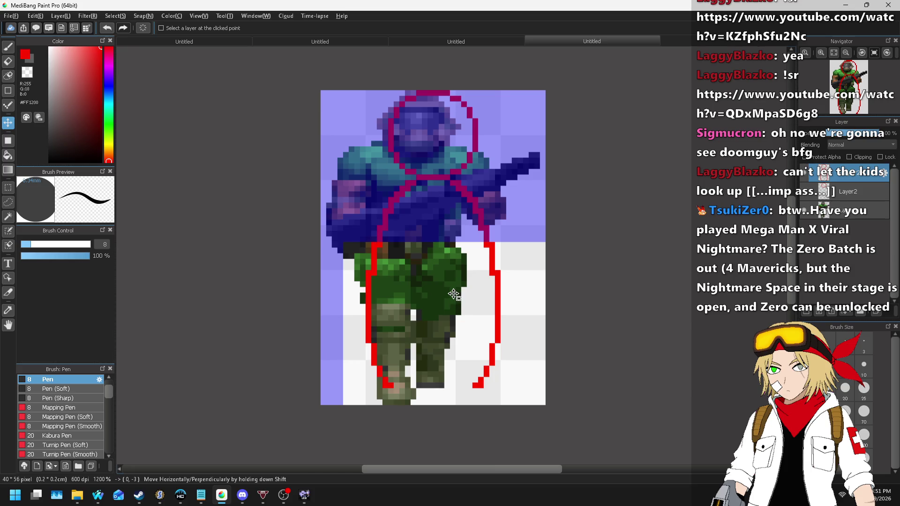
key(ctrl+d)
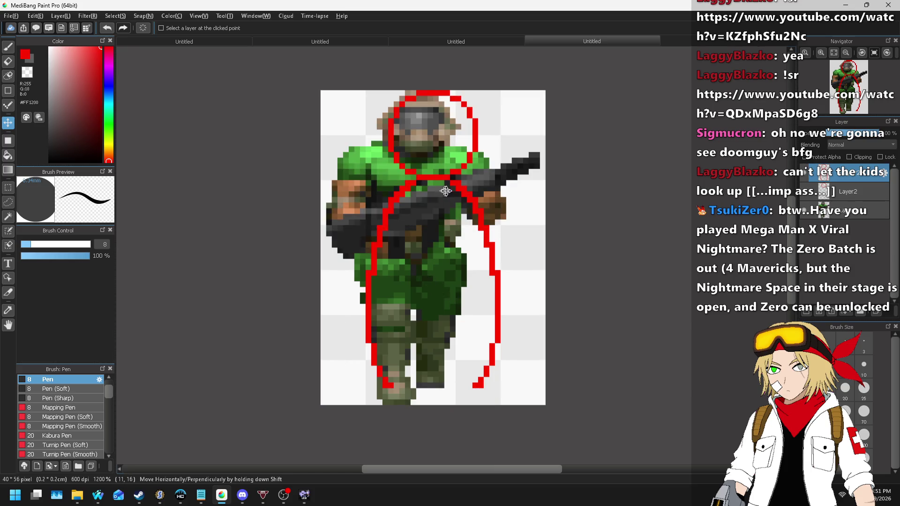
scroll(470, 183, down, 2)
scroll(470, 183, up, 2)
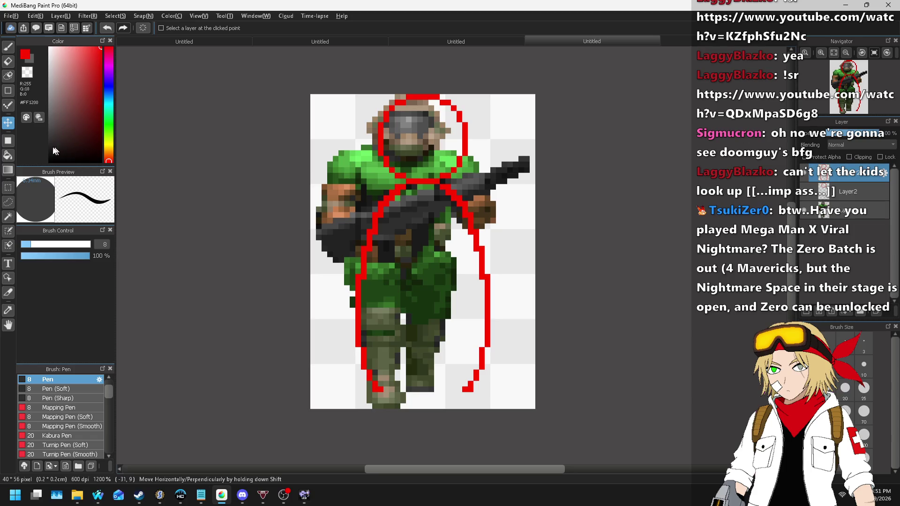
click(8, 188)
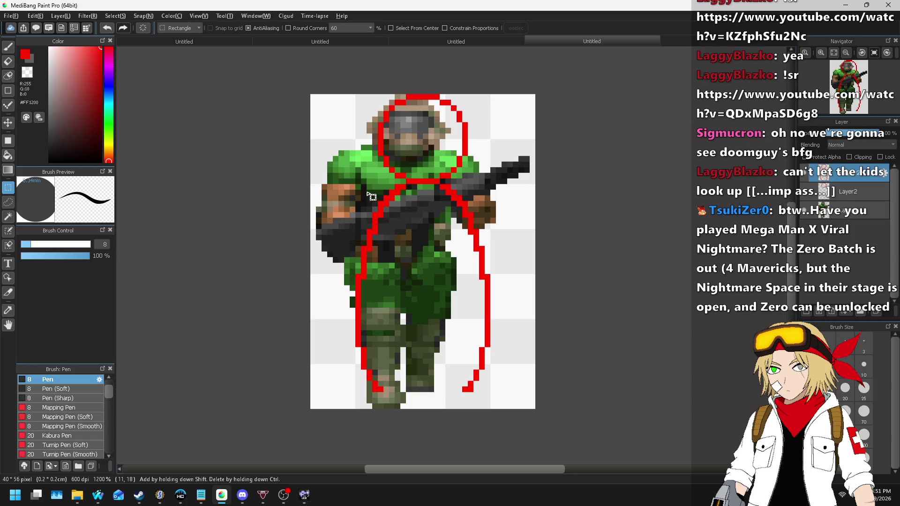
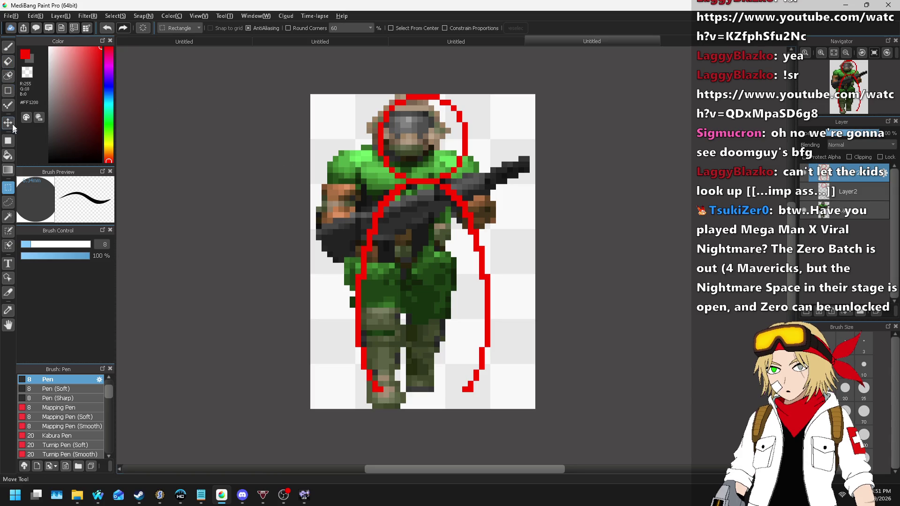
- With the 1-pixel pen, close the red outline's bottom edge along the bottom row
click(8, 105)
scroll(398, 400, up, 1)
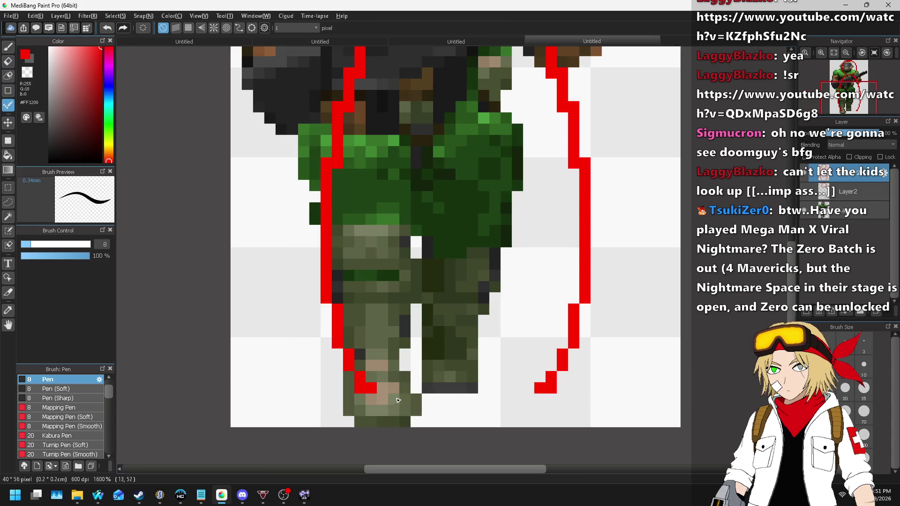
click(372, 399)
drag(398, 423, 459, 426)
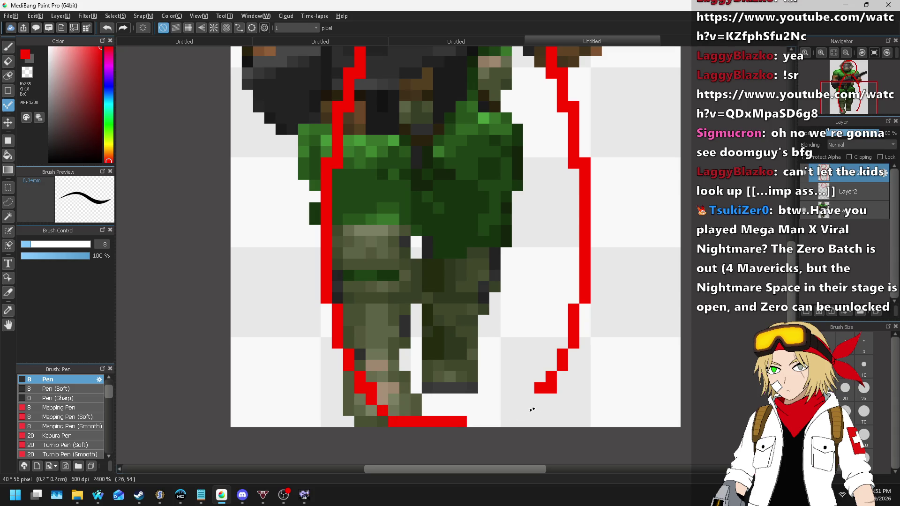
mouse_move(532, 410)
mouse_down()
mouse_move(516, 422)
mouse_move(467, 422)
mouse_up()
scroll(401, 383, down, 2)
- Hide the Doomguy reference layer so only the red outline remains
click(804, 211)
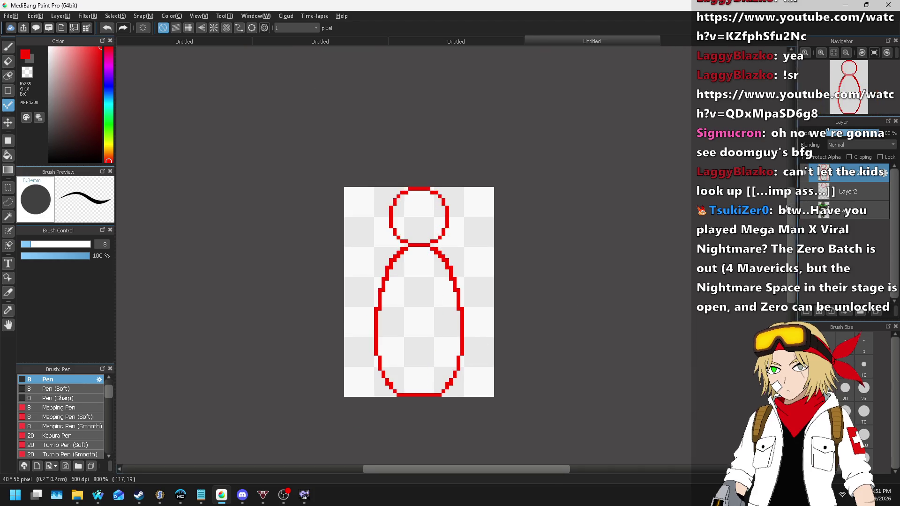
scroll(499, 169, down, 2)
scroll(507, 169, up, 2)
scroll(502, 156, down, 1)
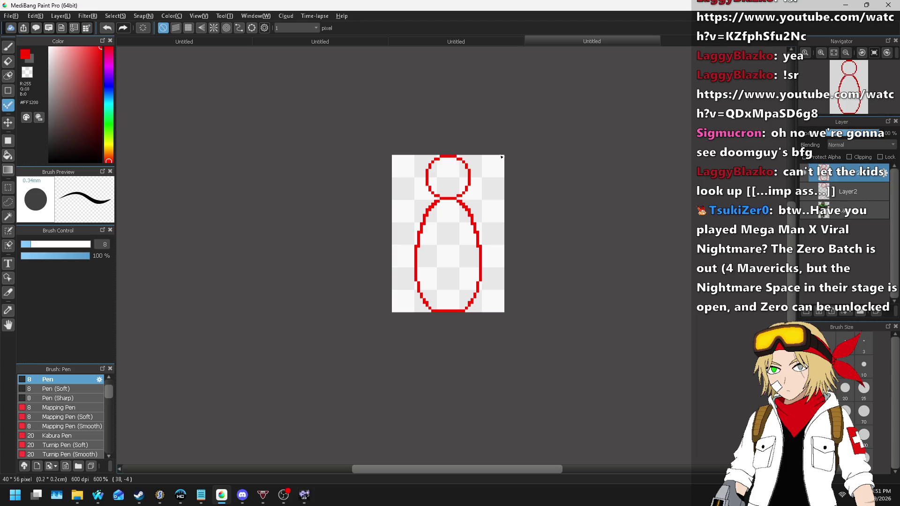
scroll(374, 225, up, 1)
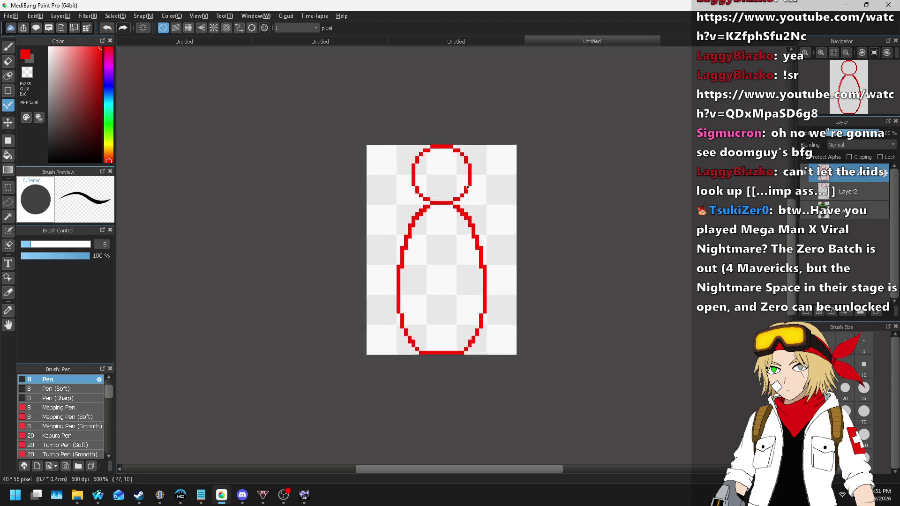
scroll(303, 145, up, 3)
scroll(262, 159, down, 2)
scroll(247, 168, up, 1)
- Erase stray pixels along both red neck diagonals with the 1-pixel eraser
key(e)
scroll(313, 182, up, 1)
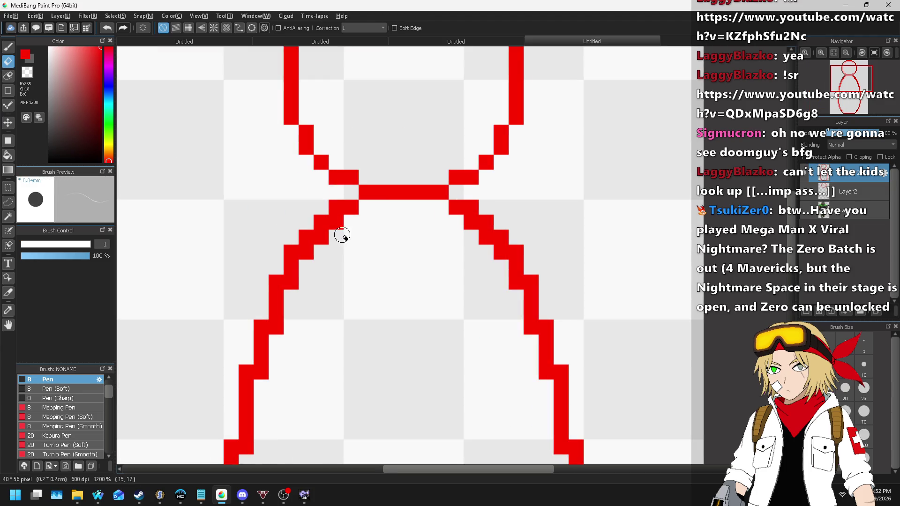
drag(312, 258, 321, 235)
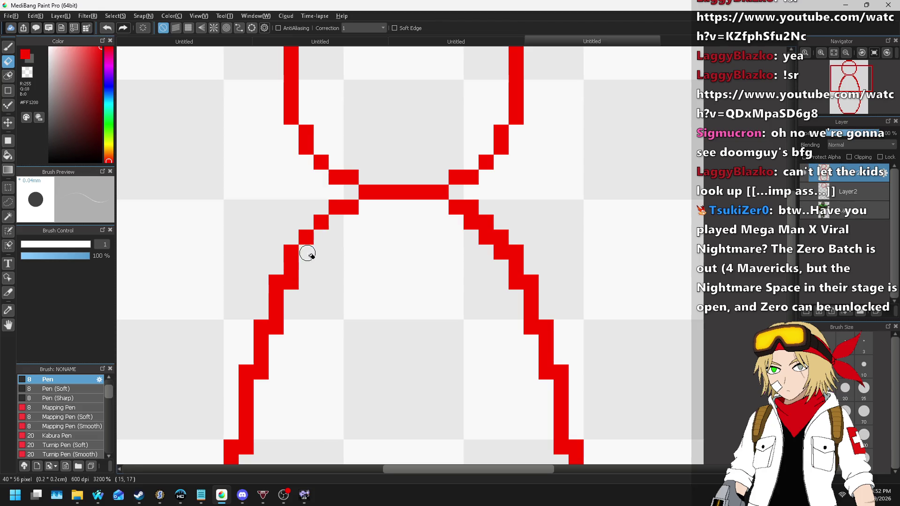
drag(473, 226, 496, 258)
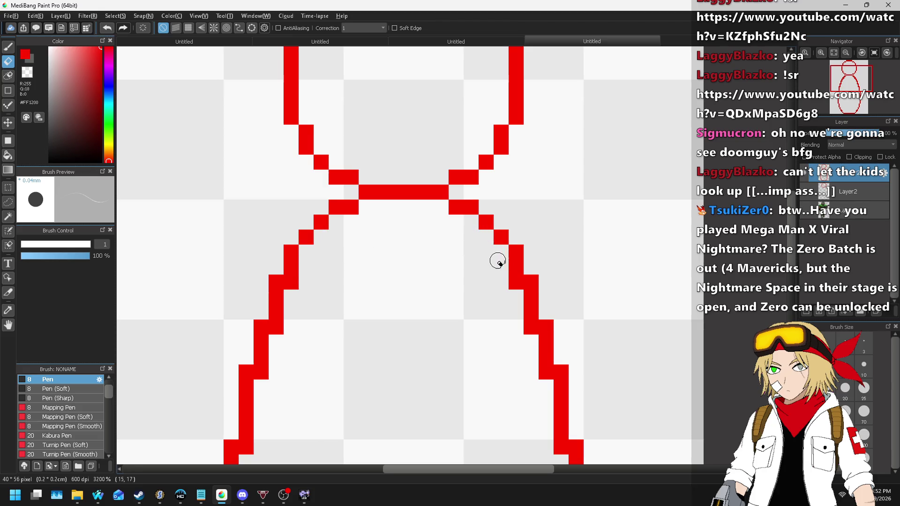
scroll(488, 243, down, 2)
scroll(409, 262, up, 2)
- Remove three more stray pixels from each of the left and right diagonals
click(368, 253)
click(349, 298)
click(334, 345)
click(588, 252)
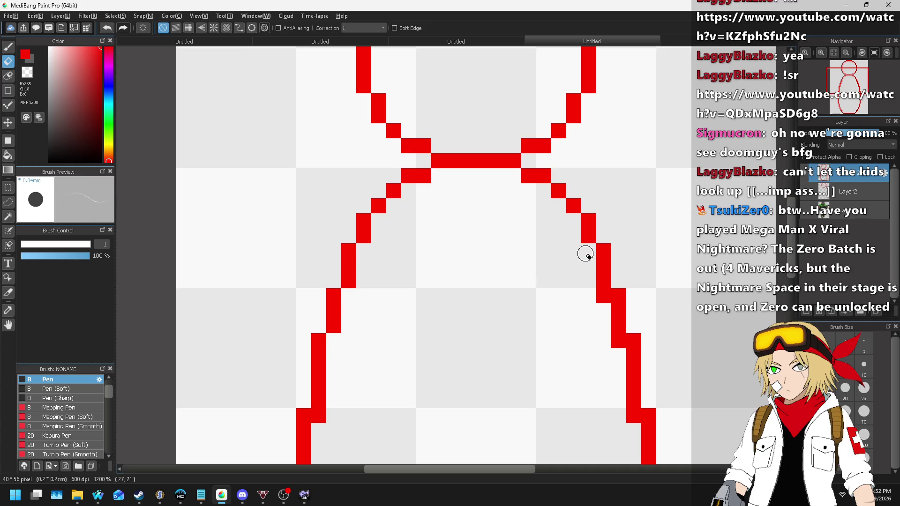
click(603, 295)
click(618, 339)
scroll(586, 281, down, 3)
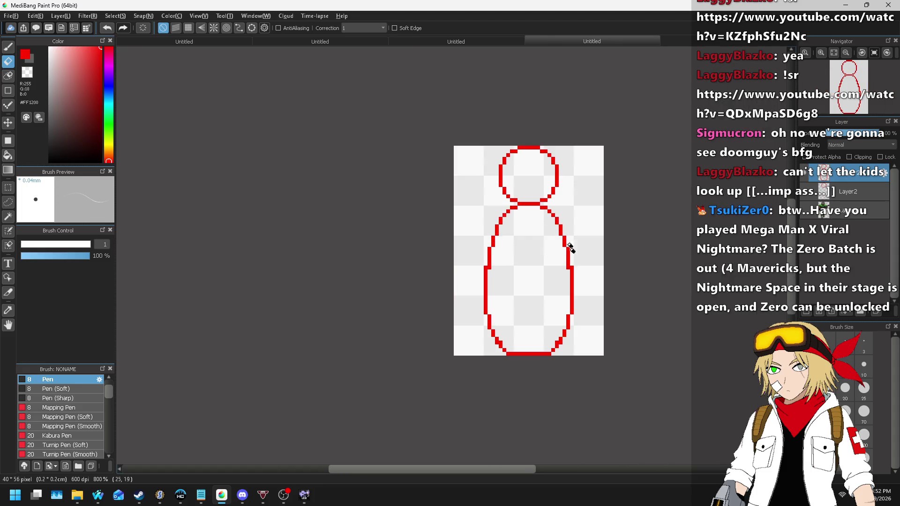
scroll(569, 246, up, 3)
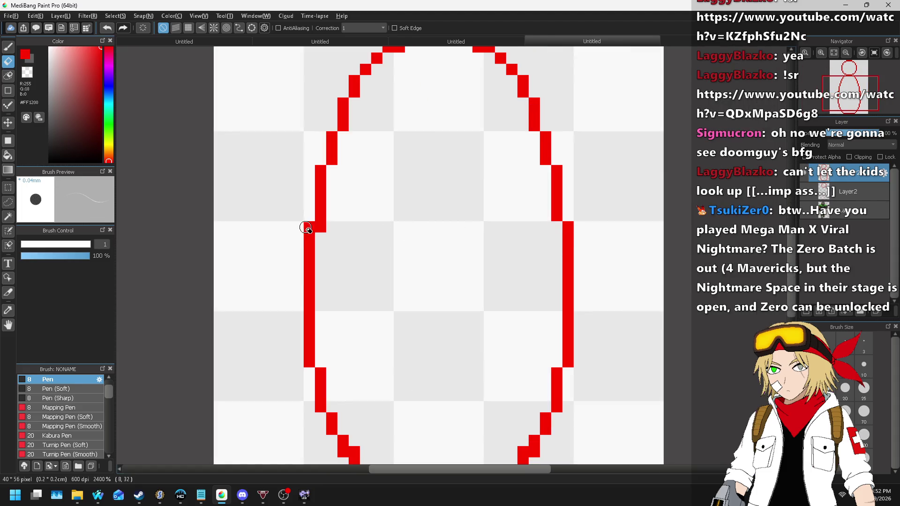
scroll(372, 187, down, 6)
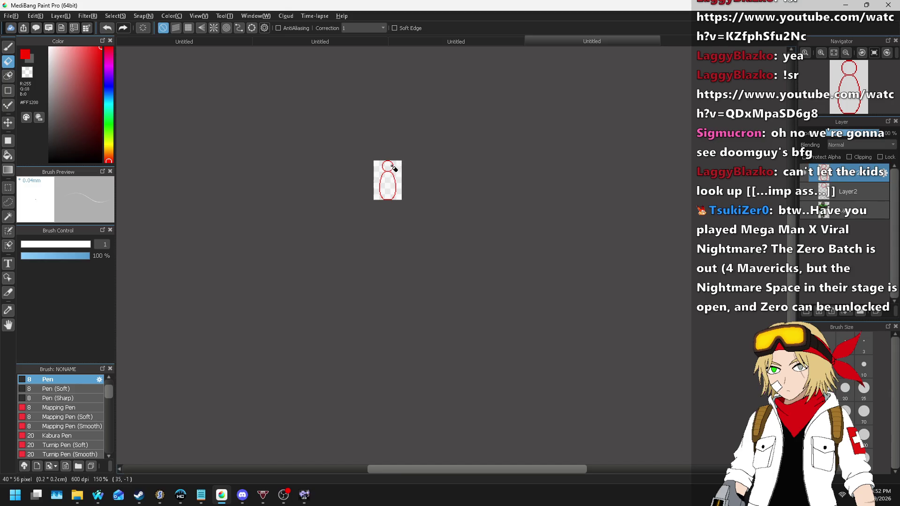
scroll(391, 158, up, 5)
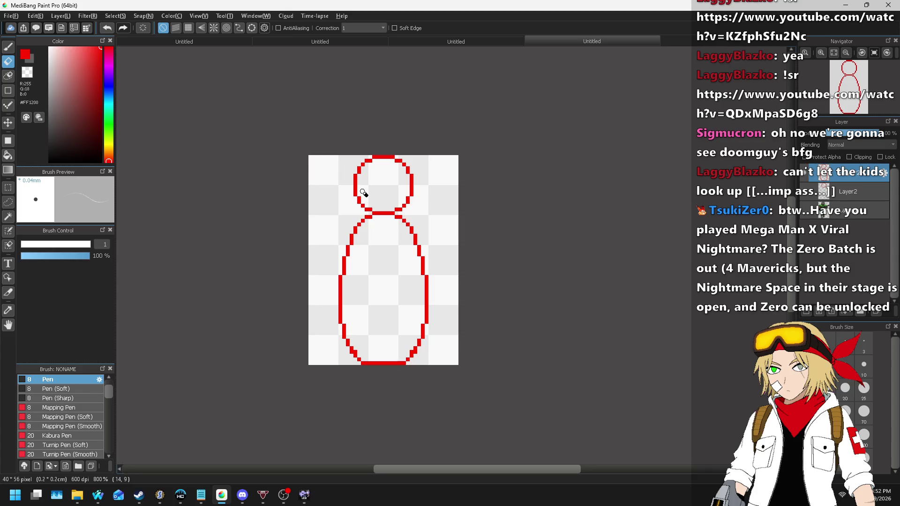
scroll(394, 207, up, 5)
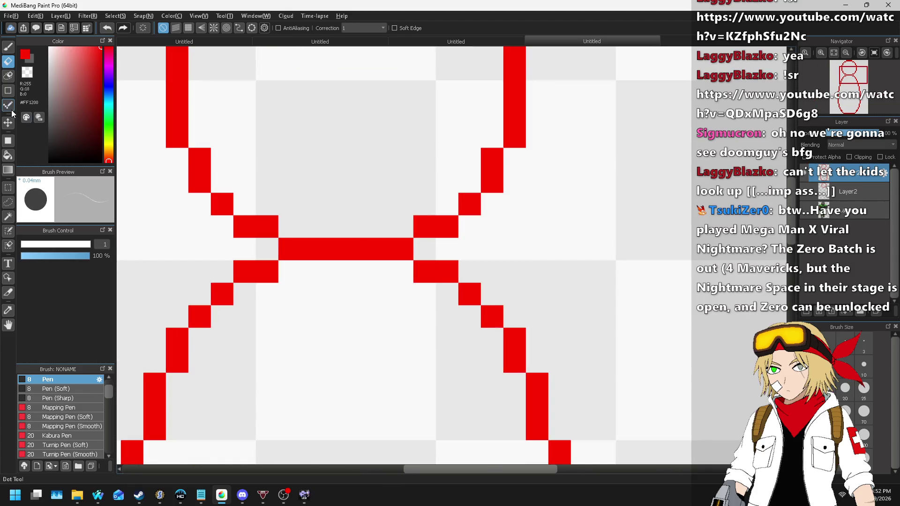
- Fill pixels beside the neck bar, then erase the head-body bar and leftover joint pixels
key(b)
click(261, 252)
click(421, 247)
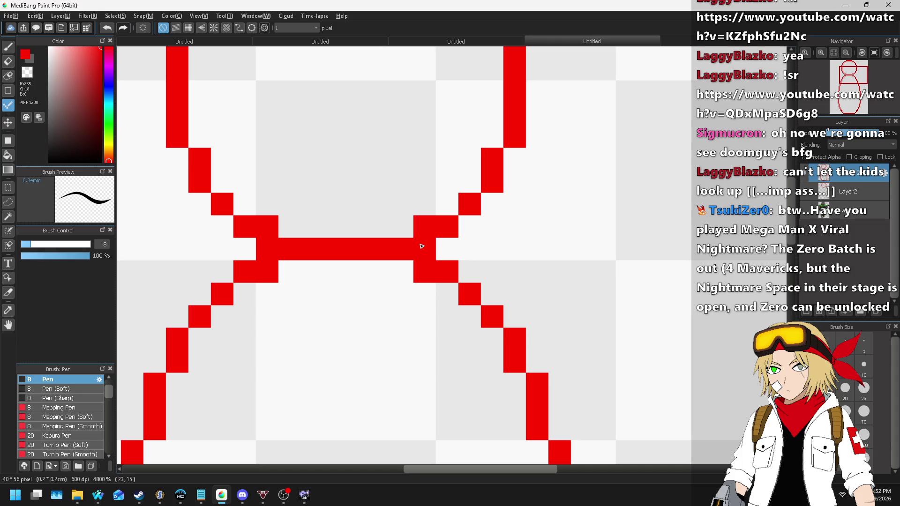
click(8, 61)
click(267, 227)
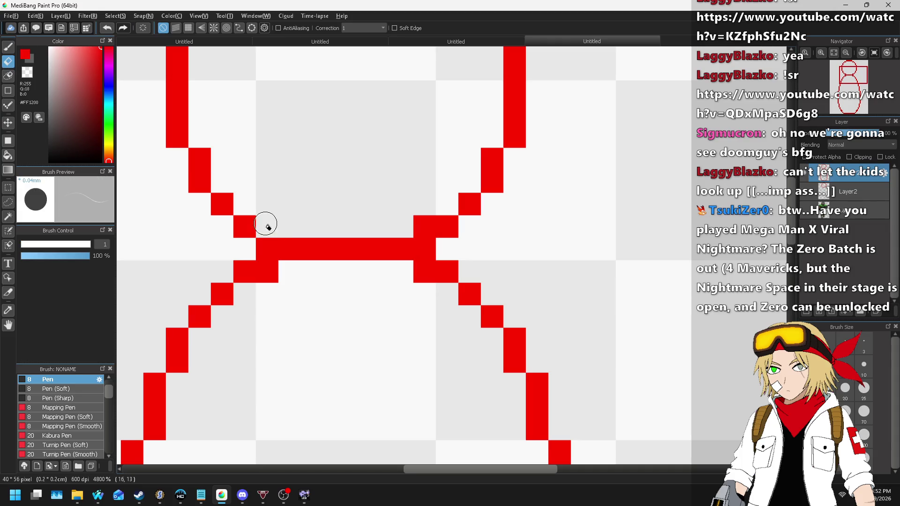
click(276, 272)
mouse_move(283, 251)
mouse_down()
mouse_move(380, 255)
mouse_move(428, 272)
mouse_up()
click(424, 228)
scroll(382, 181, down, 8)
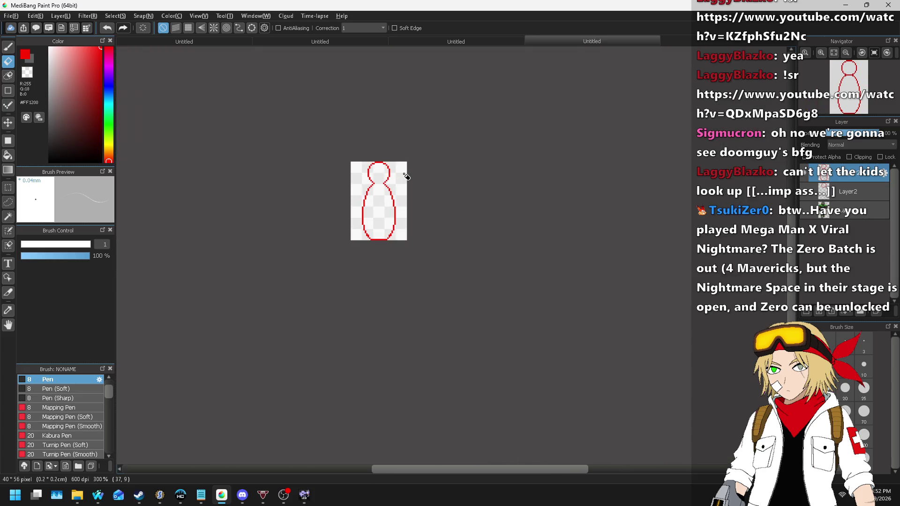
- Darken the red outline to black with Brightness -100, comparing before and after via undo/redo
key(ctrl+u)
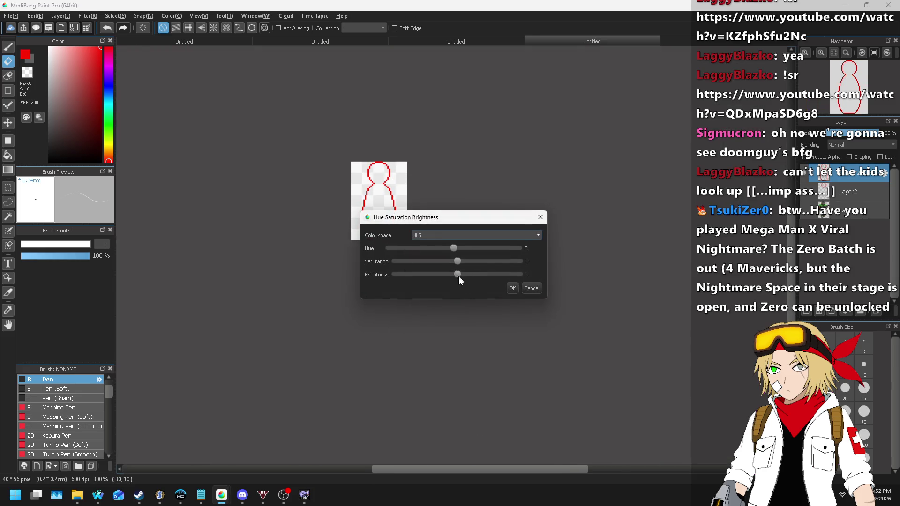
drag(456, 275, 395, 275)
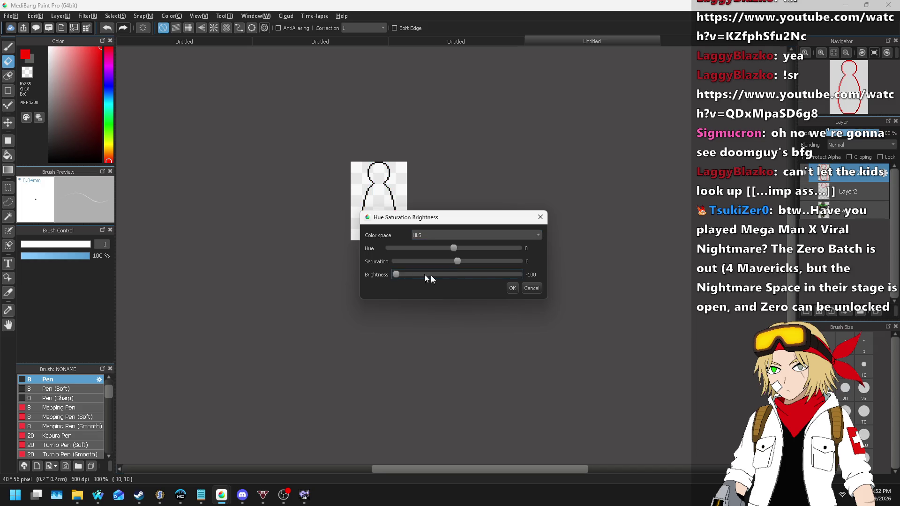
click(512, 289)
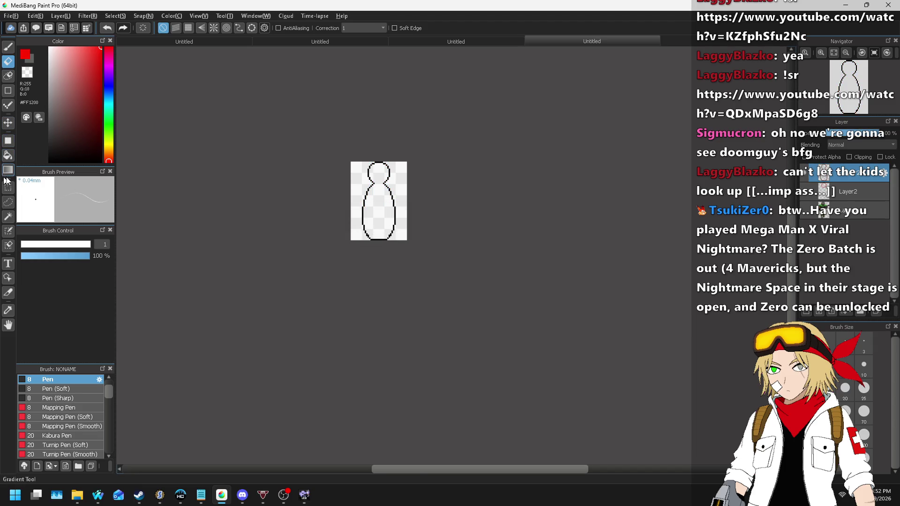
key(ctrl+z)
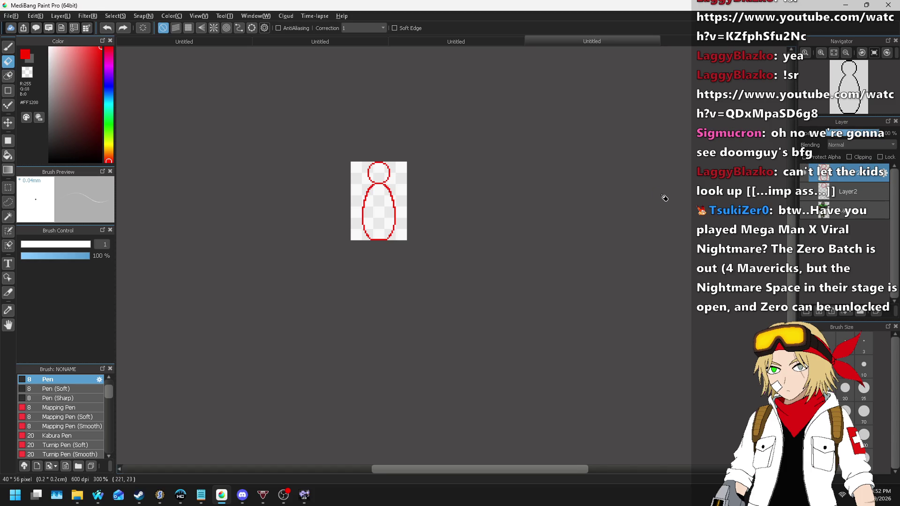
key(ctrl+y)
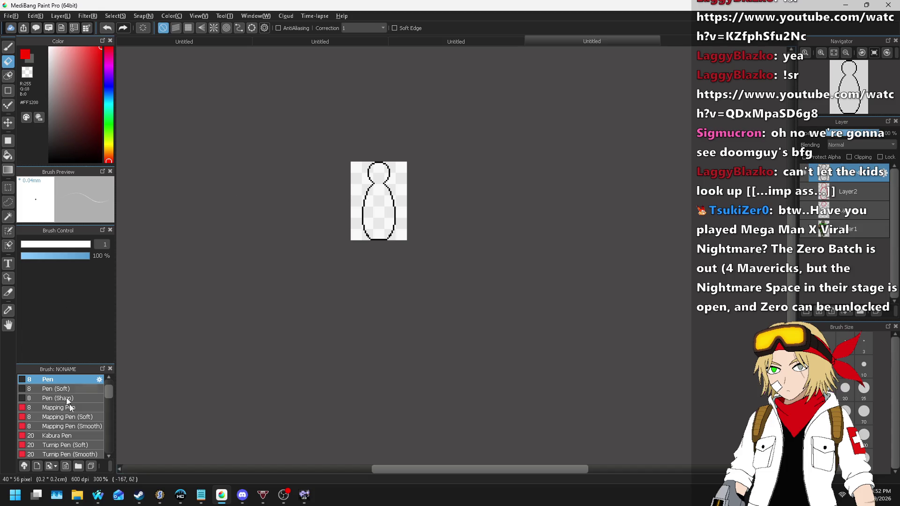
mouse_move(105, 503)
click(164, 450)
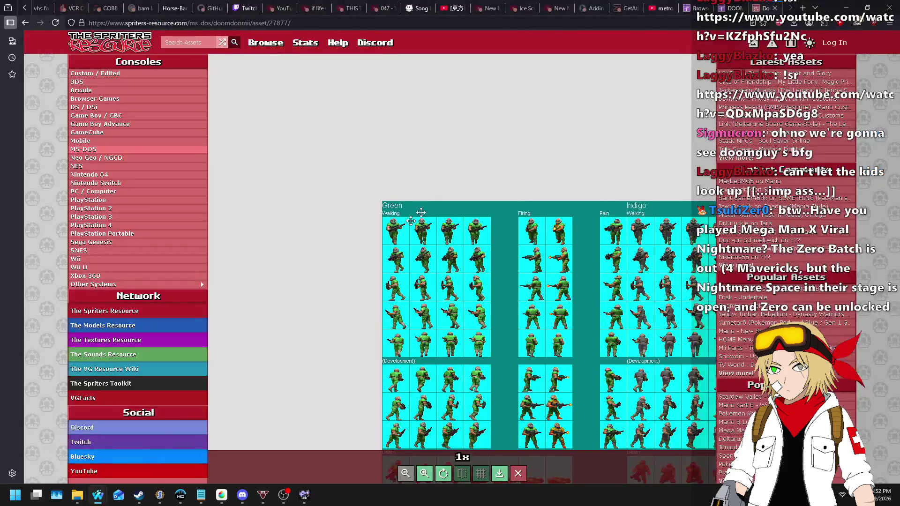
click(434, 6)
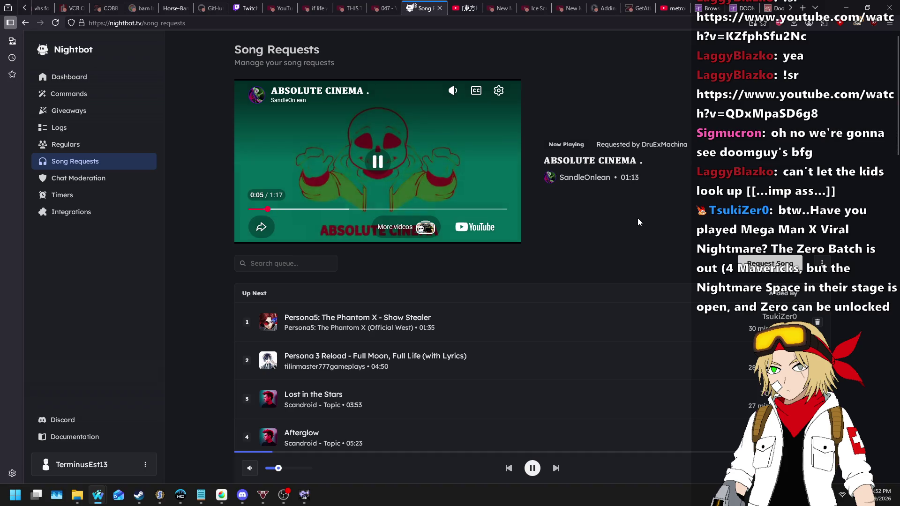
key(alt+Tab)
scroll(370, 197, up, 5)
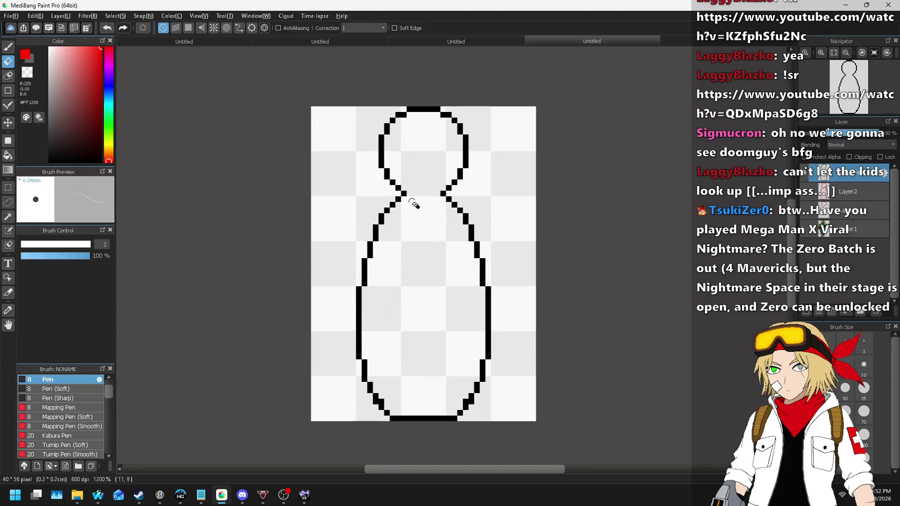
- Pick black from the outline and erase stray pixels beside both neck lines
key(b)
alt+click(366, 185)
click(8, 61)
click(378, 188)
drag(441, 183, 465, 195)
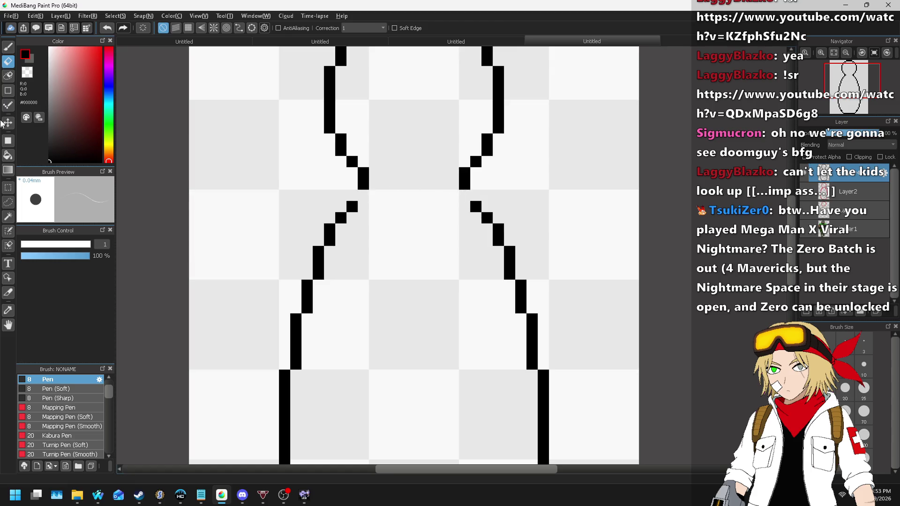
- Add a black pixel to close the gap in the left neck line
click(8, 105)
click(350, 195)
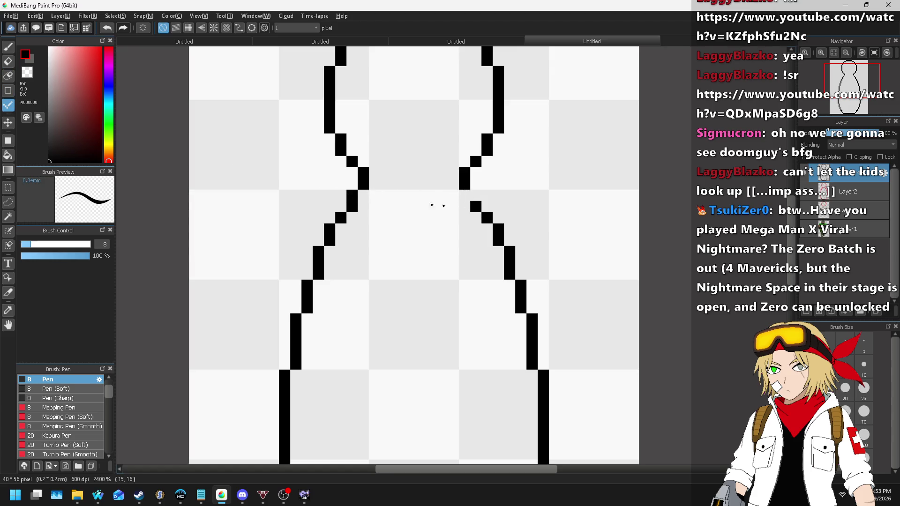
scroll(476, 197, down, 5)
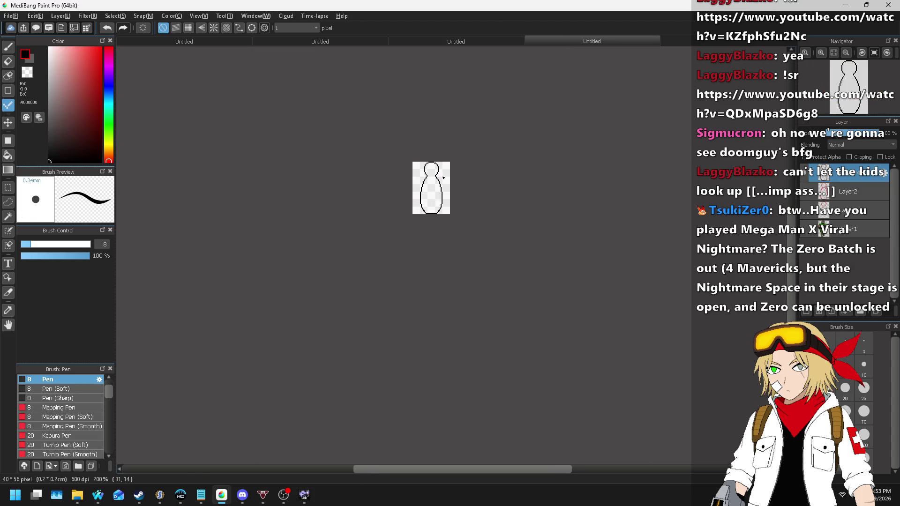
scroll(436, 171, up, 6)
scroll(428, 205, down, 5)
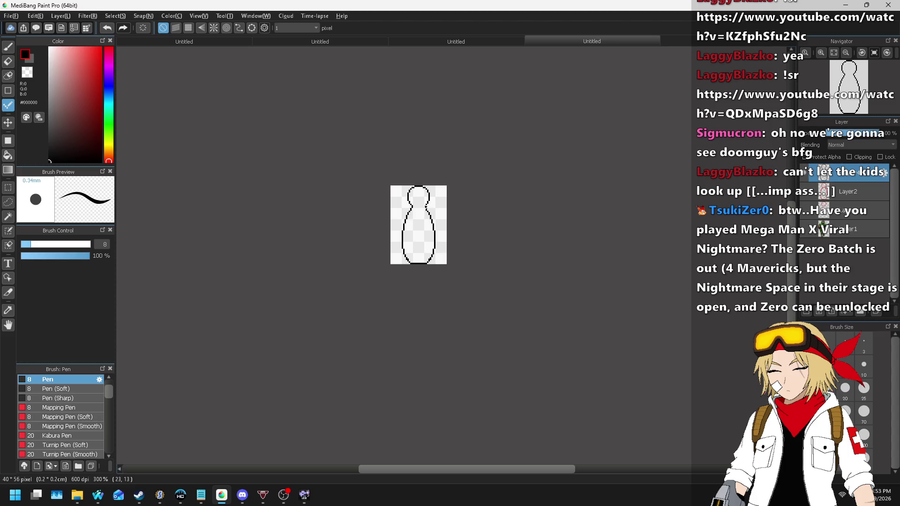
scroll(422, 210, up, 4)
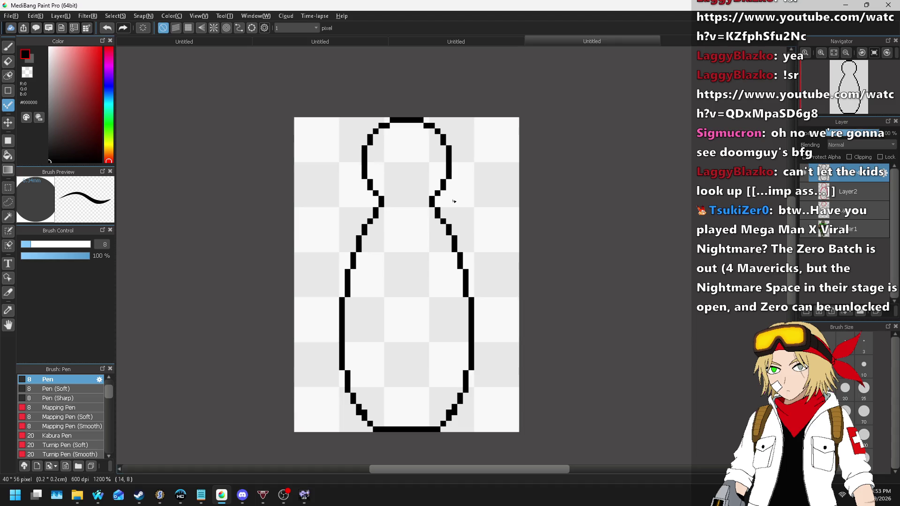
scroll(432, 253, up, 1)
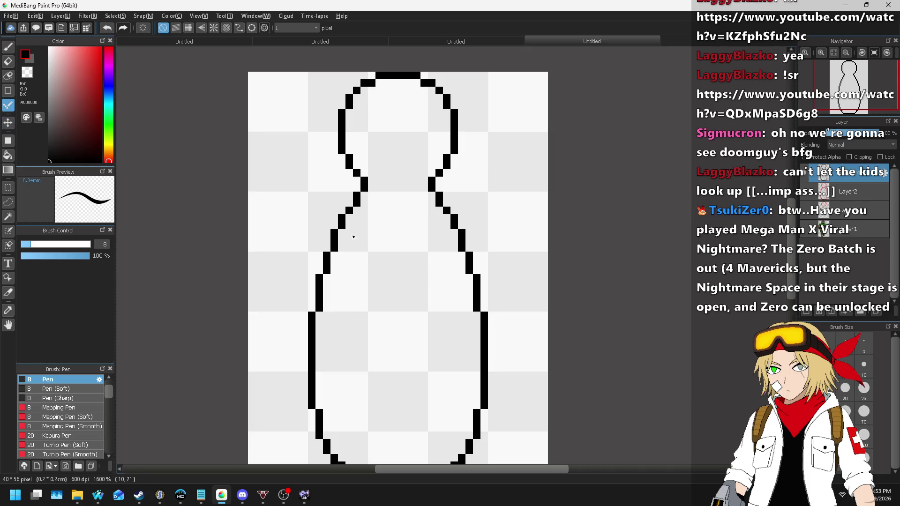
scroll(355, 160, down, 2)
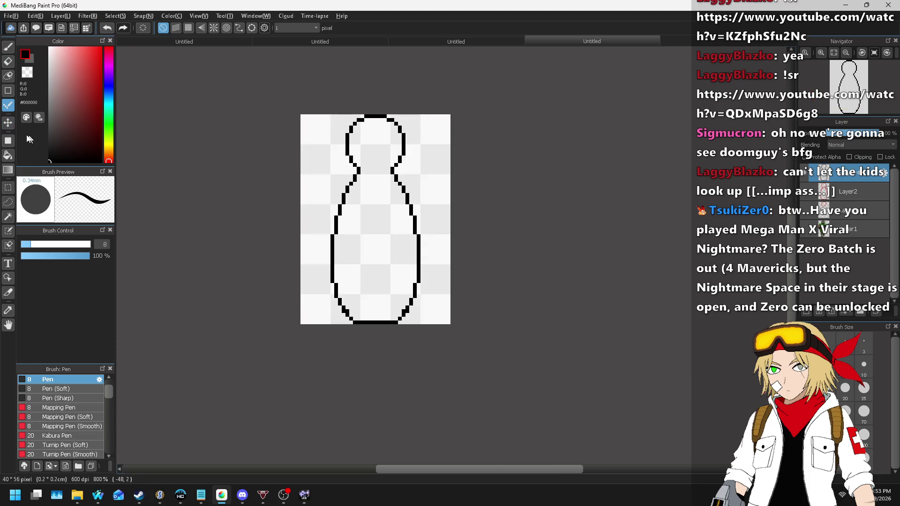
click(8, 155)
- Bucket-fill the figure's interior with white
key(x)
click(395, 202)
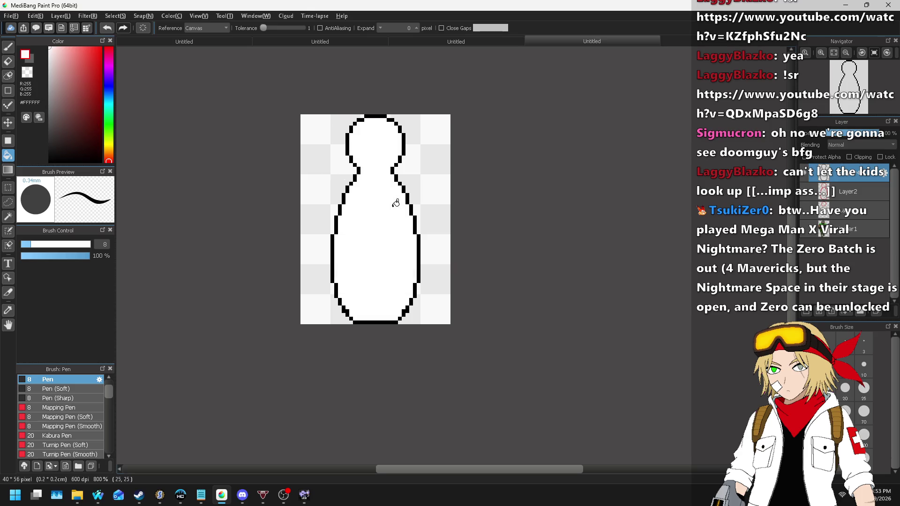
scroll(395, 202, down, 3)
scroll(375, 197, up, 3)
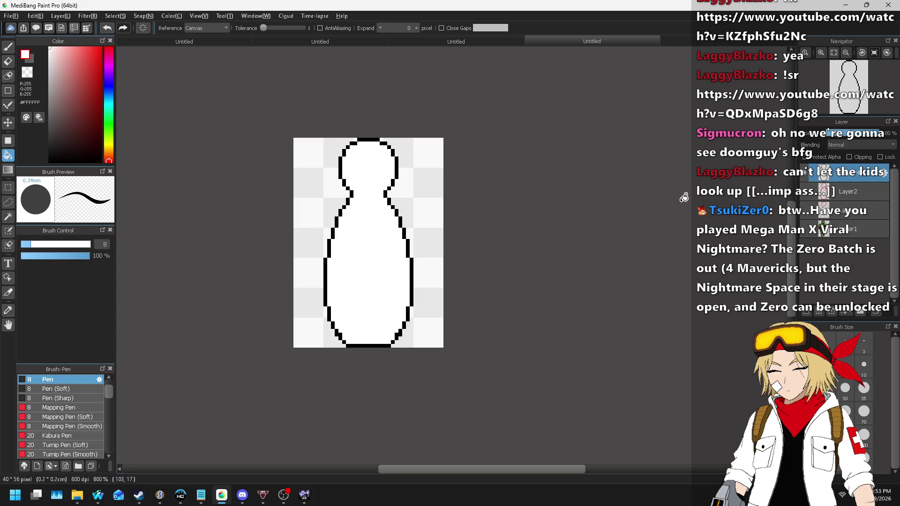
- Raise Brightness to +100 so the whole figure, outline included, turns white
key(ctrl+u)
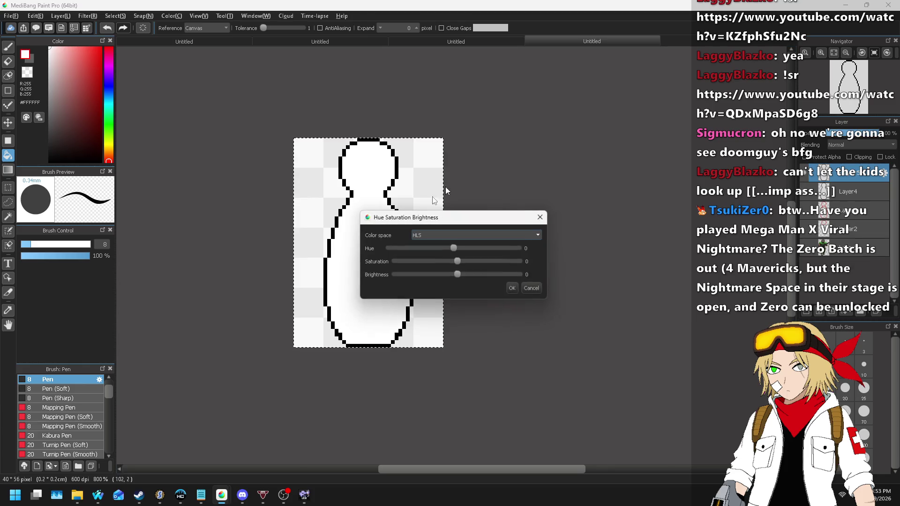
drag(455, 276, 615, 284)
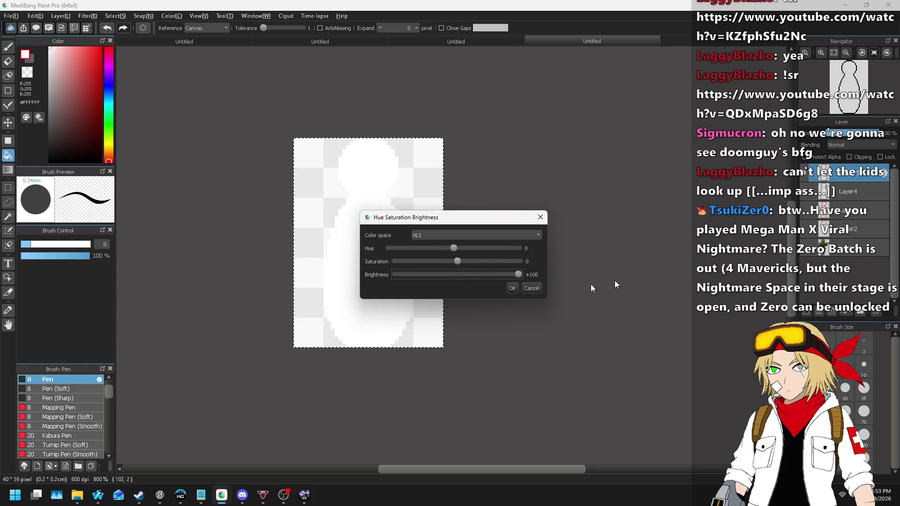
click(512, 288)
click(72, 17)
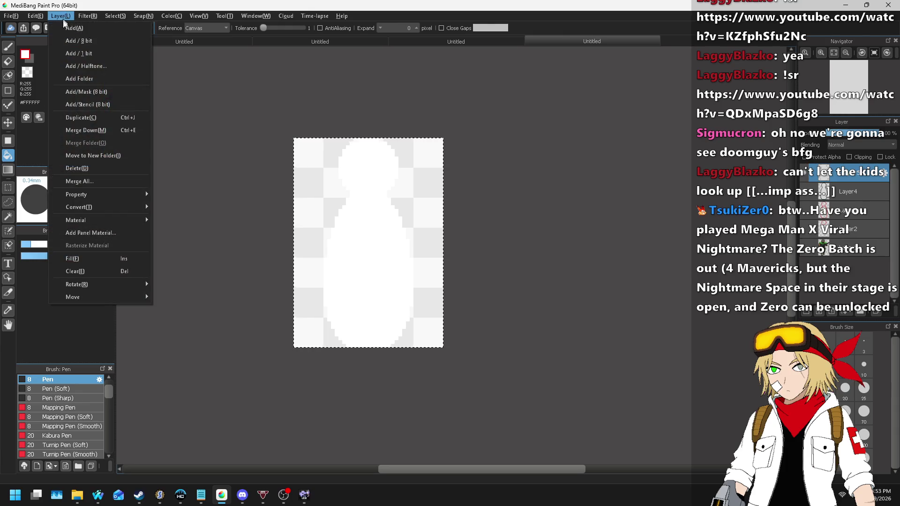
- Add a new layer and set the pen to black, size 3, with anti-aliasing on
click(65, 25)
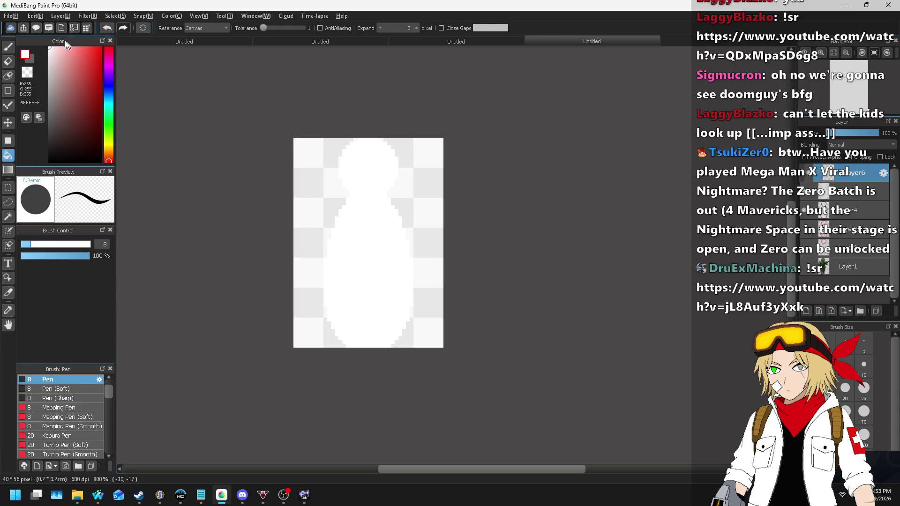
click(8, 47)
click(49, 161)
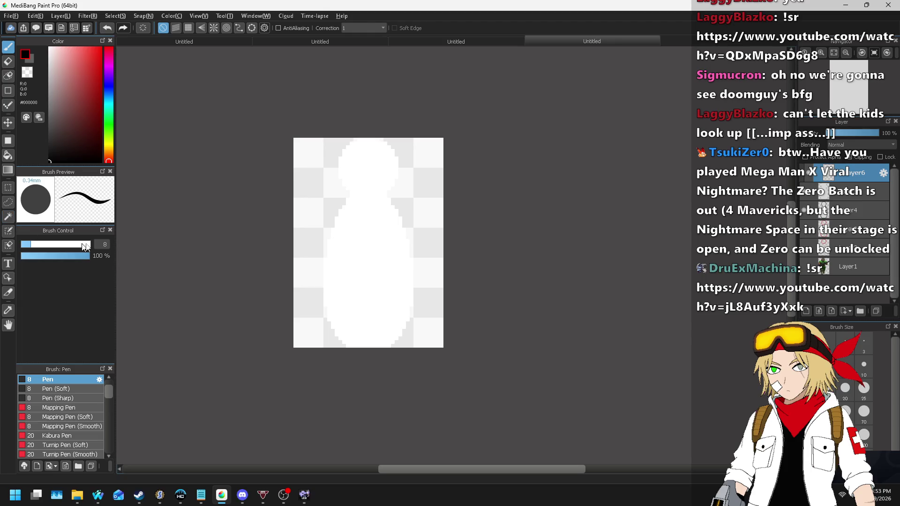
double_click(104, 244)
text(3)
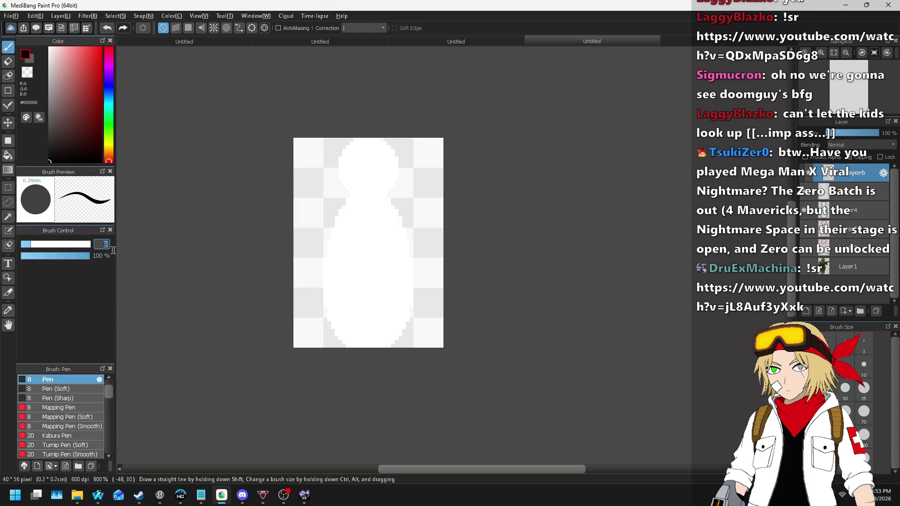
key(Return)
click(289, 28)
- Trace the figure's left outline down the head and neck
scroll(332, 141, up, 2)
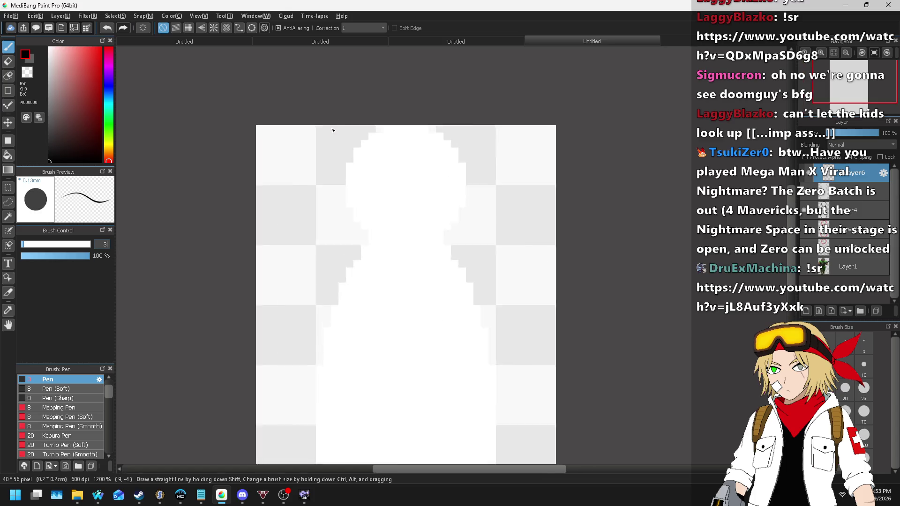
mouse_move(424, 127)
mouse_down()
mouse_move(373, 165)
mouse_move(354, 255)
mouse_move(391, 353)
mouse_up()
scroll(391, 353, down, 3)
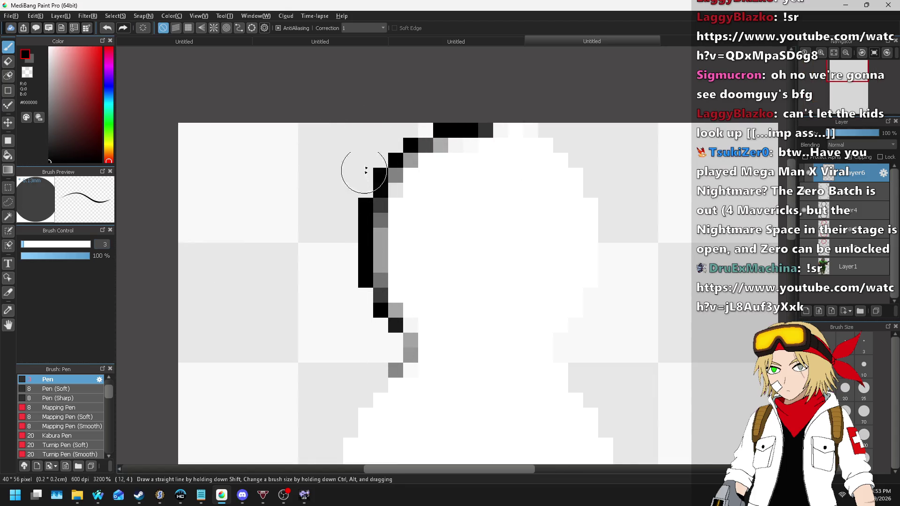
scroll(386, 217, up, 2)
mouse_move(390, 204)
mouse_down()
mouse_move(330, 318)
mouse_move(296, 464)
mouse_up()
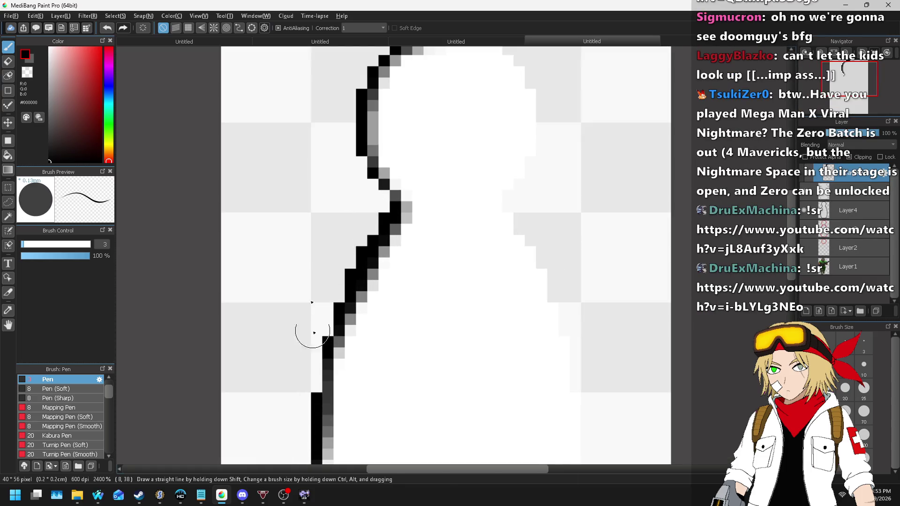
scroll(315, 328, down, 3)
scroll(344, 206, up, 4)
- Finish the left outline down the body to the base, then duplicate the layer
mouse_move(350, 210)
mouse_down()
mouse_move(288, 316)
mouse_move(261, 401)
mouse_move(250, 490)
mouse_up()
scroll(235, 215, down, 2)
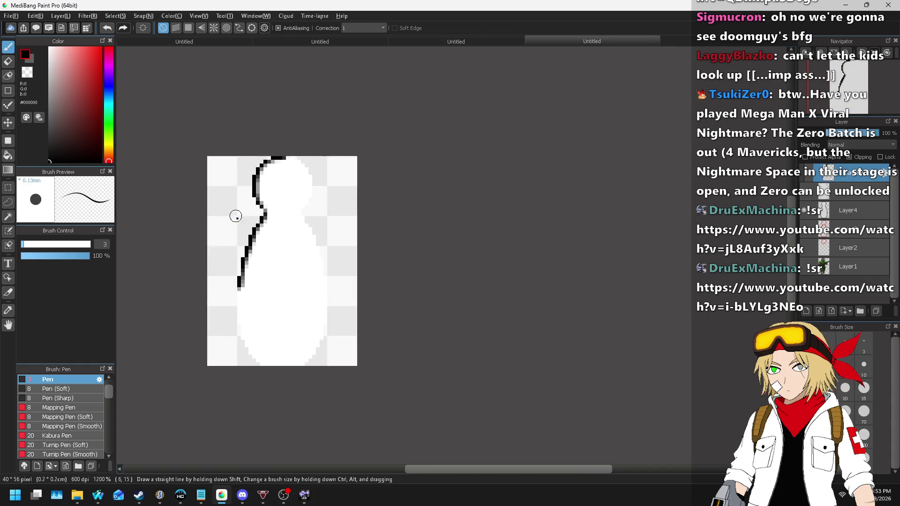
scroll(230, 244, up, 1)
mouse_move(247, 258)
mouse_down()
mouse_move(263, 363)
mouse_move(315, 437)
mouse_up()
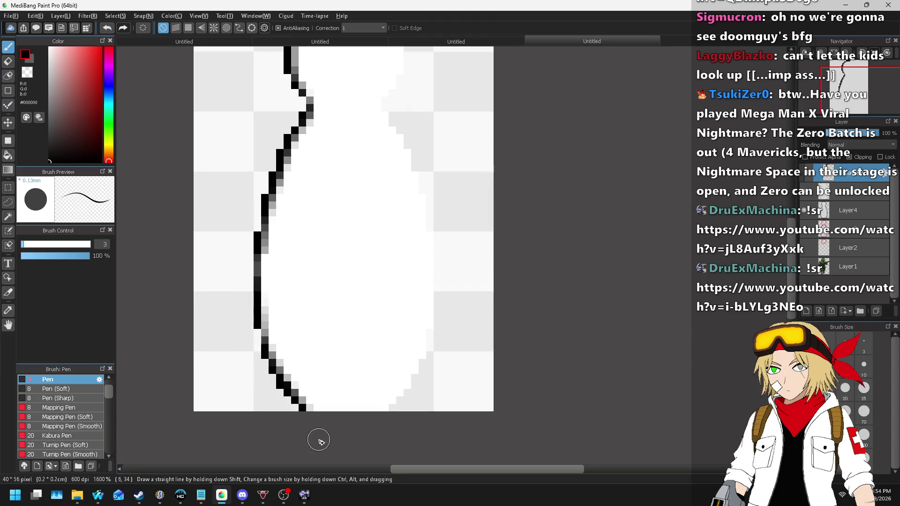
drag(247, 244, 249, 370)
scroll(257, 263, down, 3)
scroll(255, 259, up, 1)
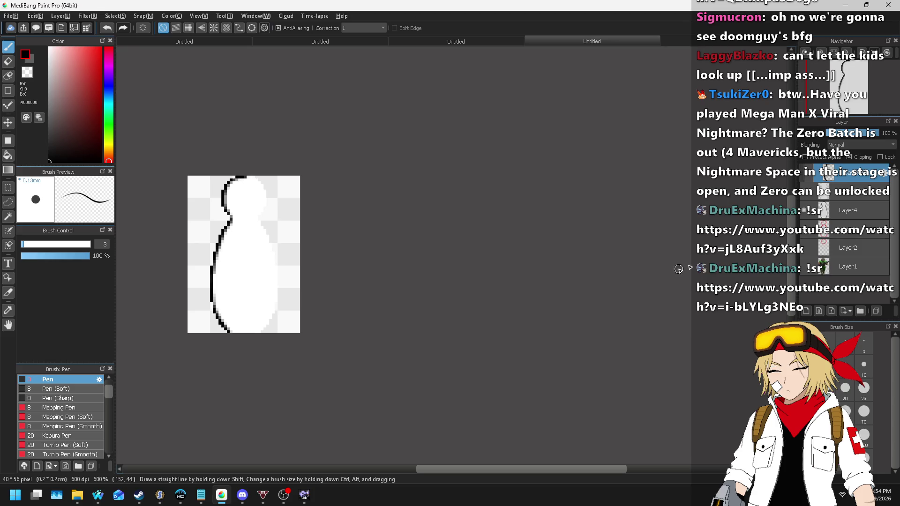
key(ctrl+shift+d)
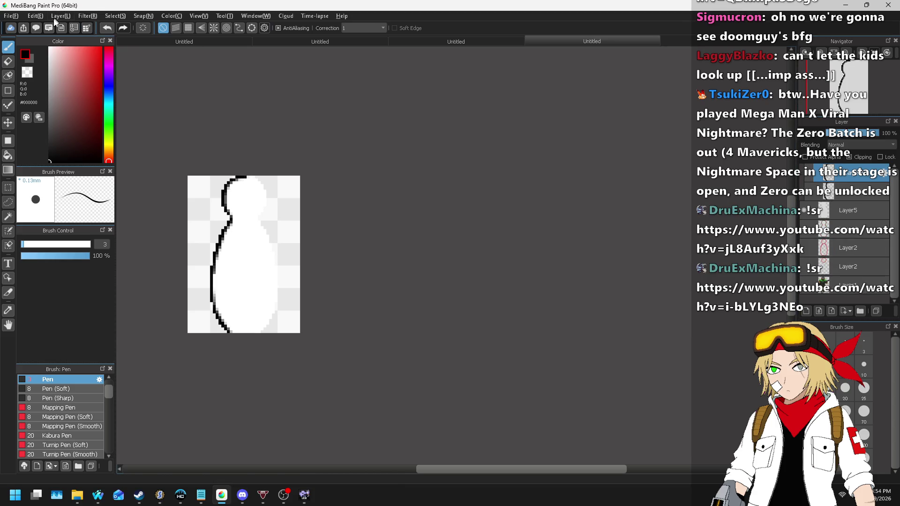
- Flip the duplicated outline layer horizontally to form the figure's right side
click(57, 17)
mouse_move(143, 284)
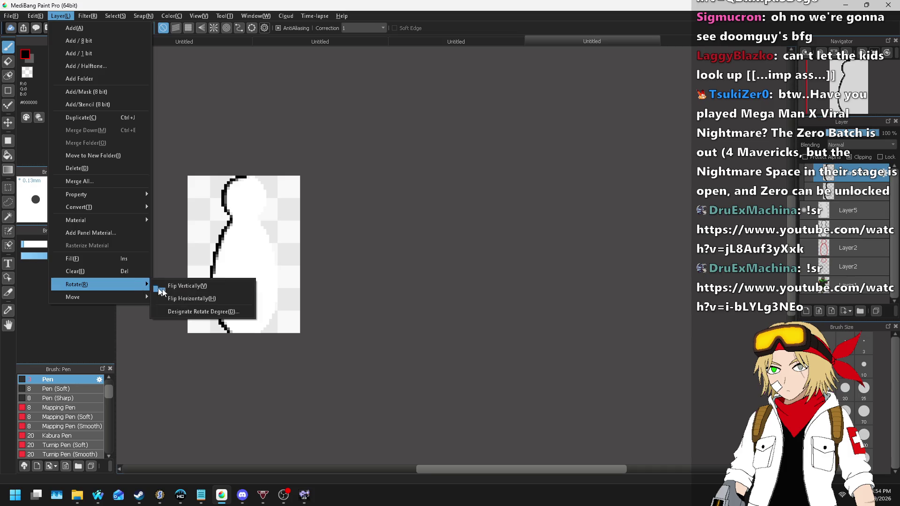
click(205, 300)
scroll(365, 195, up, 2)
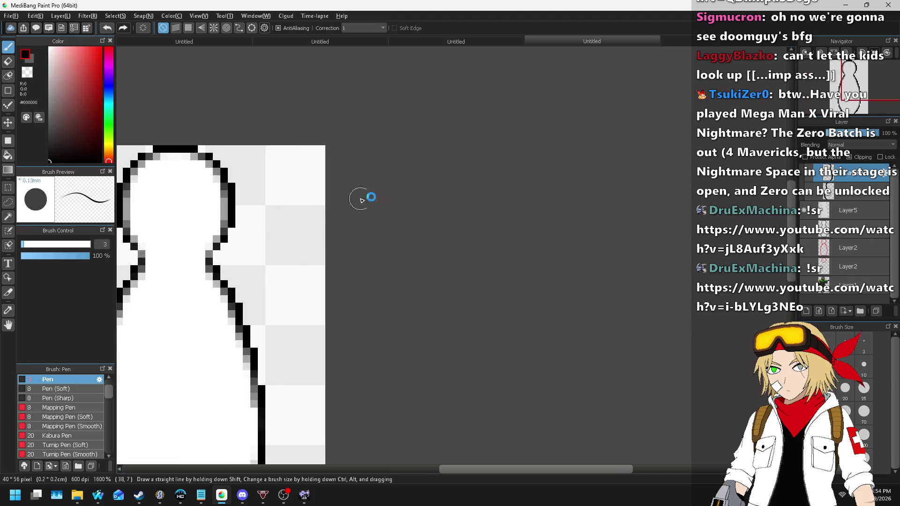
scroll(407, 186, down, 4)
scroll(436, 184, up, 3)
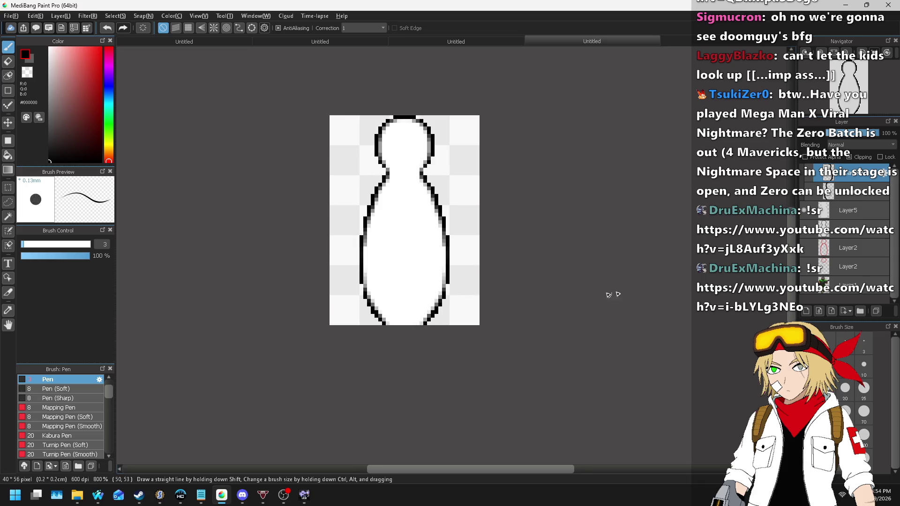
scroll(350, 402, up, 2)
scroll(351, 402, up, 1)
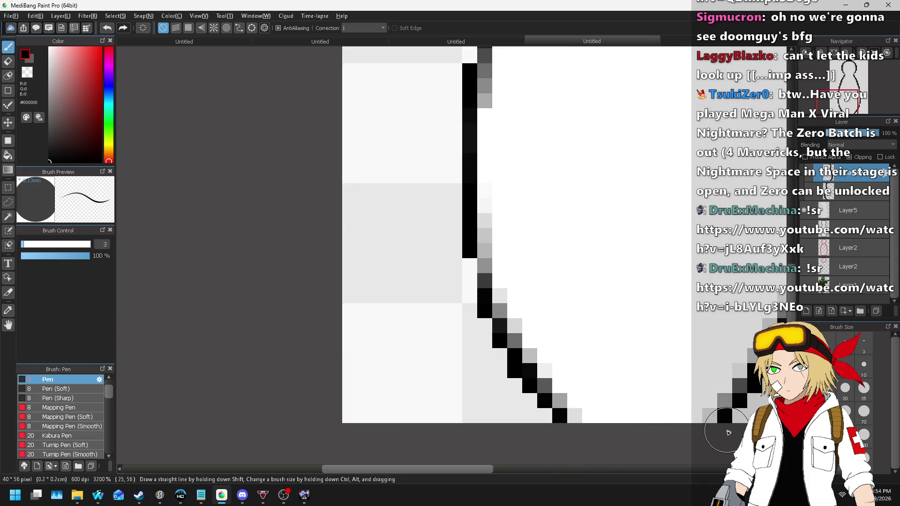
scroll(430, 419, down, 8)
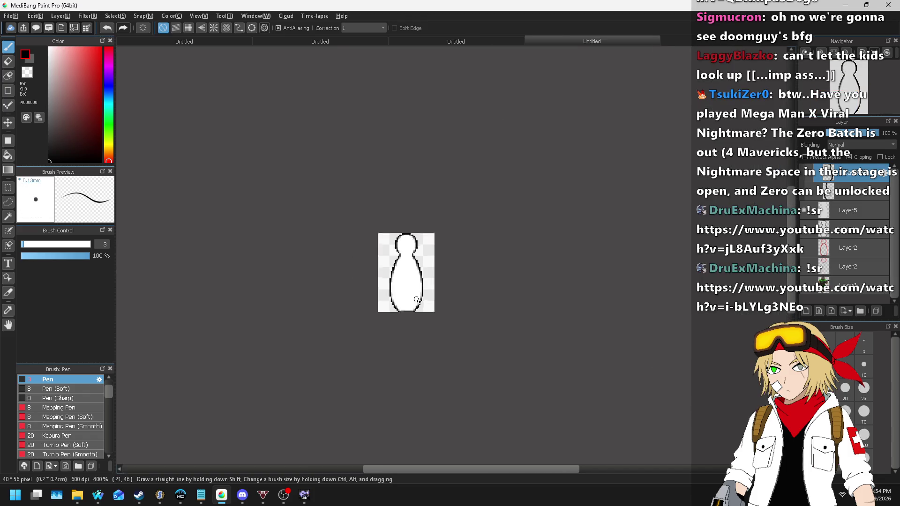
scroll(405, 299, up, 2)
scroll(405, 298, up, 1)
- Add a new blank layer on top and set the secondary colour to white
click(64, 16)
click(66, 107)
click(30, 59)
click(50, 48)
click(25, 54)
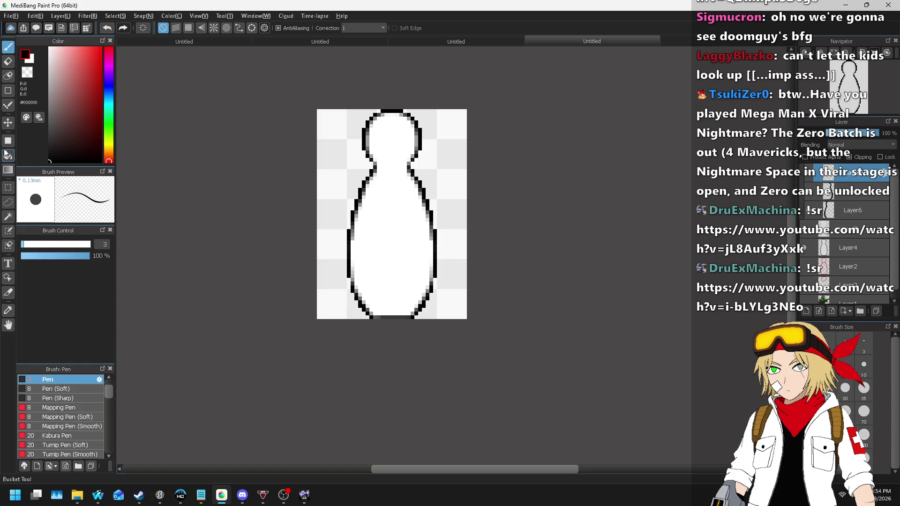
- Shade the figure with a reversed white-to-grey linear gradient at 37% layer opacity
click(8, 141)
click(8, 171)
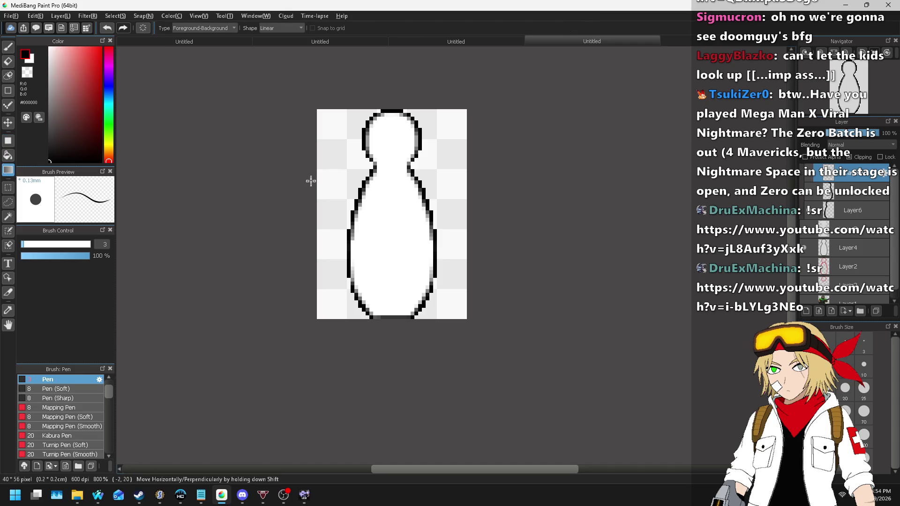
drag(347, 192, 443, 215)
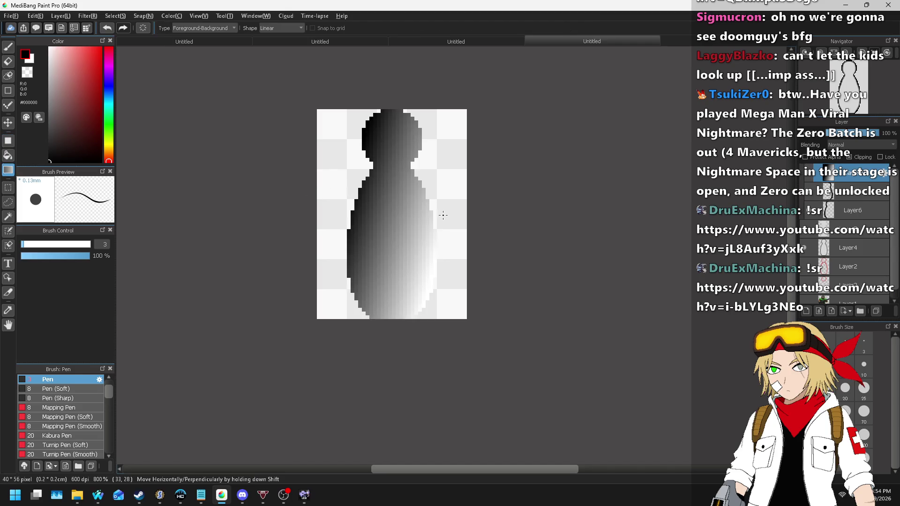
key(ctrl+z)
key(x)
drag(370, 196, 443, 212)
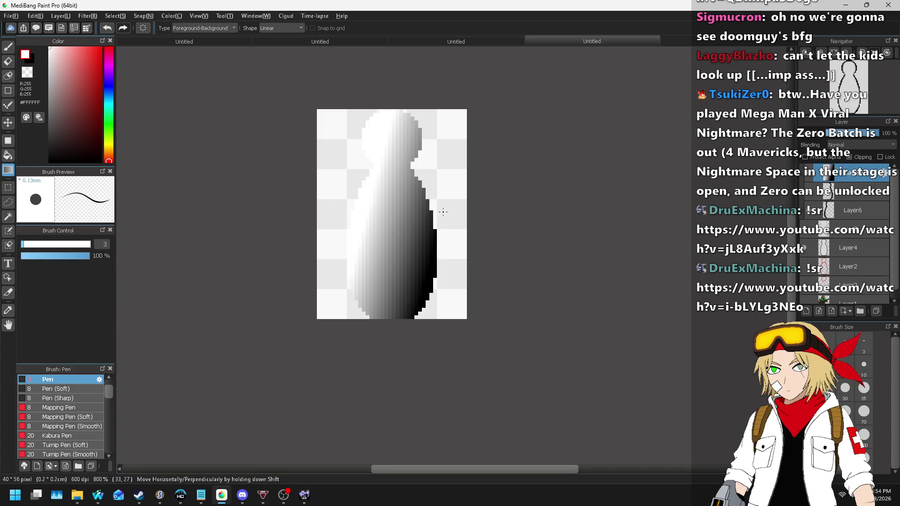
click(846, 133)
drag(845, 136, 846, 135)
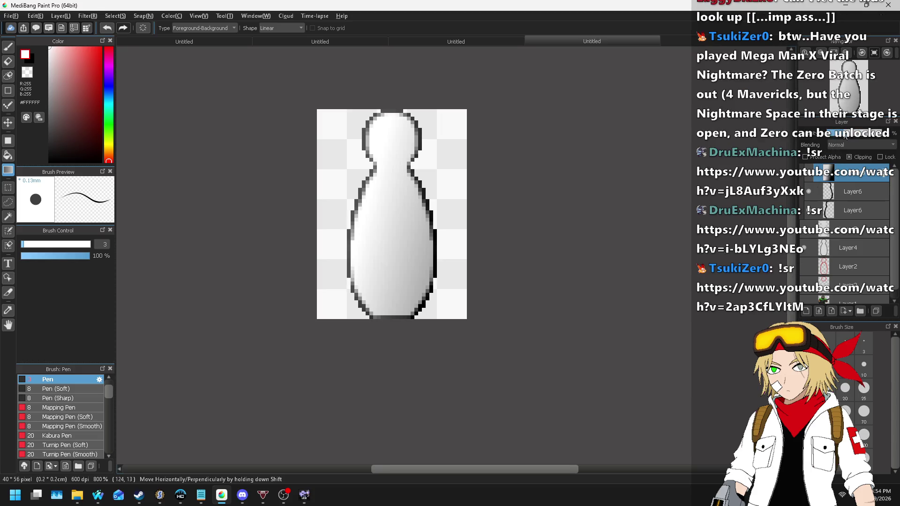
- Lower the opacity of both outline layers to lighten the black lines to grey
click(843, 190)
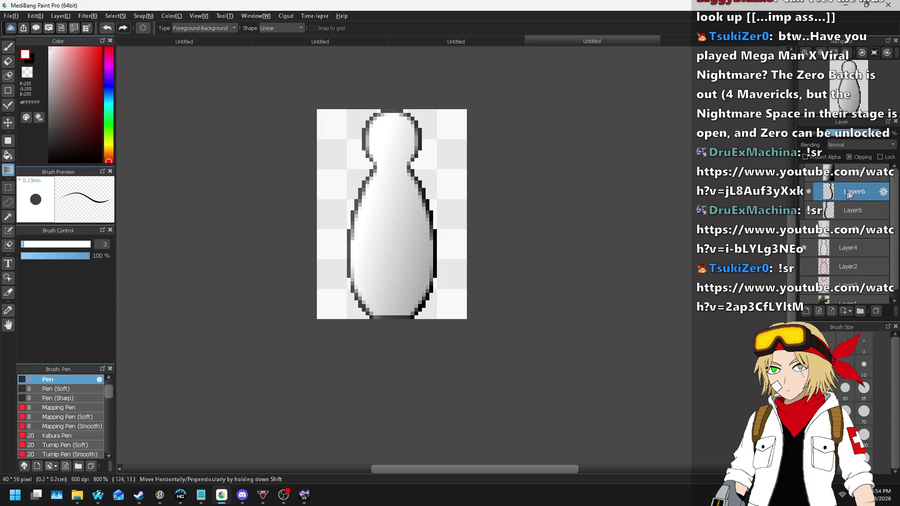
click(839, 135)
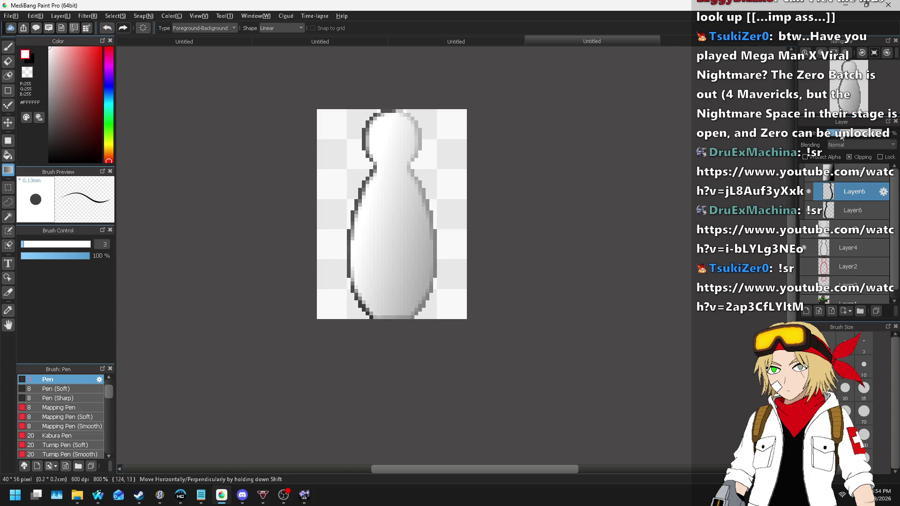
click(847, 210)
click(845, 136)
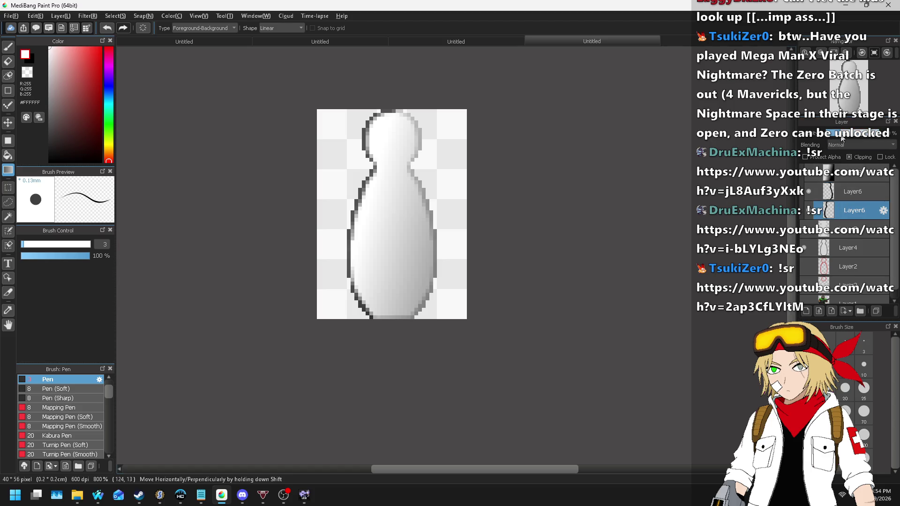
drag(844, 137, 841, 138)
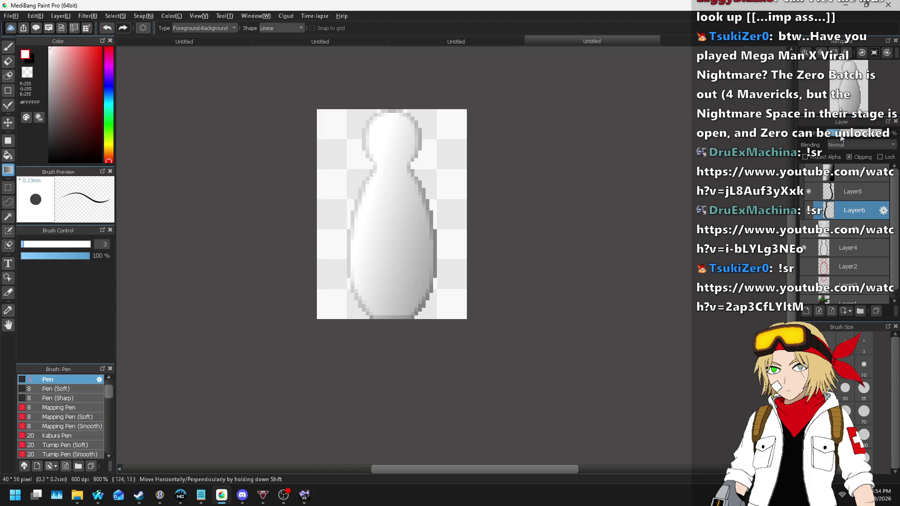
scroll(498, 141, down, 3)
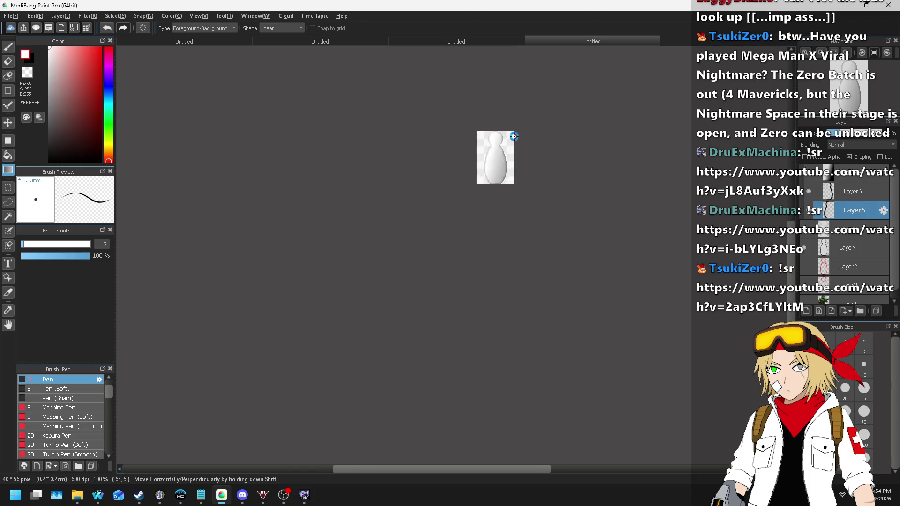
scroll(515, 136, up, 3)
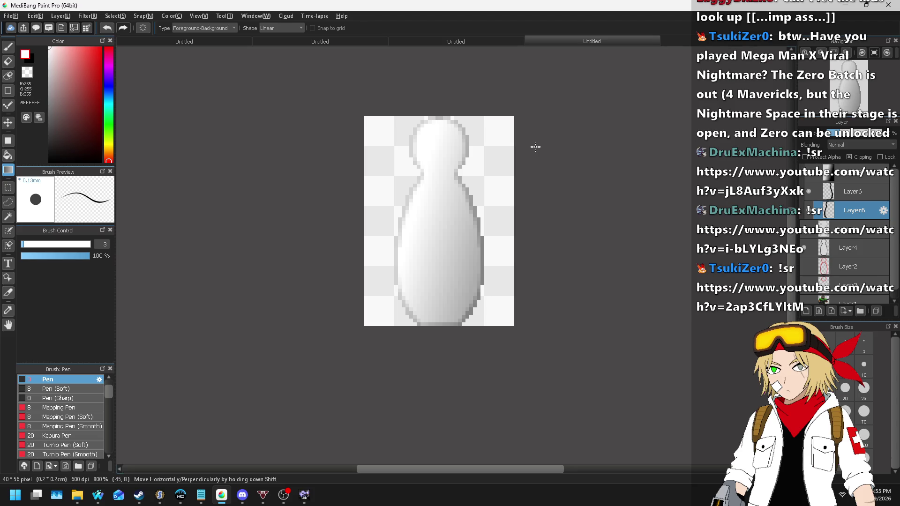
click(60, 15)
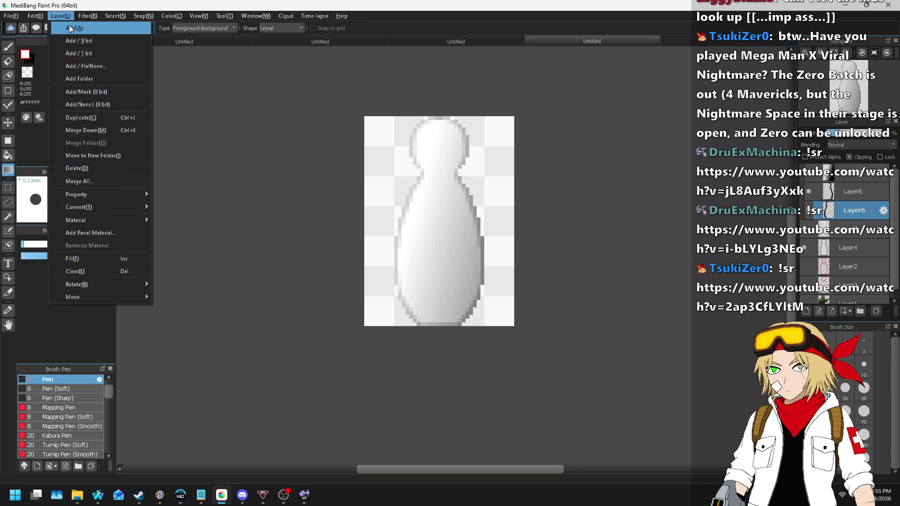
- Add a new layer and apply Custom Noise with the Sand pattern to the figure
click(74, 28)
click(61, 16)
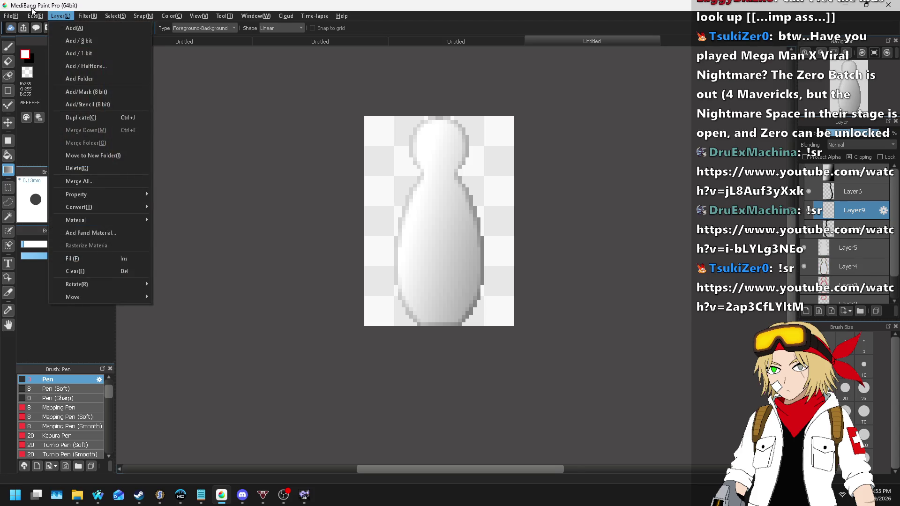
mouse_move(88, 16)
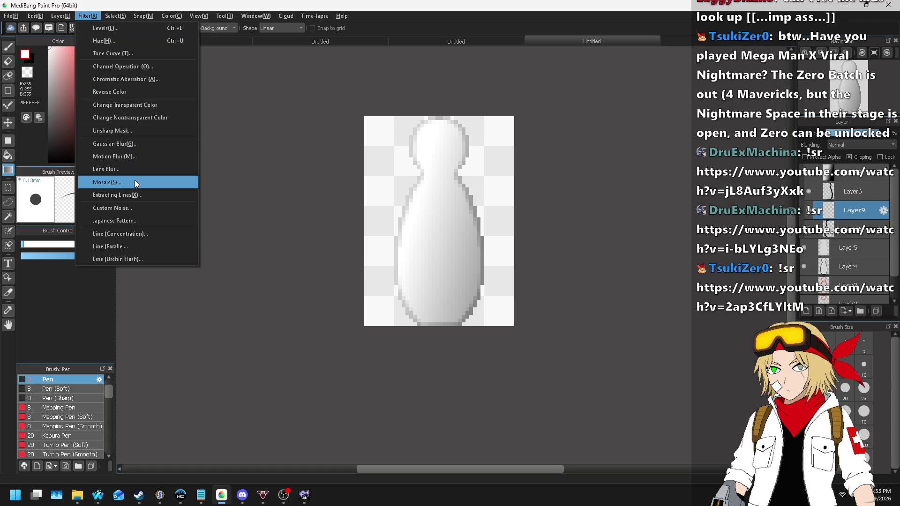
click(130, 206)
scroll(448, 277, down, 1)
scroll(448, 277, down, 1)
scroll(449, 277, down, 1)
key(Return)
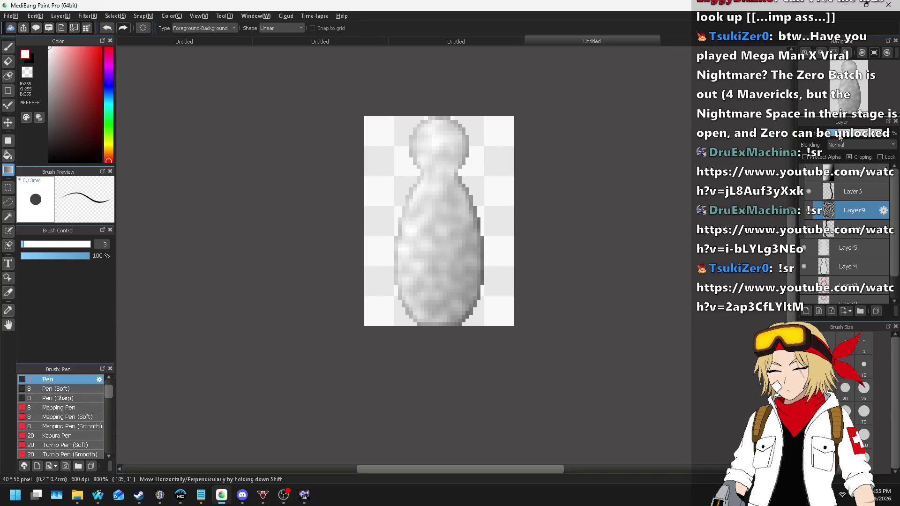
- Sharpen with Unsharp Mask at a larger radius, then soften with Gaussian Blur 2
click(111, 16)
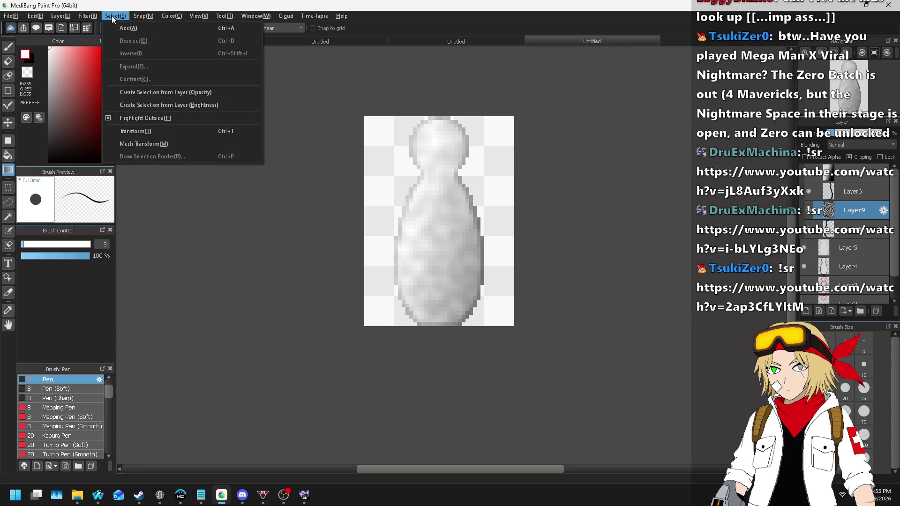
mouse_move(81, 15)
click(128, 132)
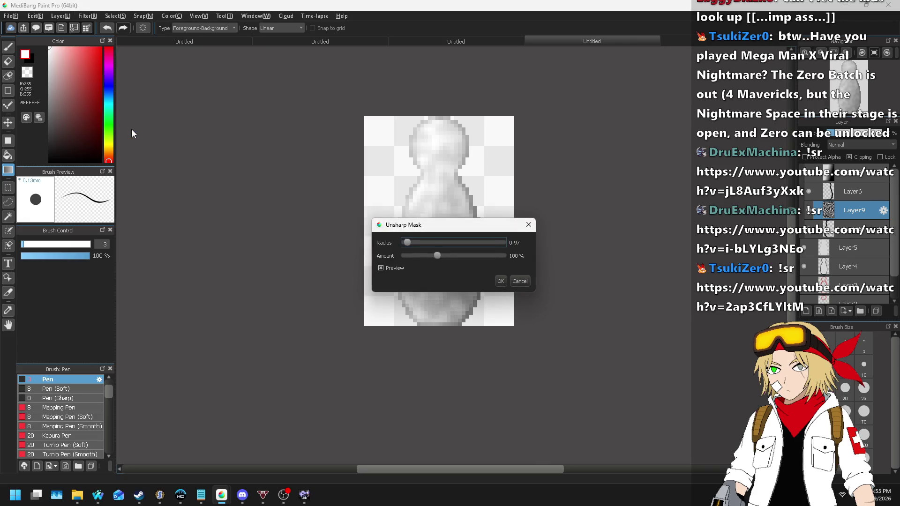
click(470, 243)
click(500, 281)
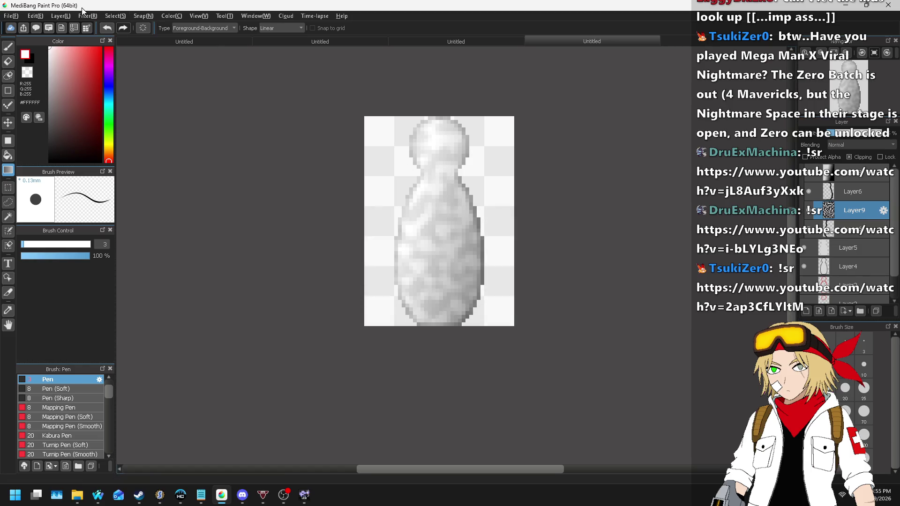
click(94, 16)
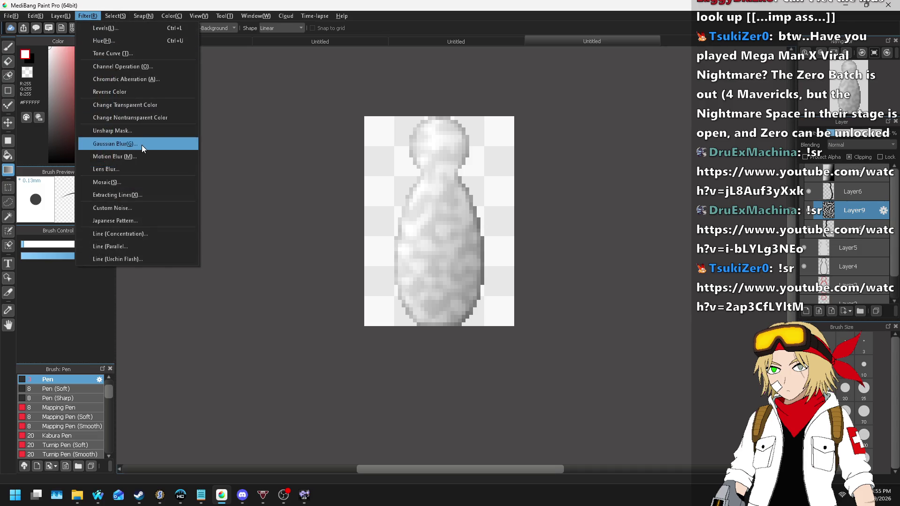
click(141, 145)
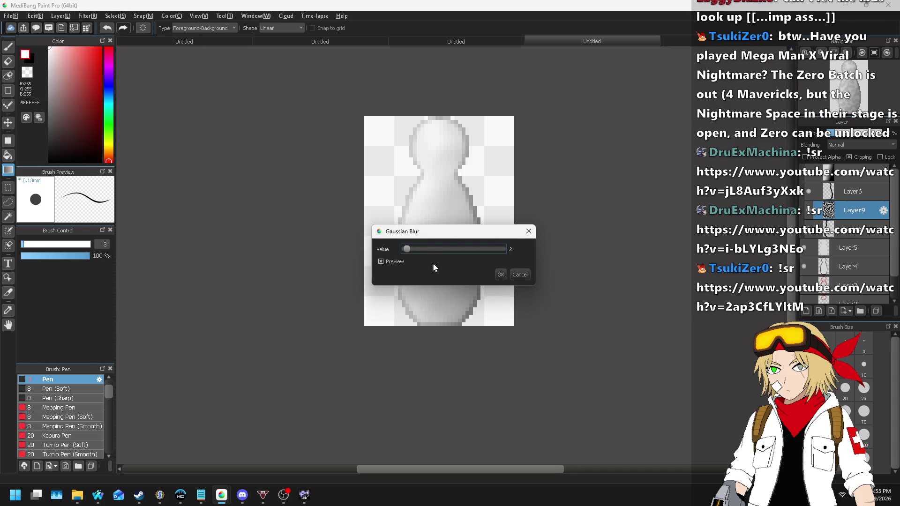
click(507, 279)
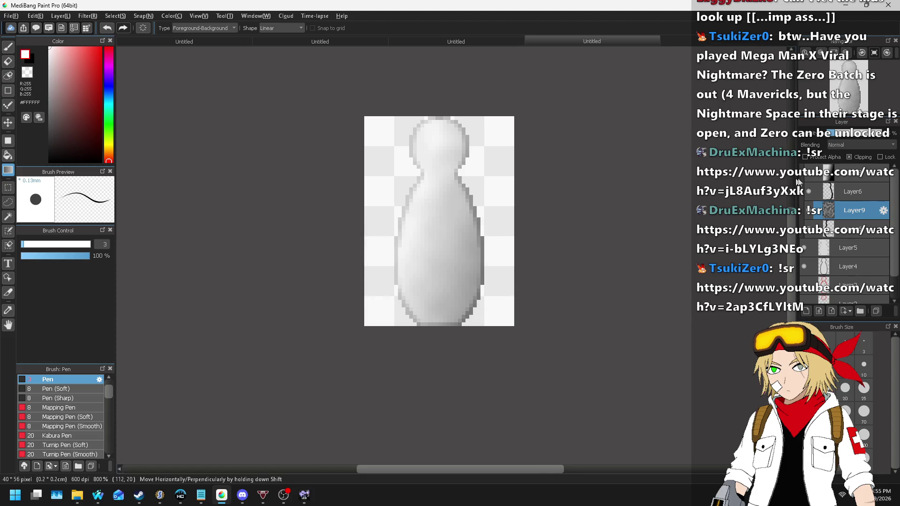
- Cycle the figure layer's blending modes to preview them, ending back on Normal
click(841, 135)
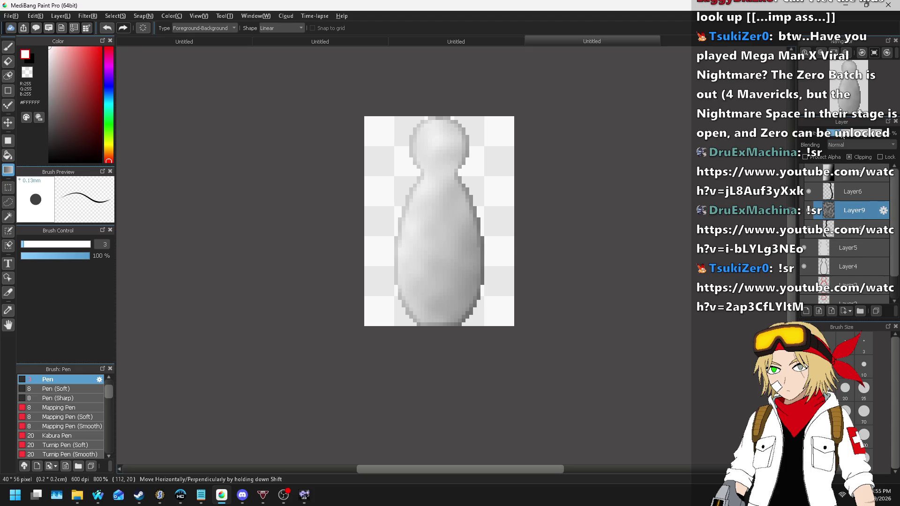
scroll(502, 154, down, 6)
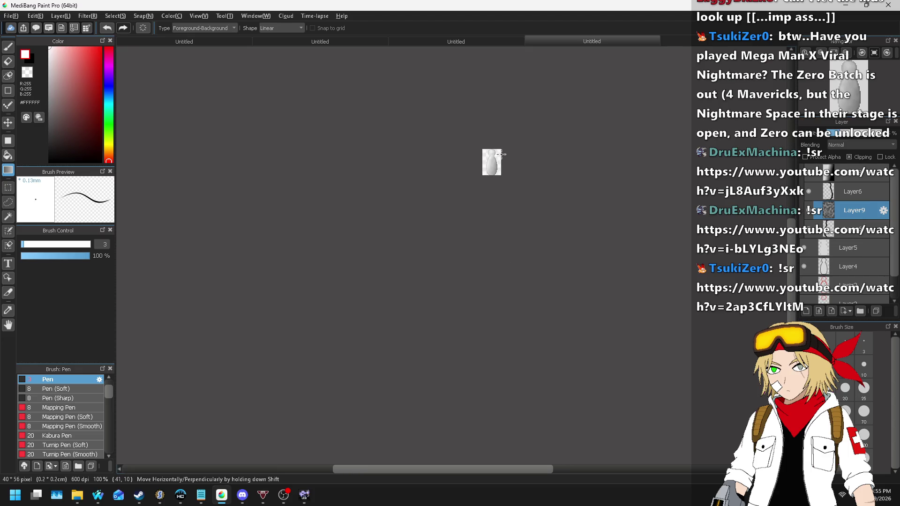
scroll(502, 154, up, 6)
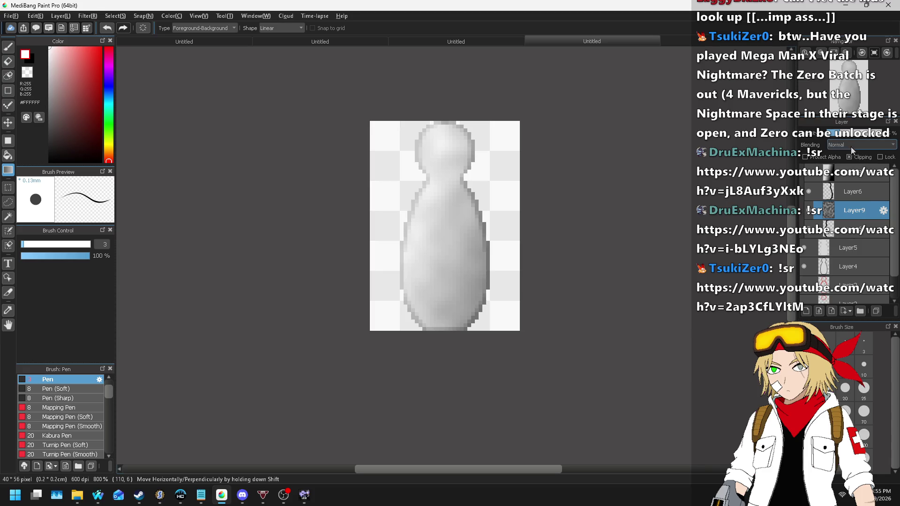
scroll(851, 146, down, 6)
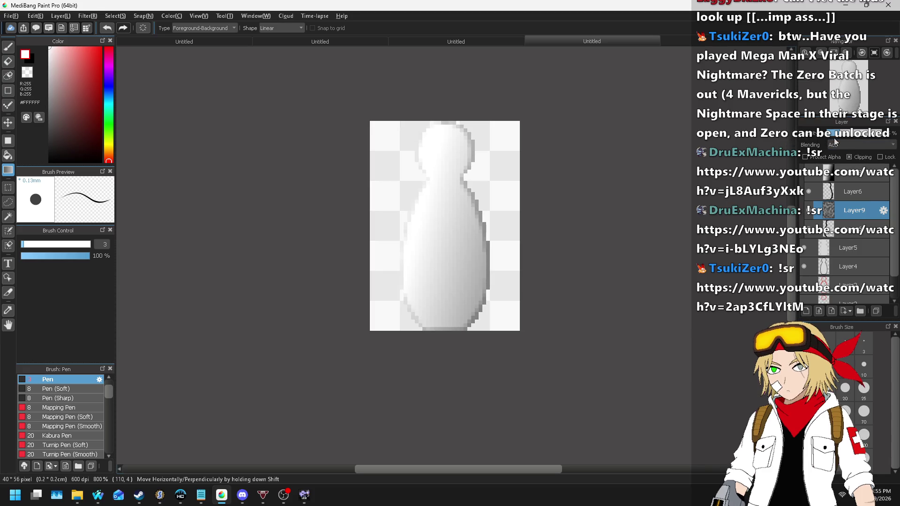
scroll(850, 145, up, 3)
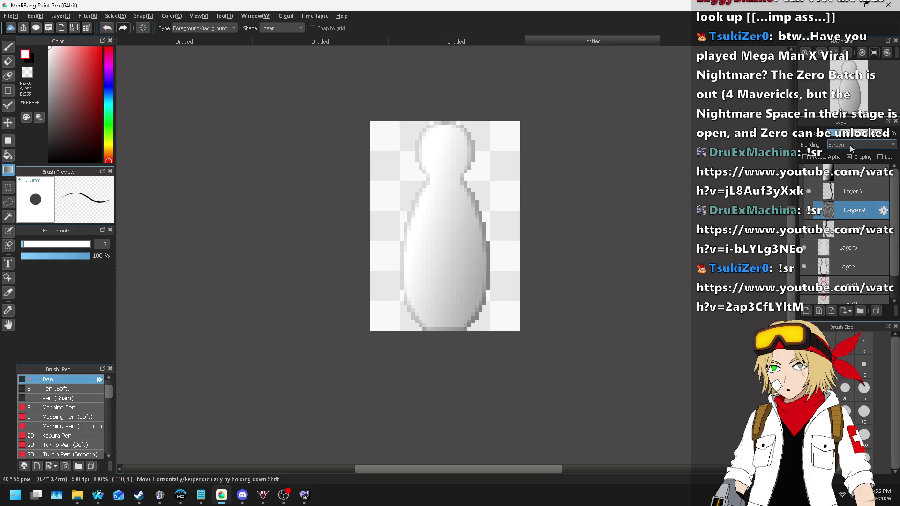
scroll(850, 145, down, 5)
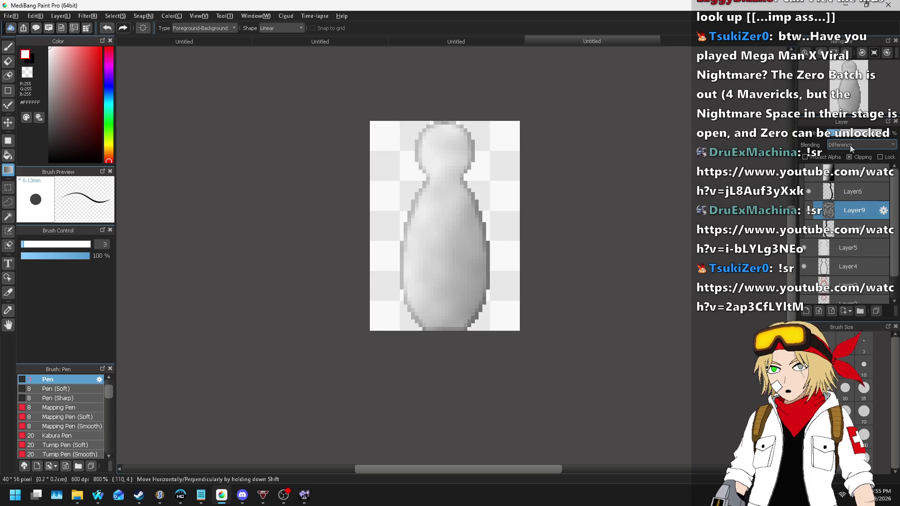
scroll(850, 145, up, 5)
scroll(364, 224, down, 5)
scroll(478, 224, up, 3)
scroll(842, 143, down, 5)
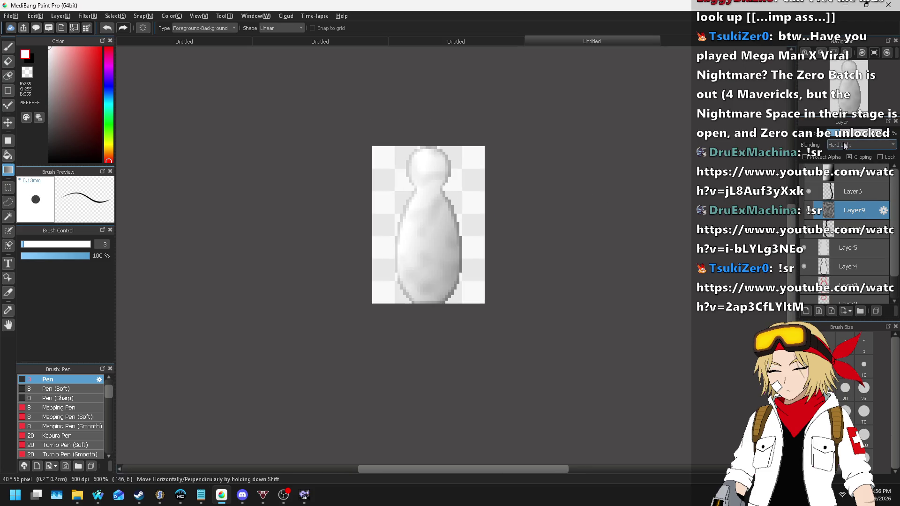
scroll(842, 143, up, 3)
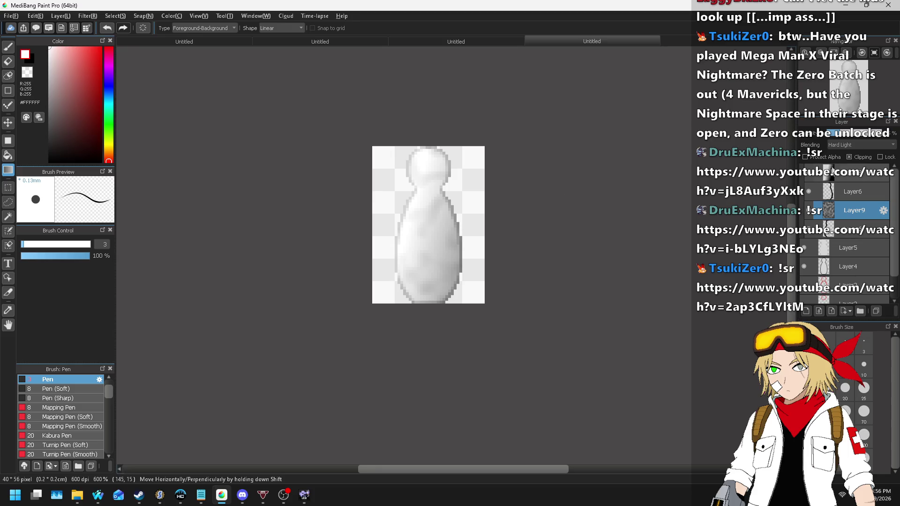
scroll(869, 145, up, 1)
scroll(867, 147, down, 1)
scroll(867, 147, down, 3)
scroll(867, 146, up, 5)
click(850, 145)
click(850, 152)
- Try Multiply blending on the figure layer
scroll(850, 149, down, 7)
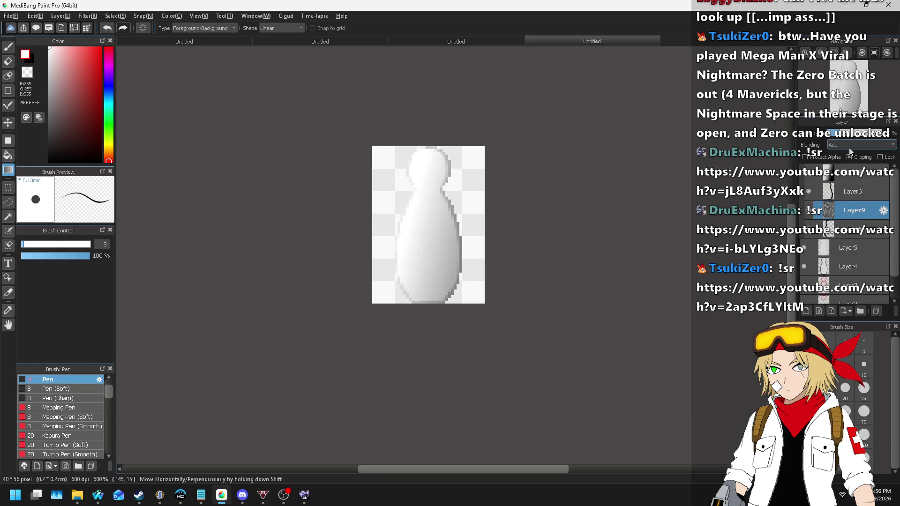
scroll(851, 146, down, 2)
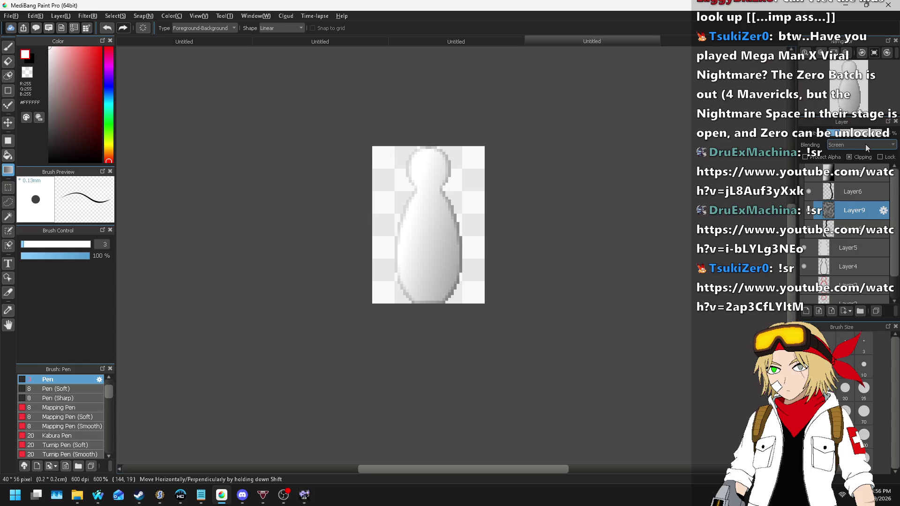
scroll(864, 147, up, 3)
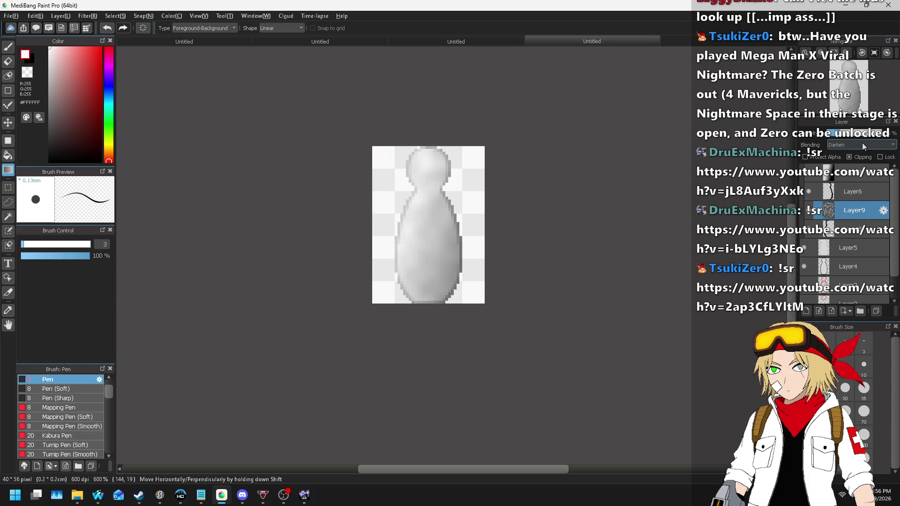
scroll(865, 145, down, 3)
scroll(865, 145, down, 9)
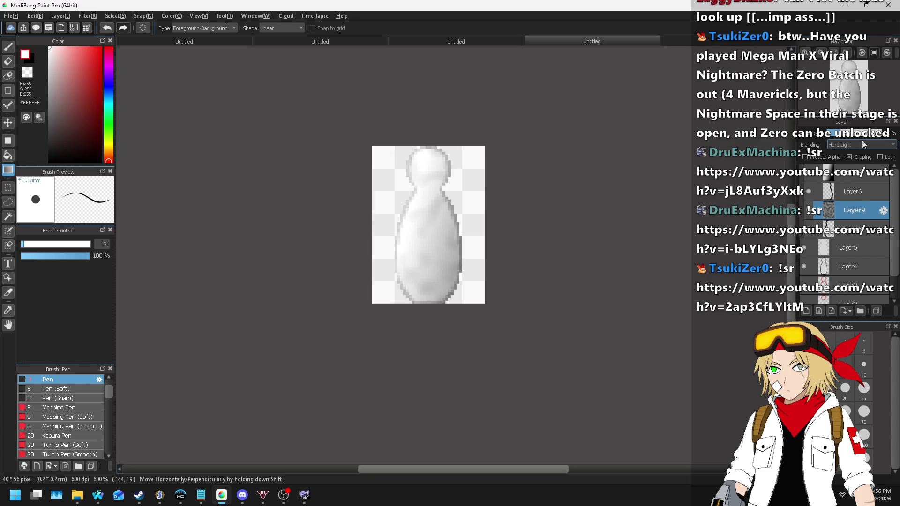
click(864, 145)
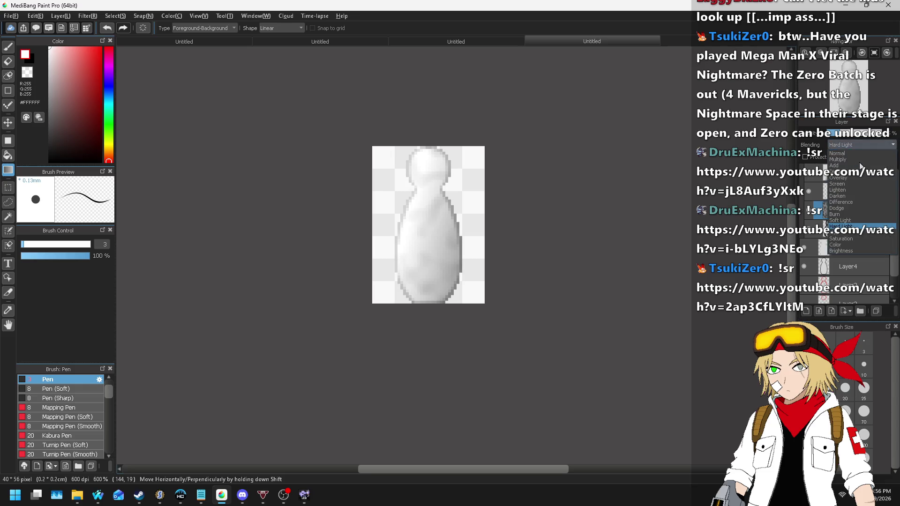
click(850, 160)
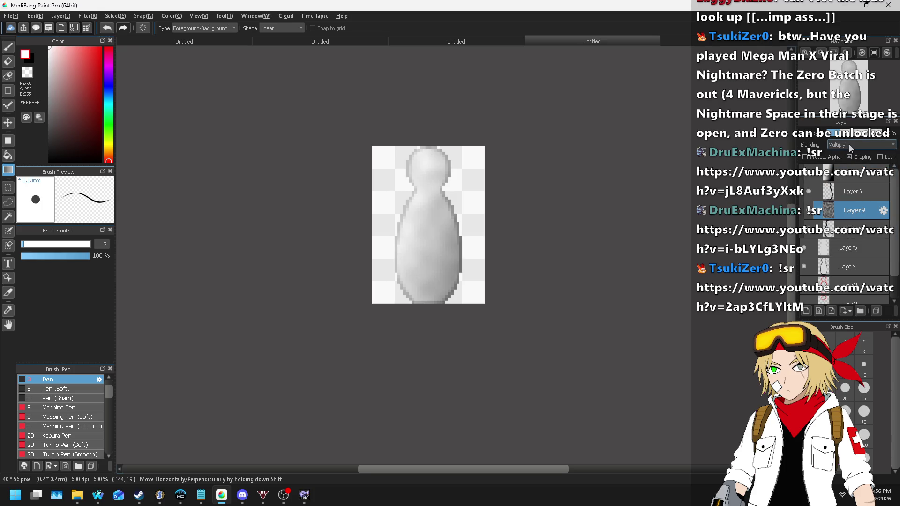
scroll(850, 146, down, 5)
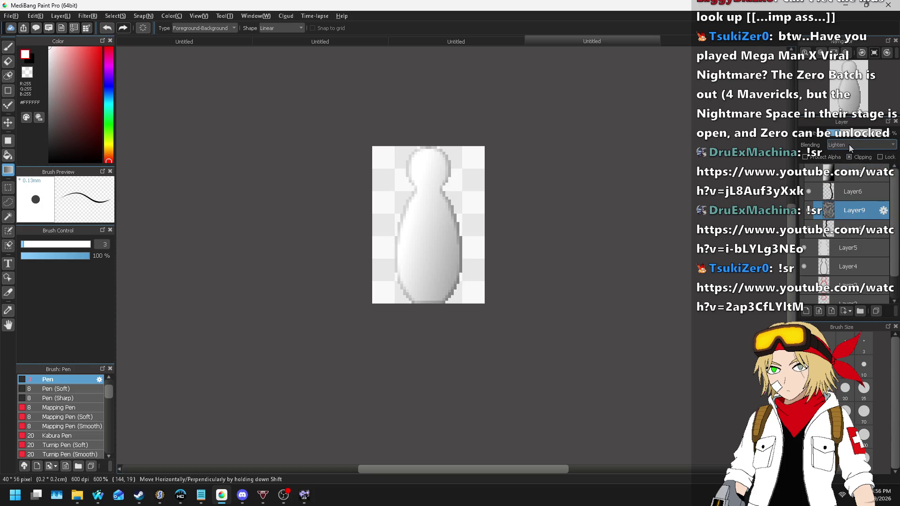
scroll(850, 147, down, 3)
scroll(850, 146, down, 4)
scroll(850, 148, down, 1)
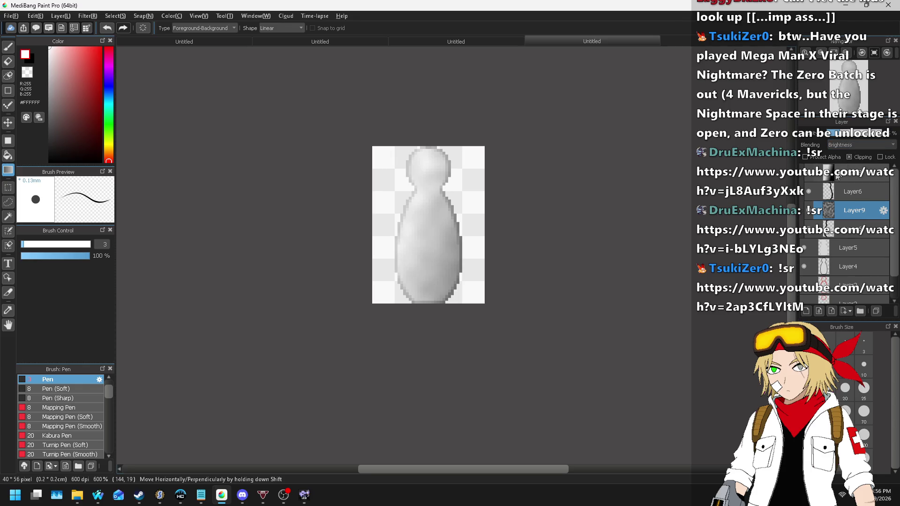
- Raise the figure layer's brightness by +40 with Hue/Saturation/Brightness
key(ctrl+u)
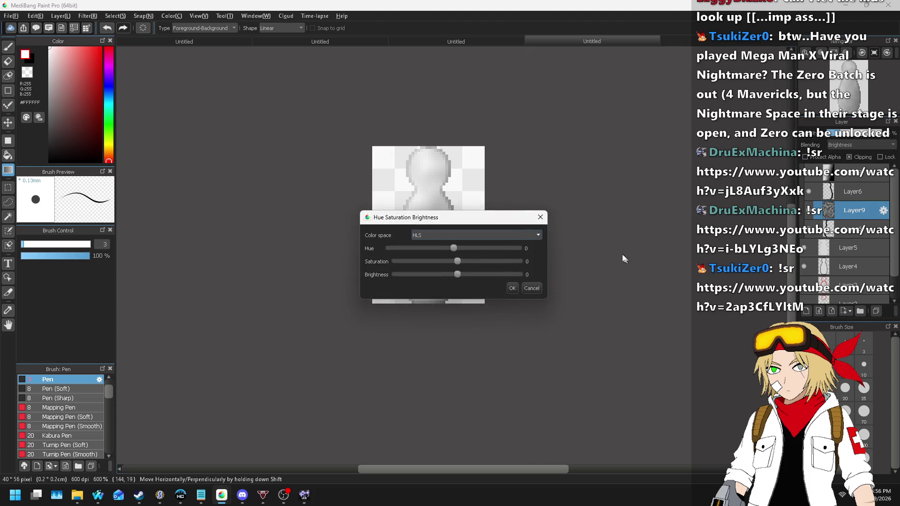
click(502, 275)
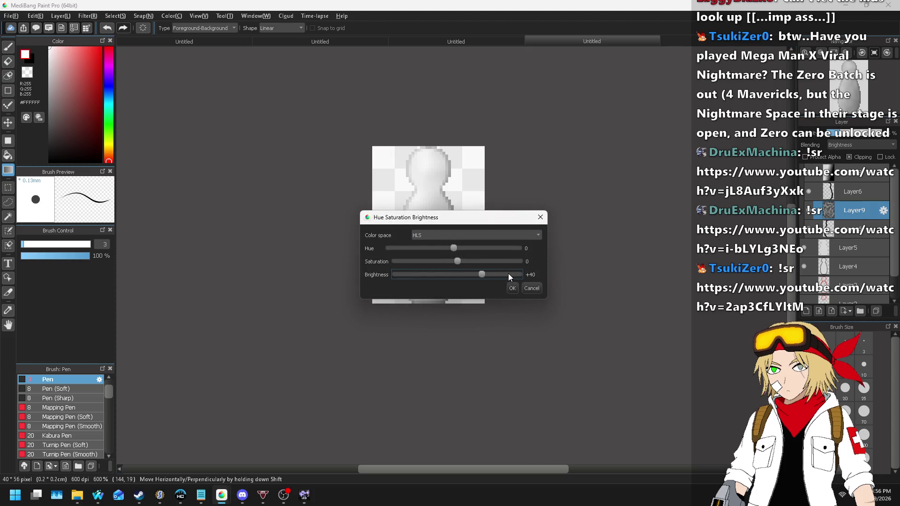
click(512, 288)
- Set the figure layer's blending to Darken
click(856, 146)
click(856, 159)
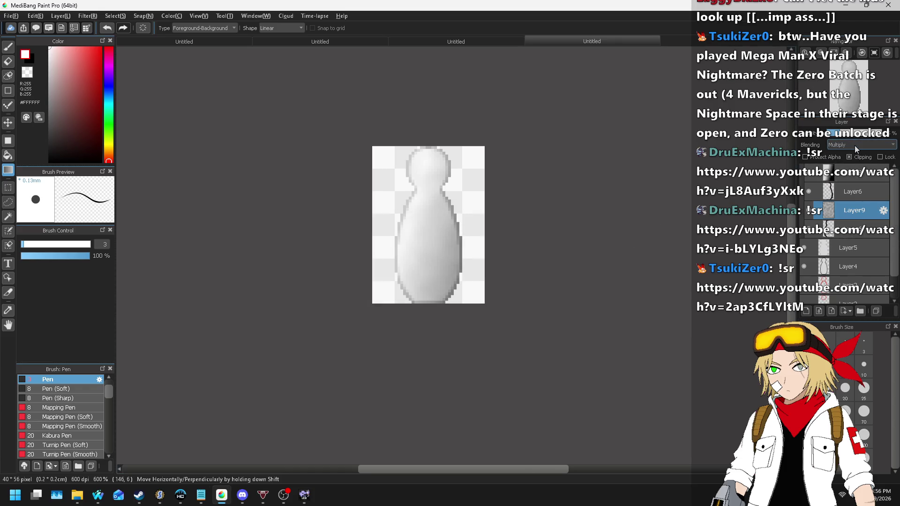
scroll(857, 149, down, 5)
scroll(856, 149, down, 1)
scroll(856, 148, up, 1)
scroll(610, 206, left, 3)
scroll(630, 202, down, 1)
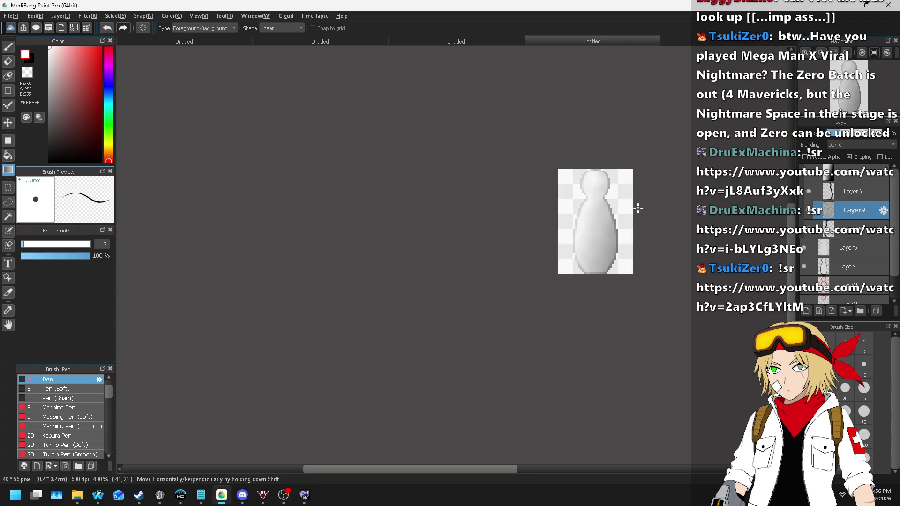
scroll(604, 200, up, 4)
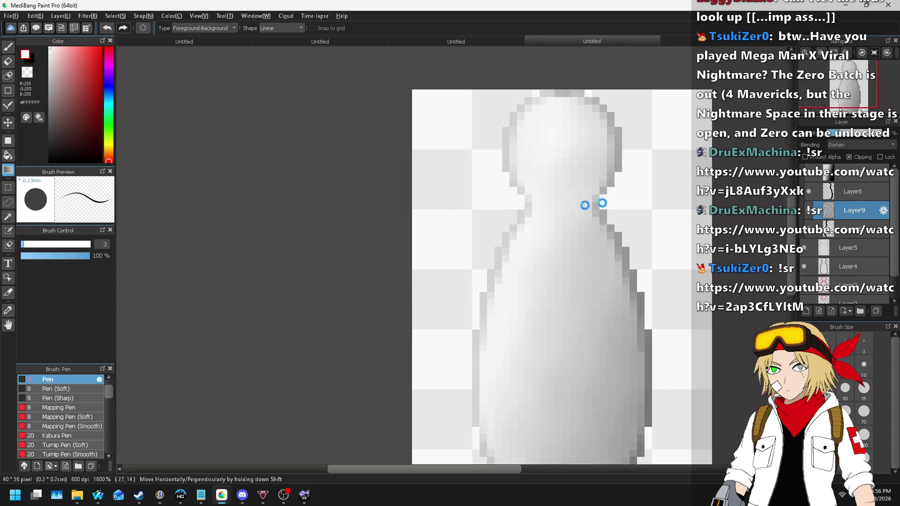
scroll(585, 205, down, 3)
click(60, 16)
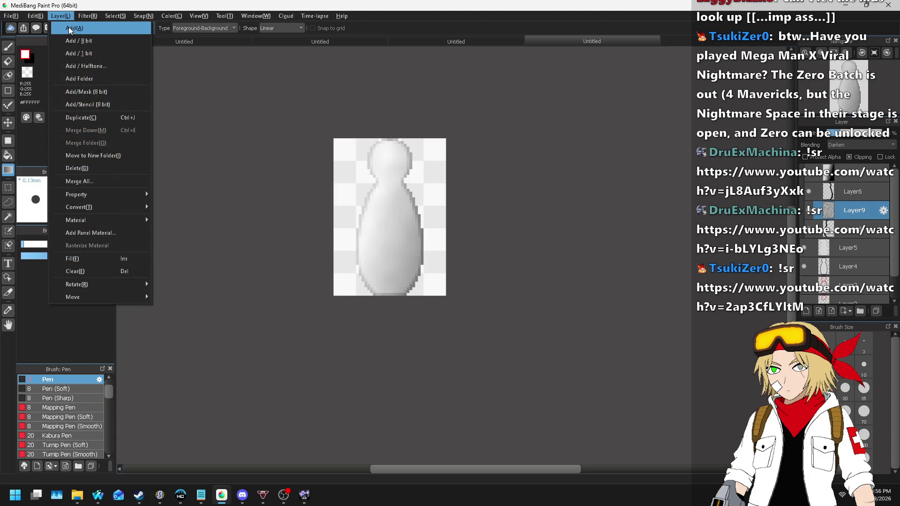
- Add a new layer at the top and pick the Pen in red
click(70, 28)
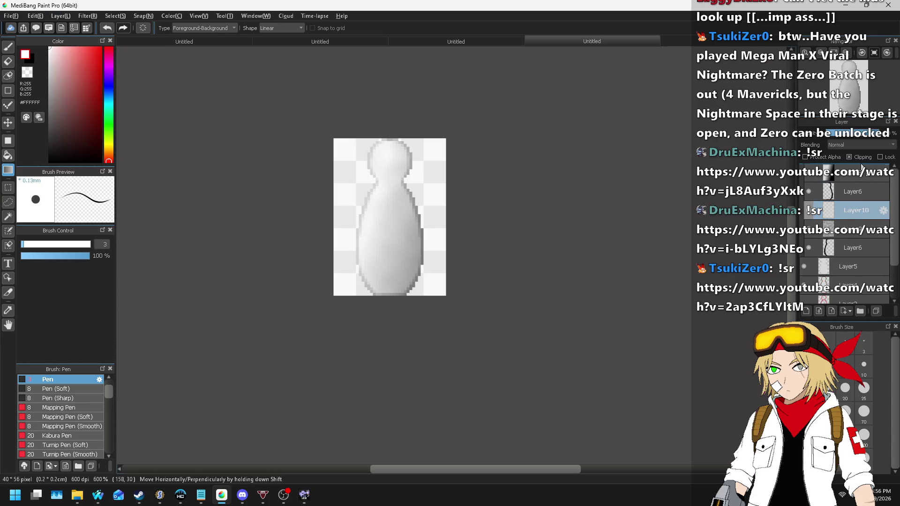
drag(861, 167, 861, 169)
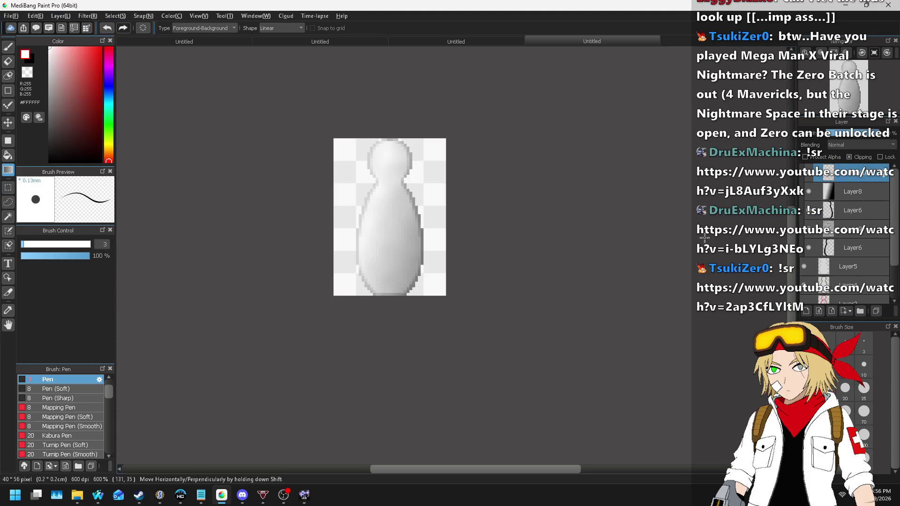
click(8, 46)
click(100, 48)
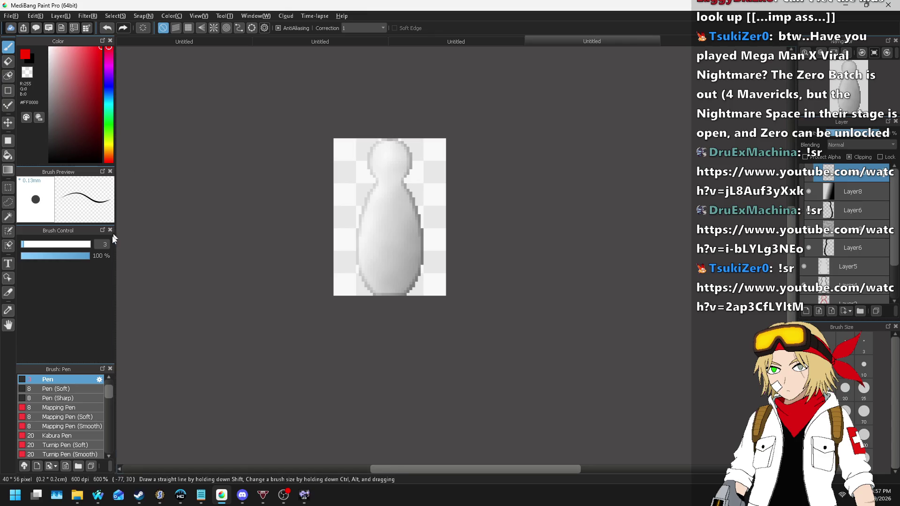
scroll(102, 242, down, 2)
scroll(403, 197, up, 4)
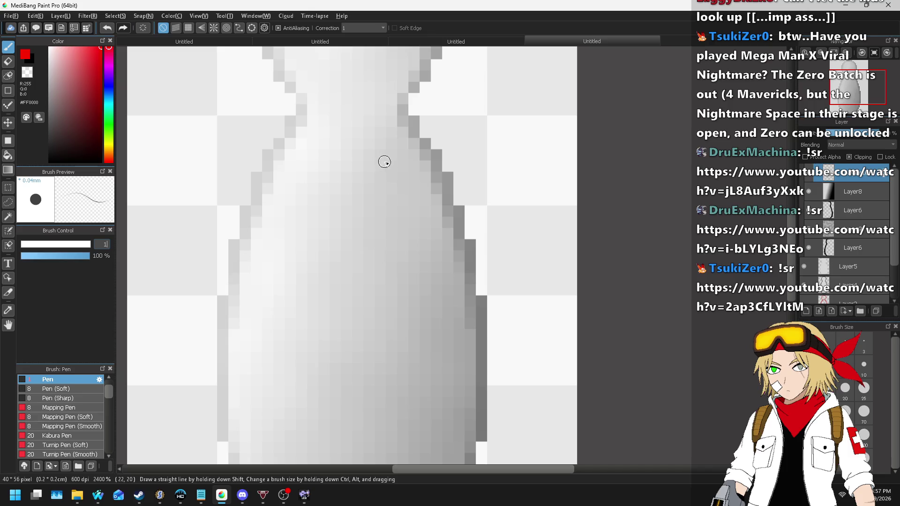
- Draw the closed outer red ring on the pin's chest
mouse_move(414, 211)
mouse_down()
mouse_move(404, 200)
mouse_move(261, 209)
mouse_move(369, 300)
mouse_up()
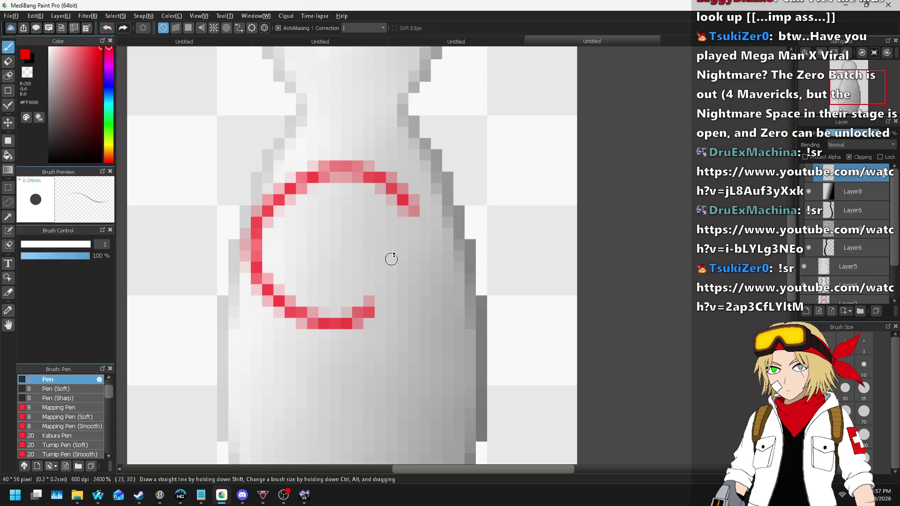
key(ctrl+z)
mouse_move(410, 215)
mouse_down()
mouse_move(318, 184)
mouse_move(394, 277)
mouse_move(395, 199)
mouse_up()
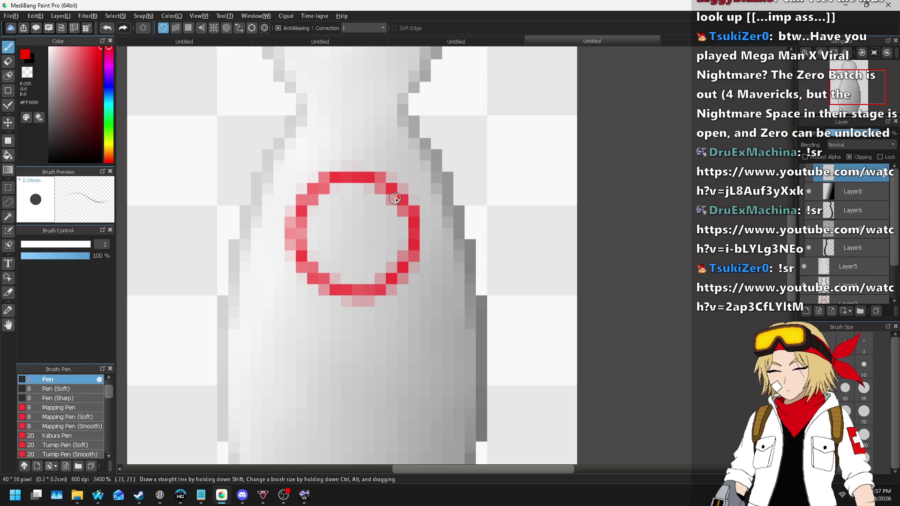
scroll(366, 243, down, 6)
scroll(413, 237, up, 5)
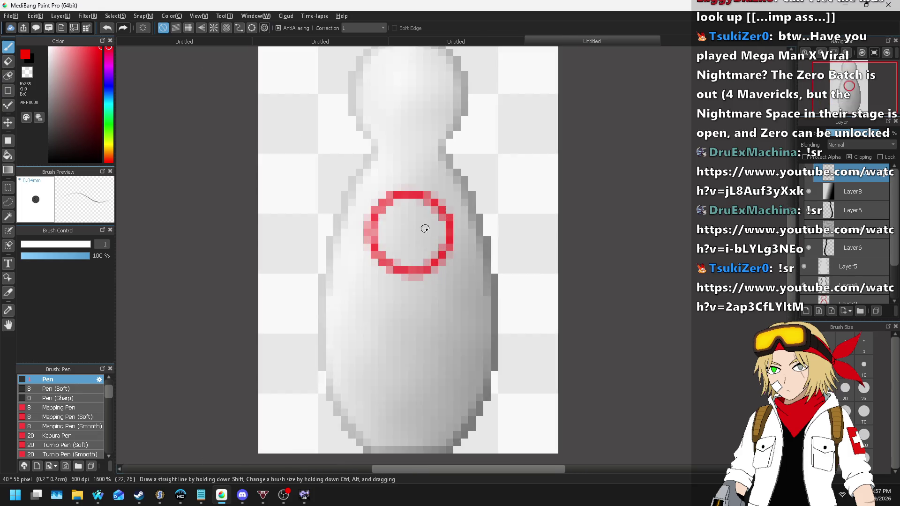
scroll(425, 228, up, 3)
click(415, 206)
mouse_move(318, 226)
mouse_down()
mouse_move(382, 291)
mouse_move(389, 260)
mouse_up()
key(ctrl+z)
- On a new layer, draw the inner red ring inside the outer circle
click(61, 15)
click(70, 25)
mouse_move(426, 215)
mouse_down()
mouse_move(382, 185)
mouse_move(346, 265)
mouse_move(434, 231)
mouse_move(328, 229)
mouse_up()
scroll(393, 201, down, 10)
scroll(393, 201, up, 5)
scroll(247, 263, down, 3)
scroll(433, 213, up, 4)
mouse_move(433, 213)
mouse_down()
mouse_move(394, 181)
mouse_move(291, 261)
mouse_move(424, 213)
mouse_move(417, 197)
mouse_up()
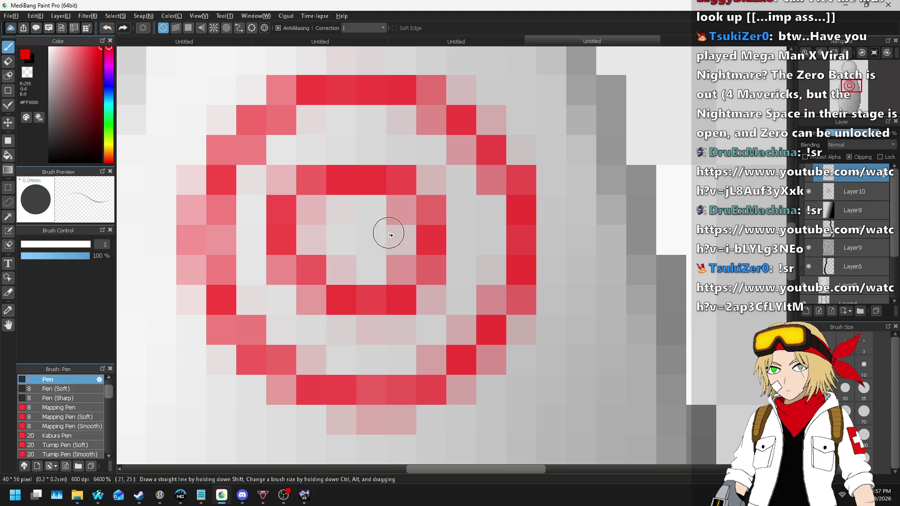
scroll(391, 234, down, 8)
scroll(431, 225, up, 7)
key(ctrl+z)
mouse_move(360, 265)
mouse_down()
mouse_move(355, 248)
mouse_move(249, 308)
mouse_move(361, 296)
mouse_move(361, 251)
mouse_move(275, 257)
mouse_move(358, 302)
mouse_move(369, 267)
mouse_move(342, 237)
mouse_move(275, 271)
mouse_move(372, 306)
mouse_move(382, 260)
mouse_up()
key(ctrl+z)
key(ctrl+z)
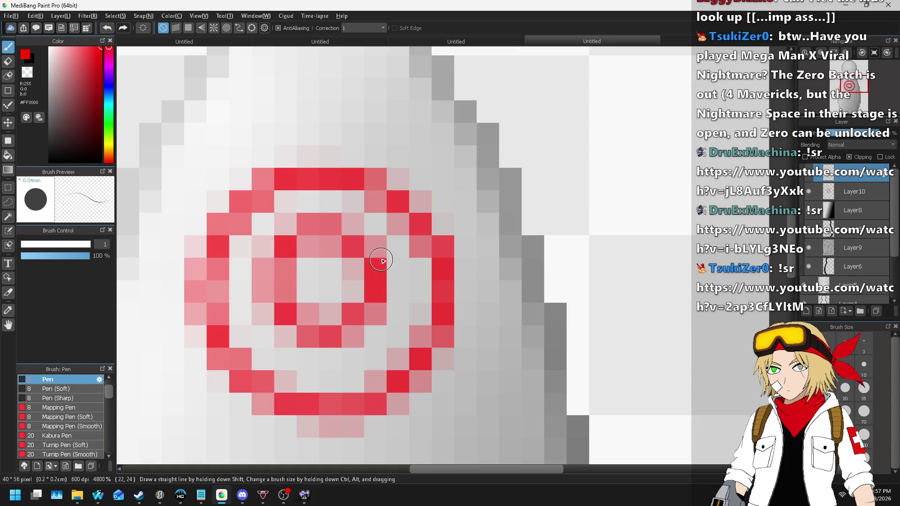
scroll(382, 260, down, 10)
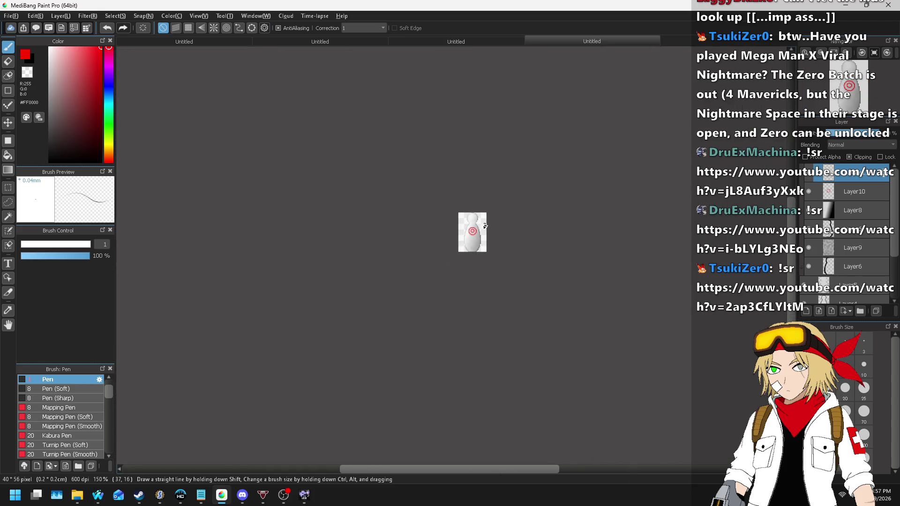
scroll(485, 226, up, 4)
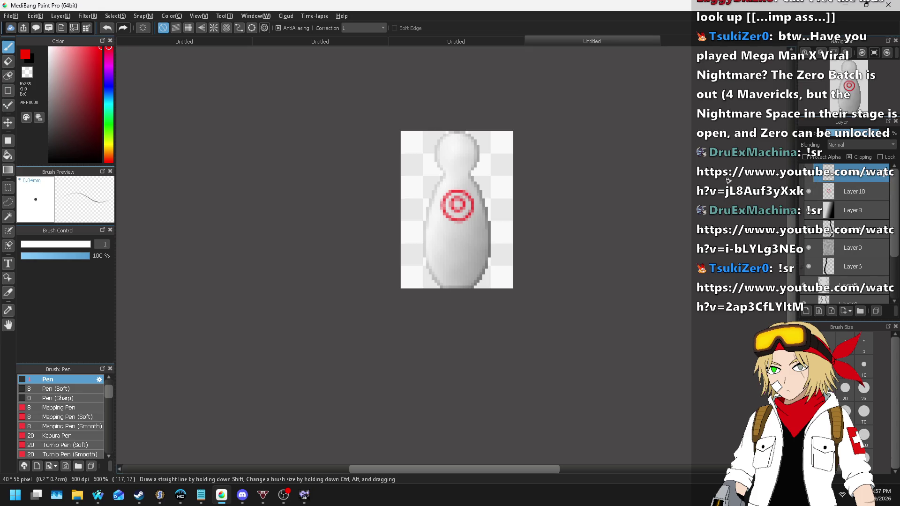
key(ctrl+shift+n)
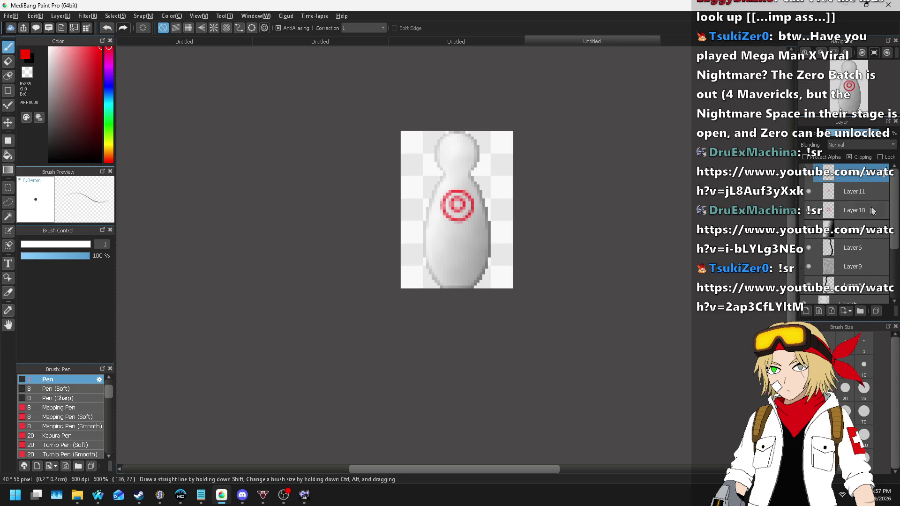
- Add a new layer placed beneath the target-rings layer
click(844, 209)
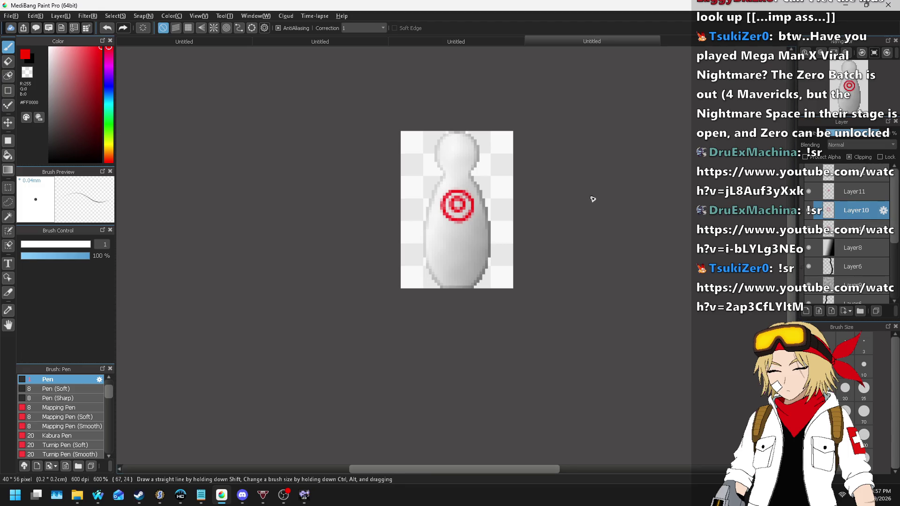
click(60, 16)
click(82, 38)
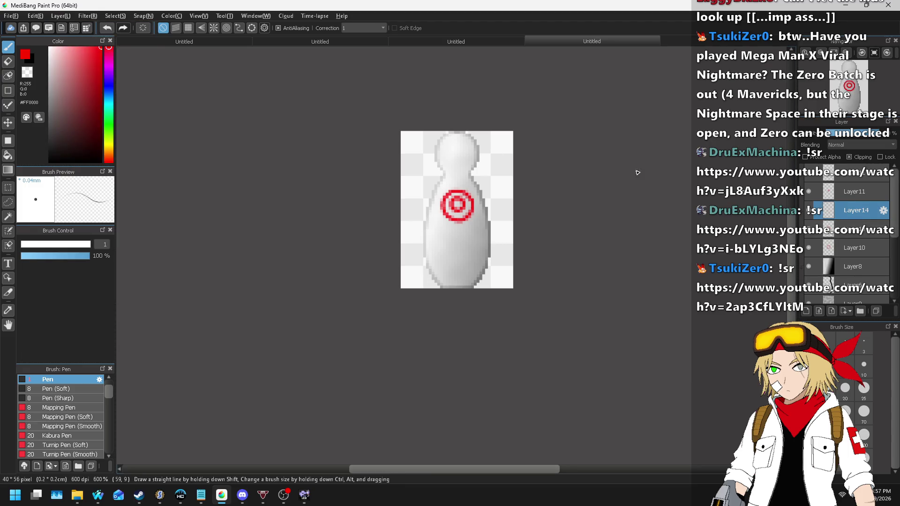
drag(848, 217, 851, 249)
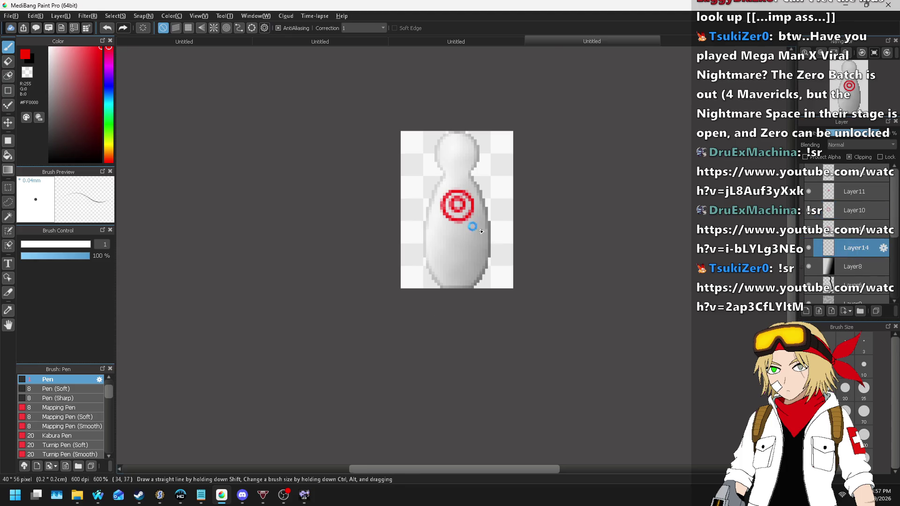
- Draw three red vertical drips running down from the bottom of the ring
scroll(441, 218, up, 5)
drag(525, 225, 526, 324)
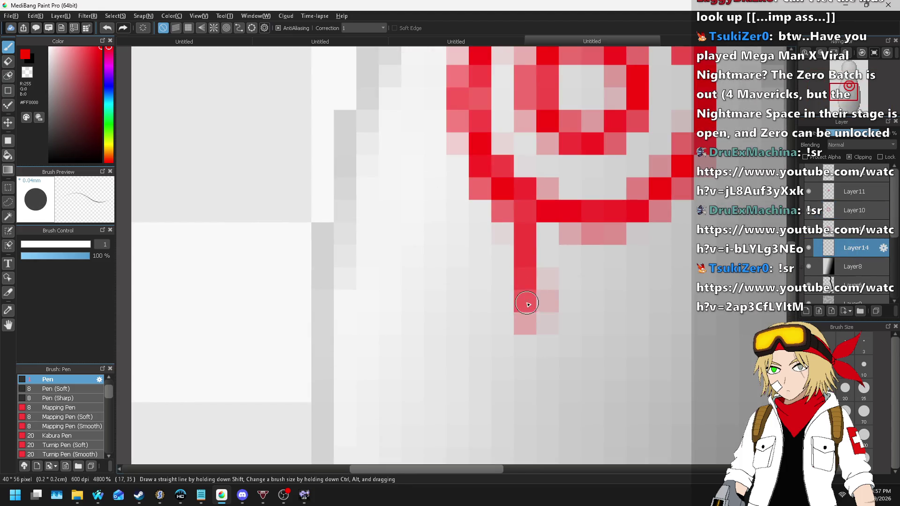
scroll(506, 233, down, 2)
scroll(506, 233, up, 1)
drag(520, 207, 521, 269)
drag(474, 209, 474, 229)
scroll(515, 230, down, 5)
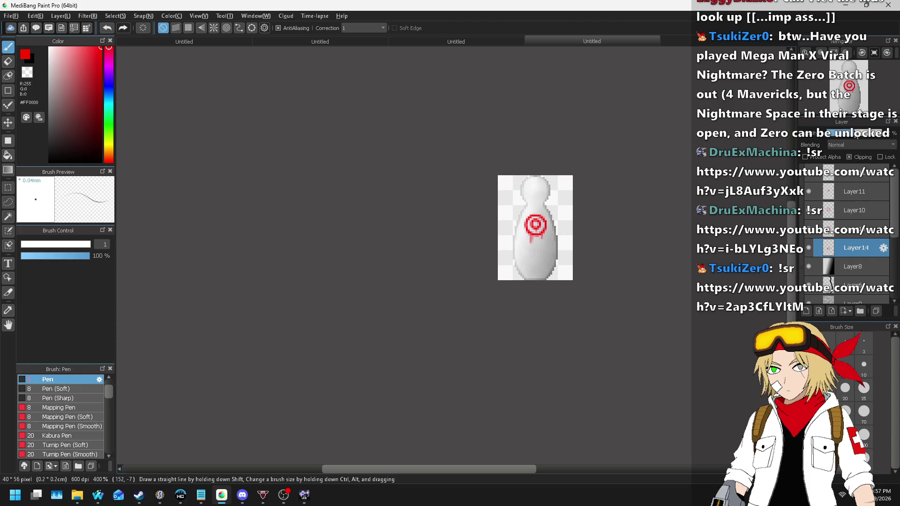
- Add a new layer at the top of the layer stack
click(849, 180)
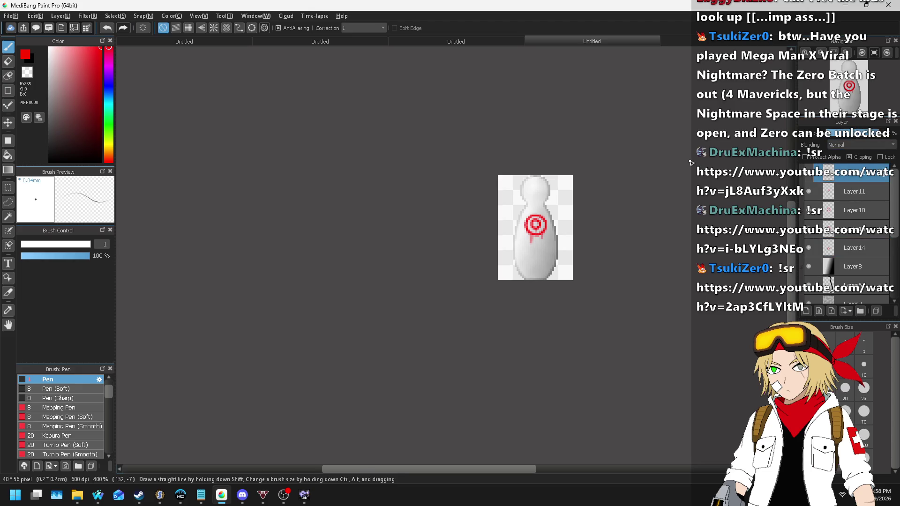
scroll(448, 187, up, 2)
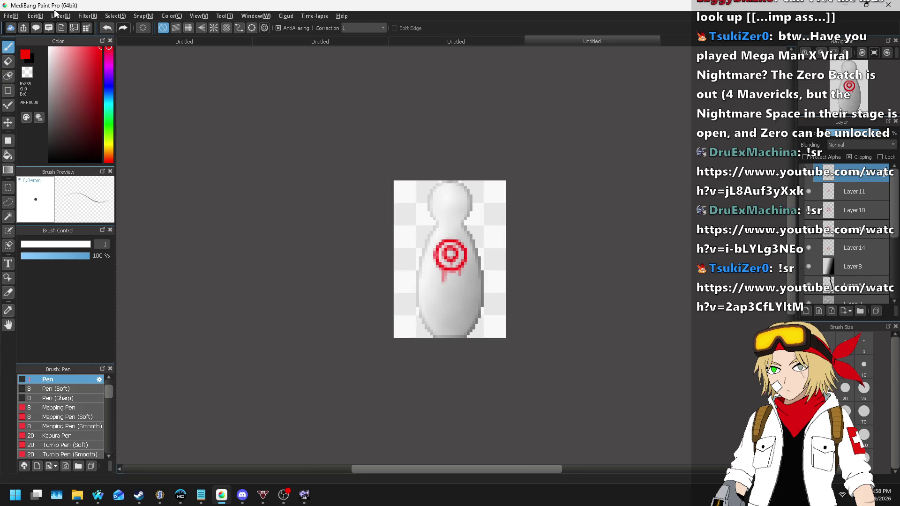
click(66, 15)
click(66, 27)
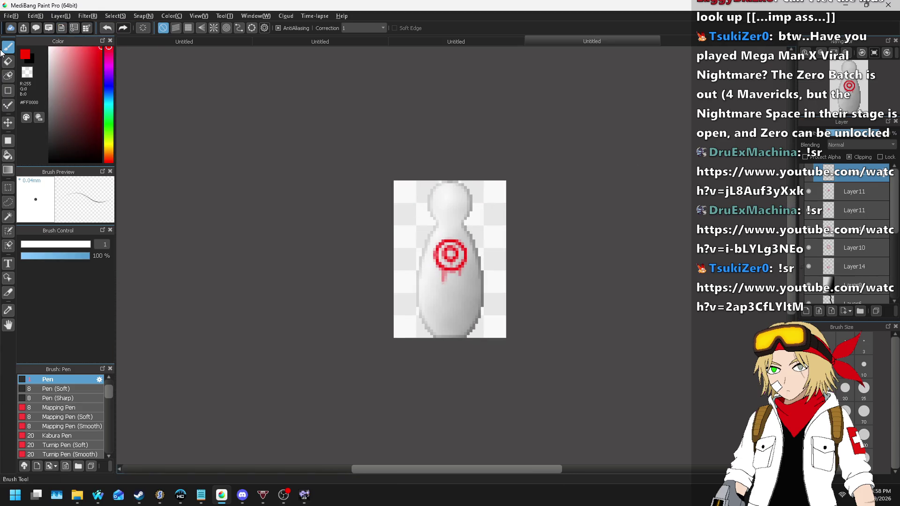
- Cover the whole pin in white using a 111 brush size
click(49, 47)
text(111)
key(Return)
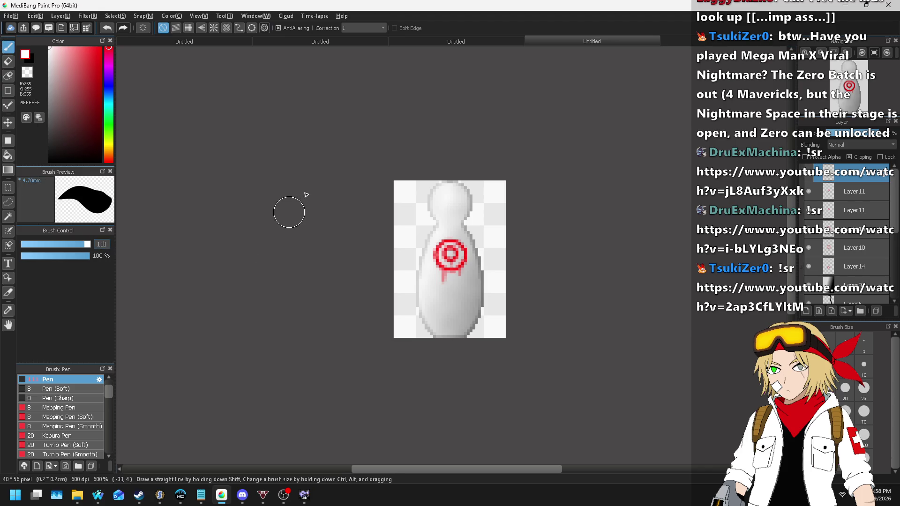
click(382, 288)
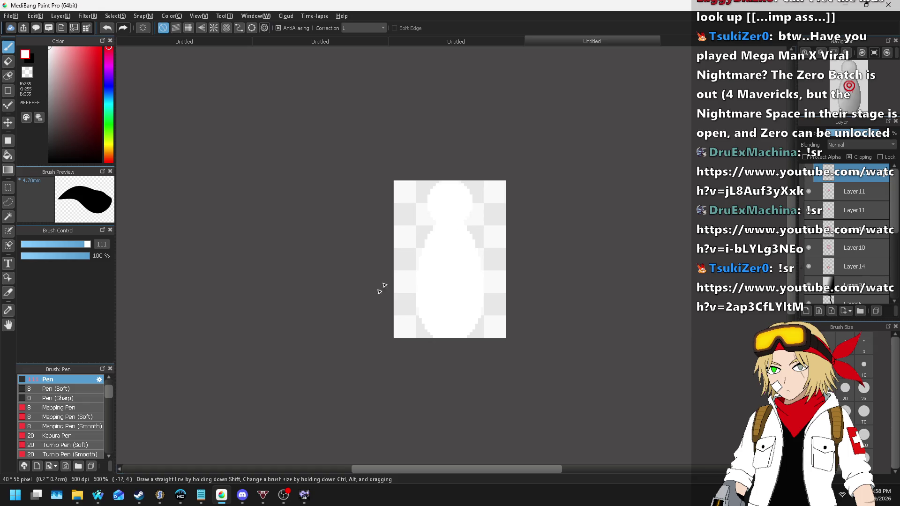
- Move the white layer below the drips and set its blending to Soft Light
click(873, 136)
scroll(871, 145, down, 5)
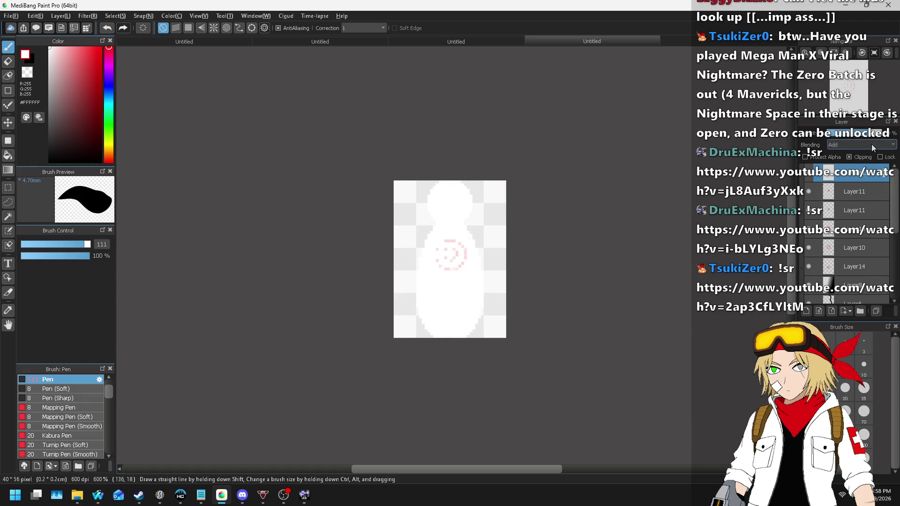
scroll(871, 144, down, 2)
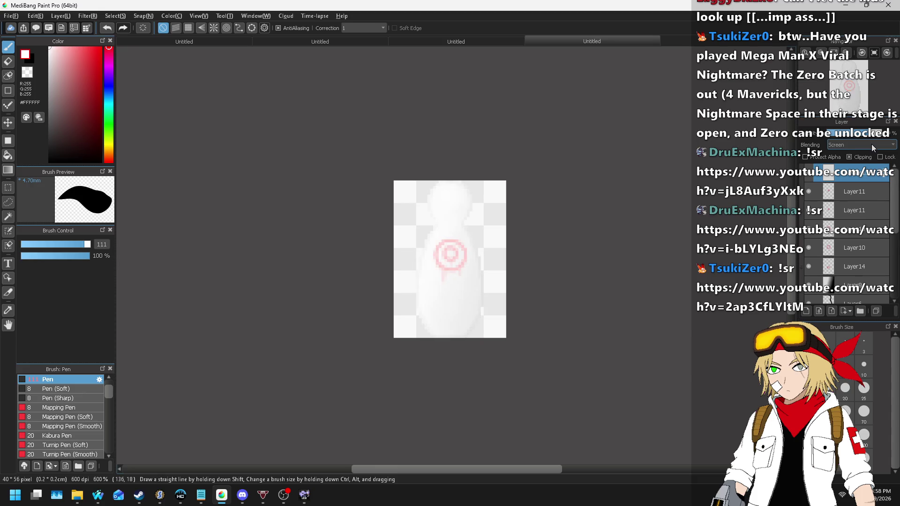
mouse_move(844, 175)
mouse_down()
mouse_move(887, 279)
mouse_move(867, 271)
mouse_up()
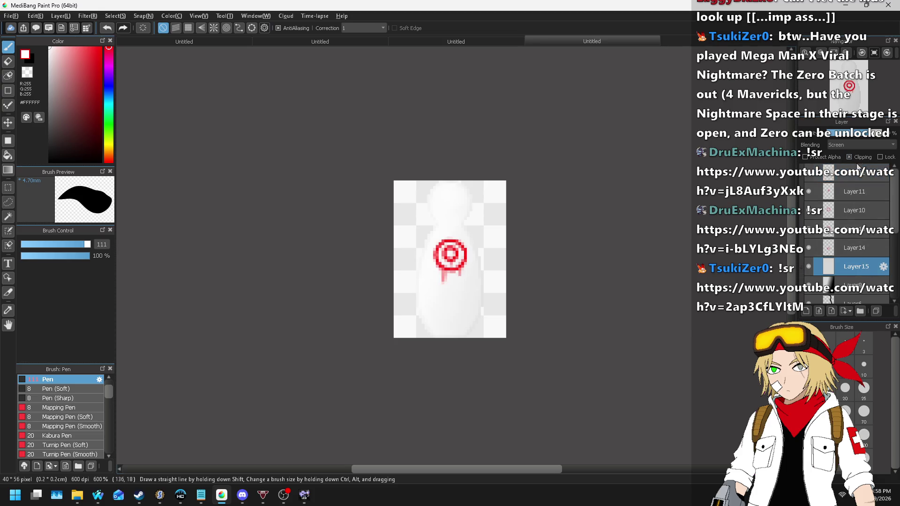
click(853, 135)
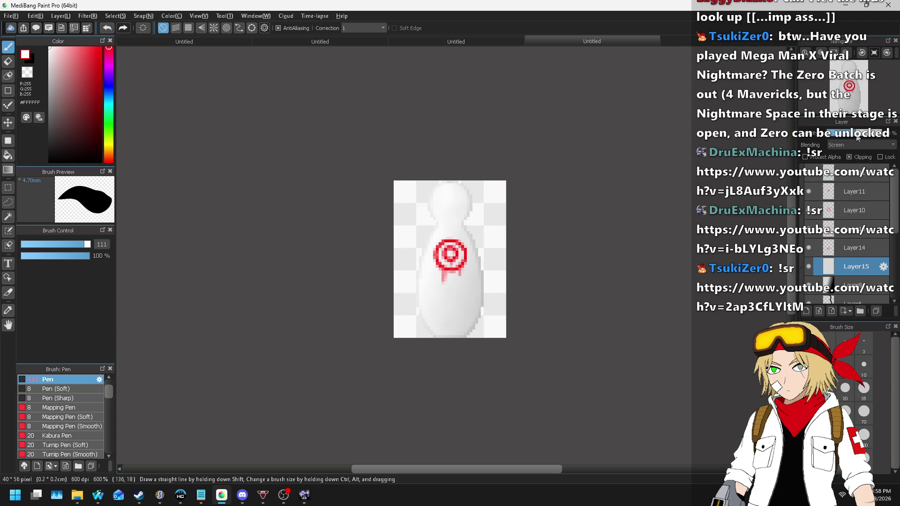
scroll(856, 141, down, 4)
scroll(856, 140, up, 8)
scroll(856, 140, down, 7)
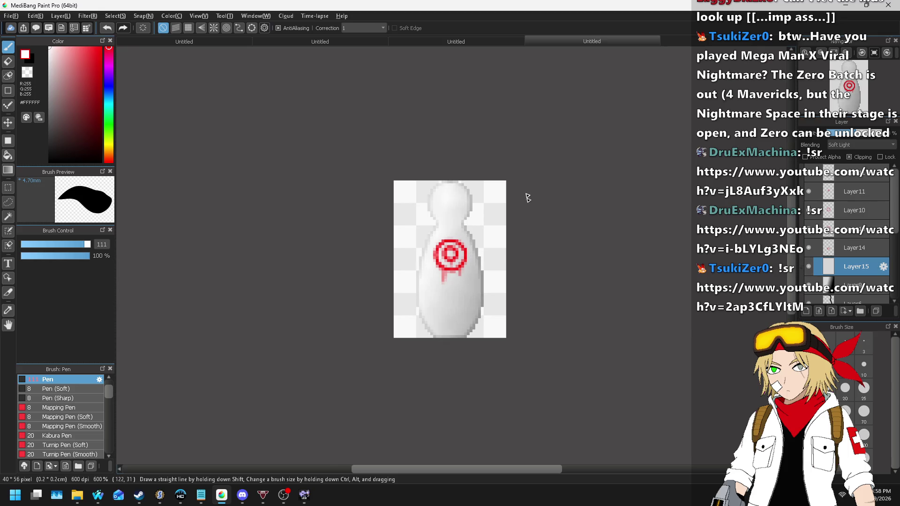
scroll(530, 195, down, 4)
scroll(553, 204, up, 4)
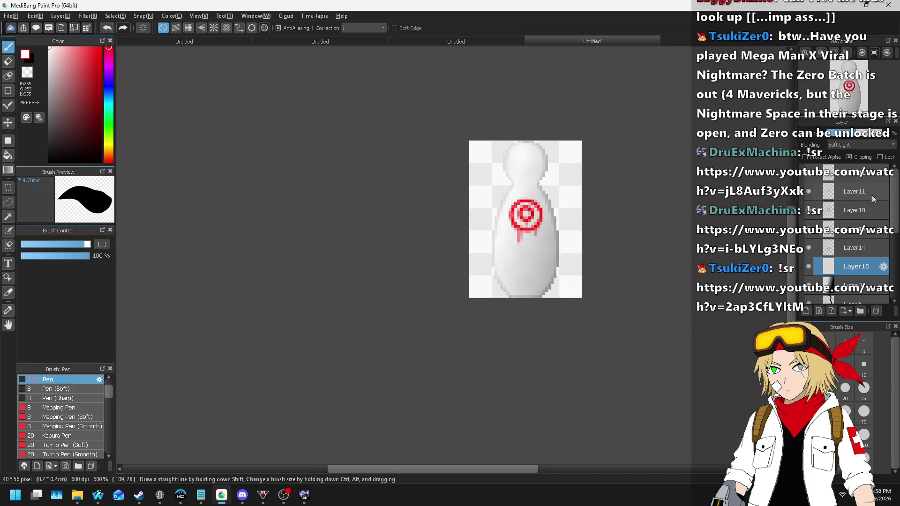
- Duplicate the top layer and reset the brush size to 1
click(850, 177)
click(65, 16)
click(56, 71)
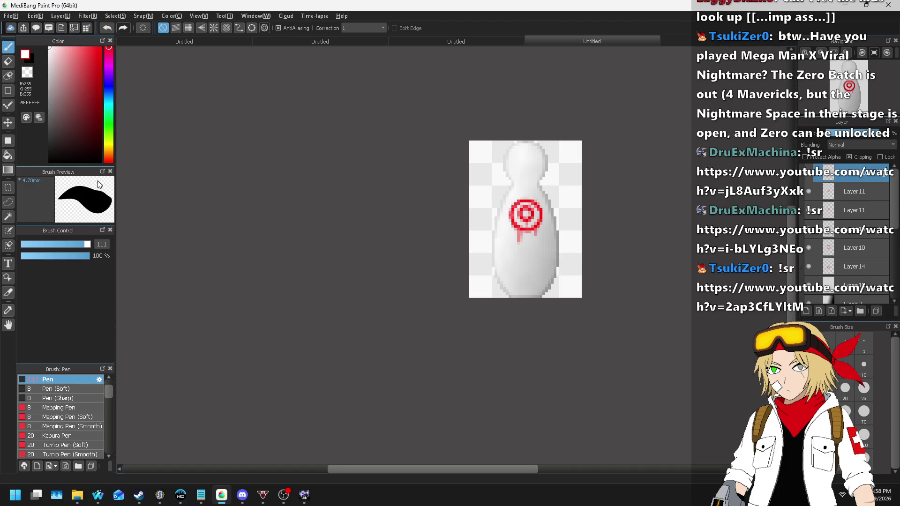
double_click(100, 244)
text(1)
key(Return)
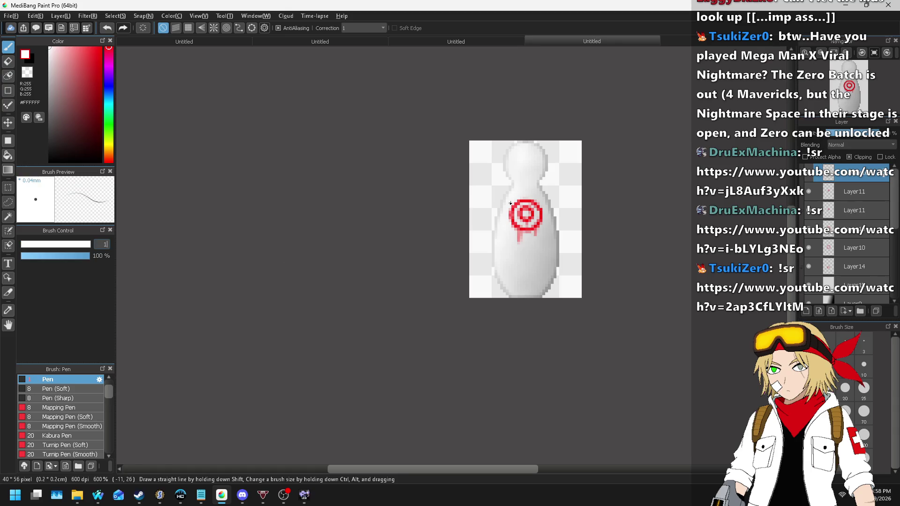
- Switch to black and trace dark outlines along the pin's head, right side and left side
scroll(498, 187, up, 2)
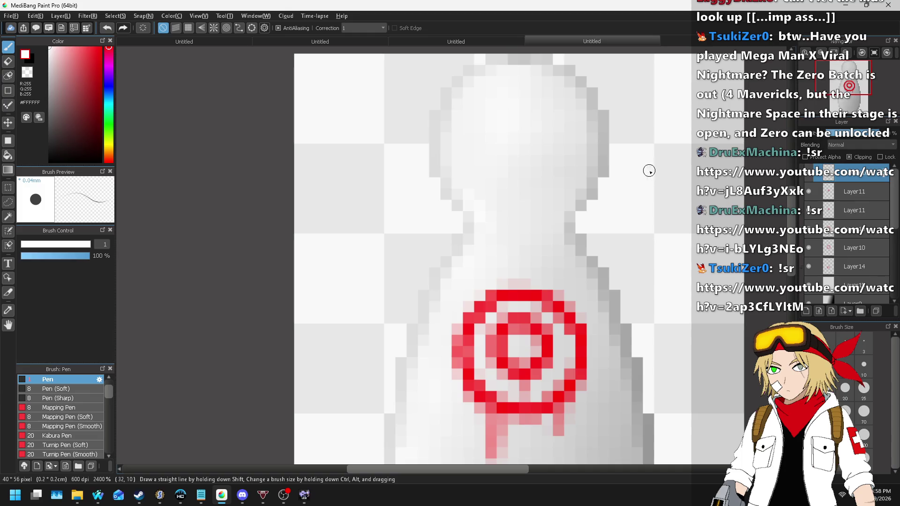
drag(72, 105, 1, 241)
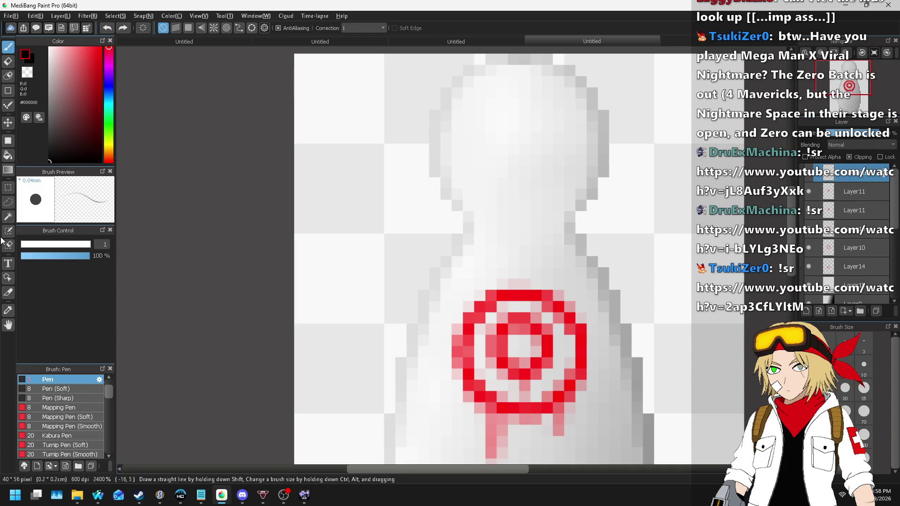
mouse_move(490, 216)
mouse_down()
mouse_move(459, 177)
mouse_move(476, 96)
mouse_move(570, 103)
mouse_move(581, 166)
mouse_move(547, 242)
mouse_up()
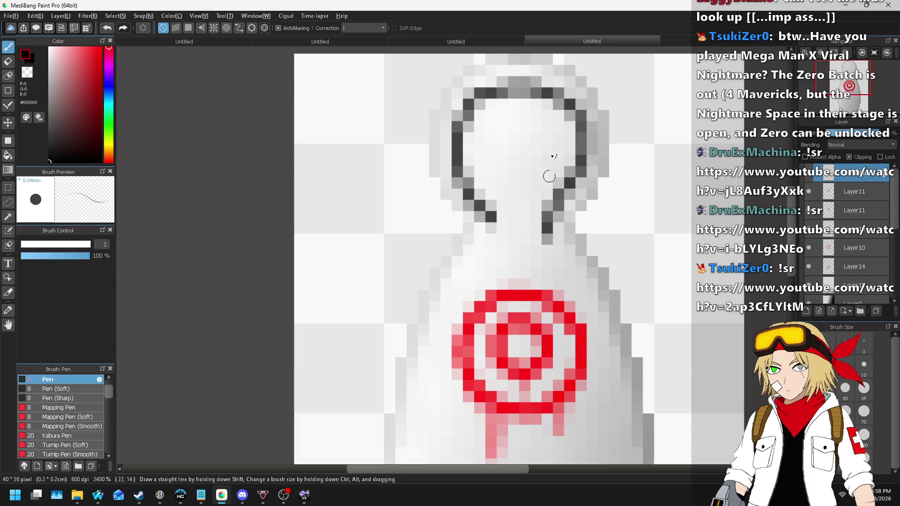
scroll(550, 176, down, 2)
scroll(569, 161, up, 2)
mouse_move(521, 94)
mouse_down()
mouse_move(578, 190)
mouse_move(591, 373)
mouse_move(574, 464)
mouse_up()
scroll(530, 212, down, 3)
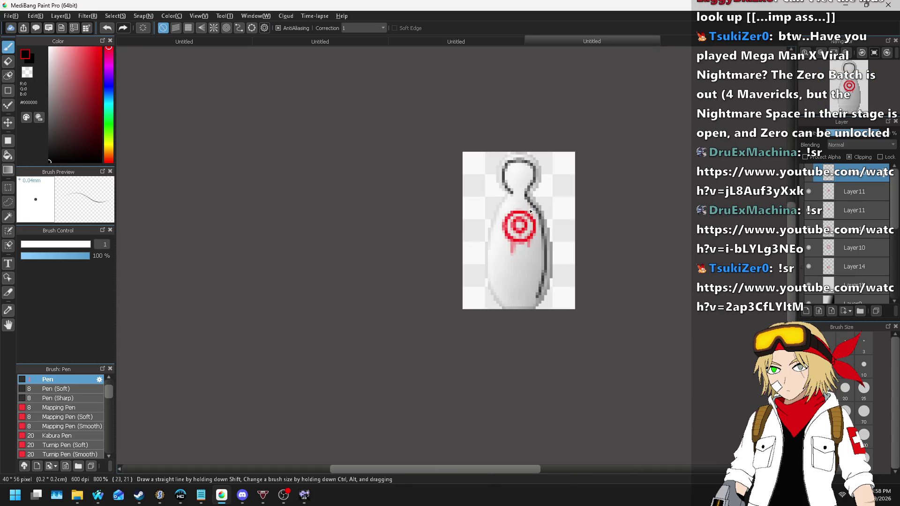
scroll(520, 230, up, 2)
mouse_move(518, 188)
mouse_down()
mouse_move(486, 230)
mouse_move(472, 322)
mouse_move(505, 413)
mouse_up()
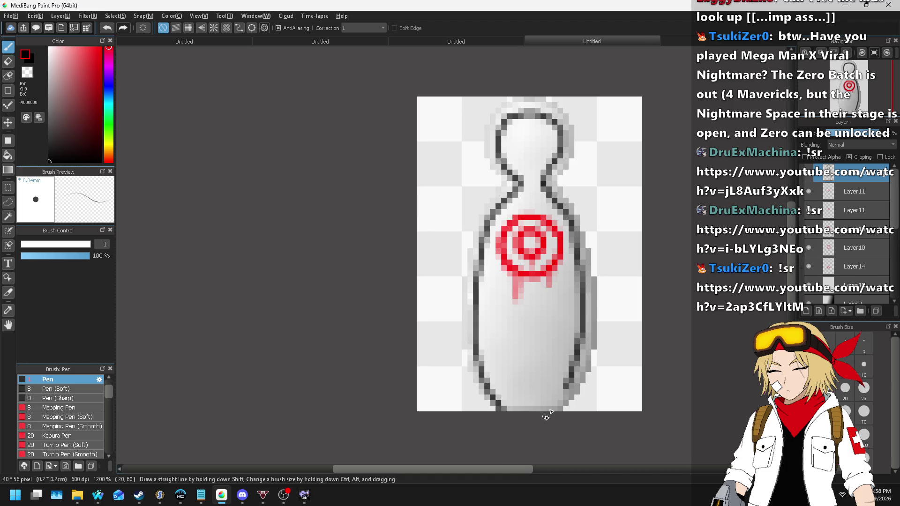
scroll(591, 316, down, 5)
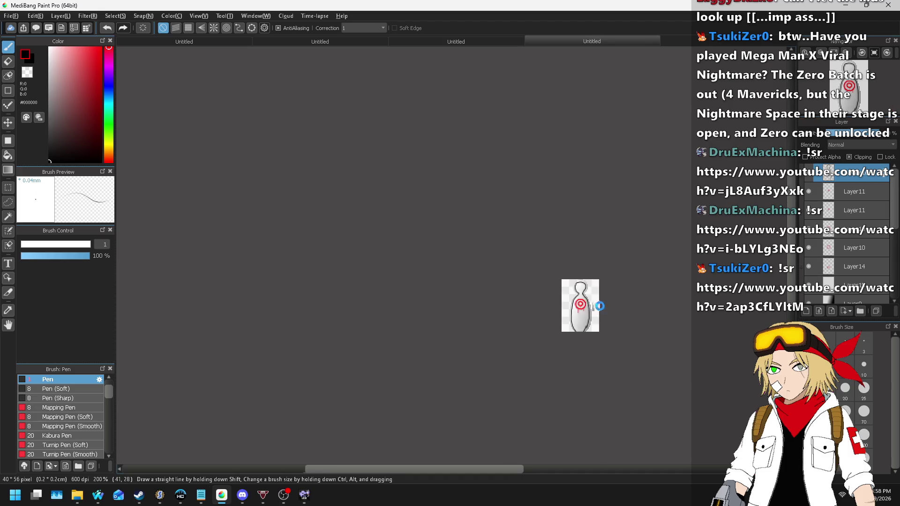
scroll(600, 306, up, 3)
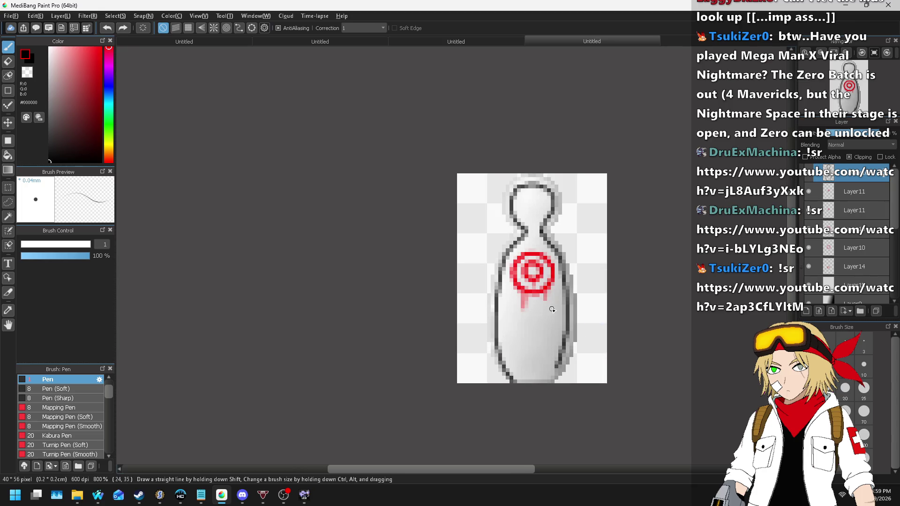
- Draw dark inner lines down the pin's left side and a short stroke inside the head
scroll(550, 291, up, 3)
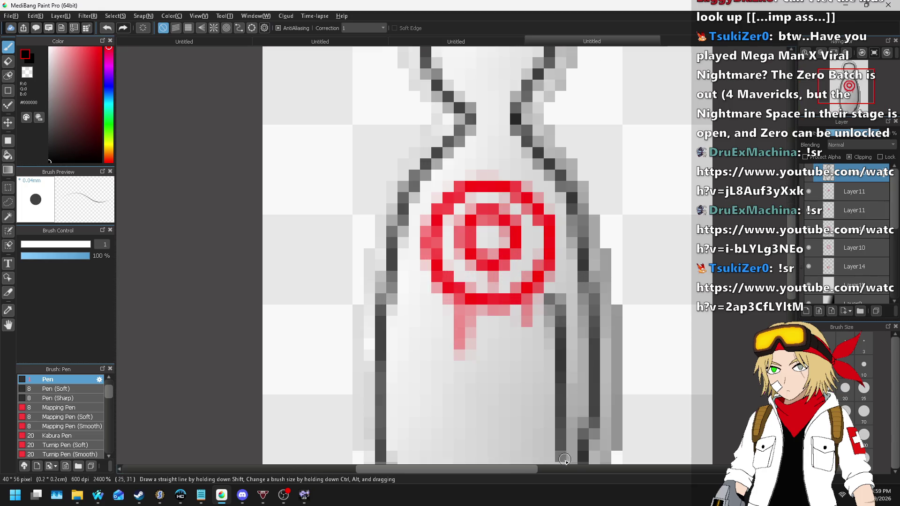
scroll(552, 300, down, 2)
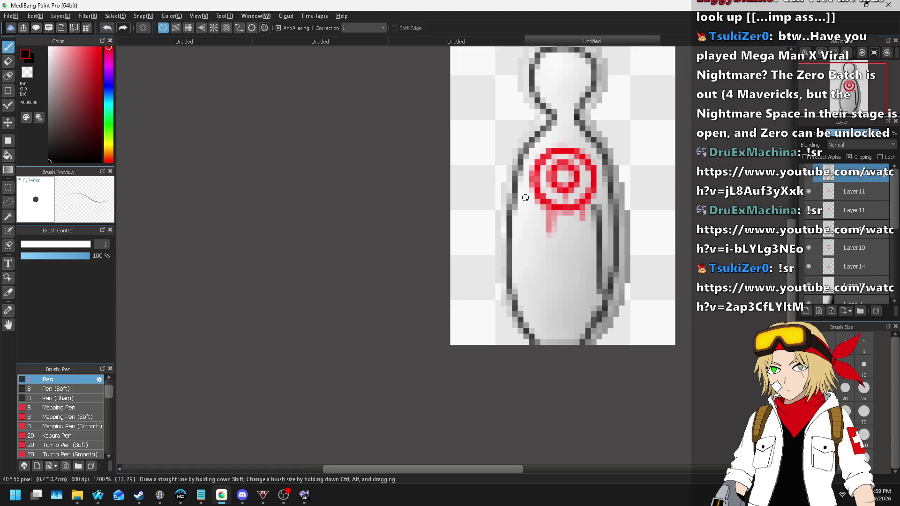
drag(528, 198, 516, 313)
key(ctrl+z)
drag(531, 203, 520, 328)
scroll(579, 255, down, 3)
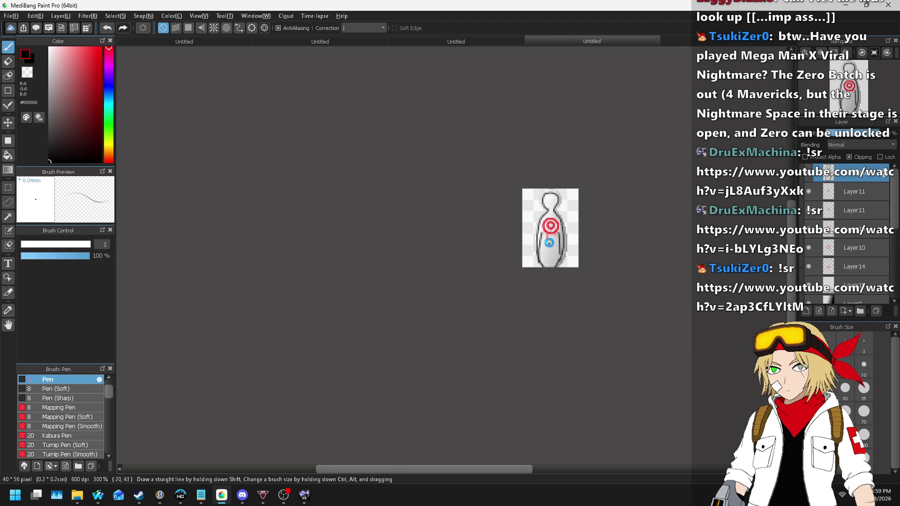
scroll(549, 244, up, 5)
mouse_move(548, 148)
mouse_down()
mouse_move(550, 172)
mouse_move(578, 176)
mouse_up()
scroll(581, 144, down, 5)
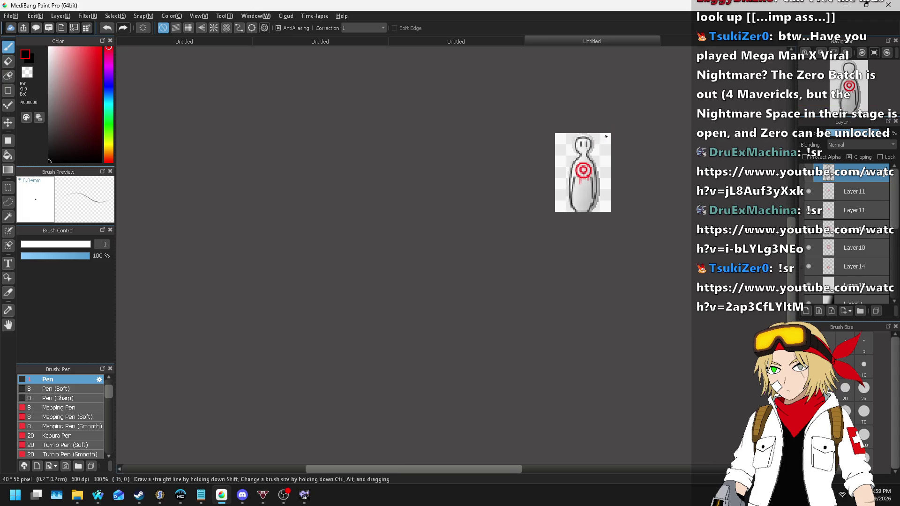
scroll(572, 197, up, 1)
scroll(548, 236, up, 3)
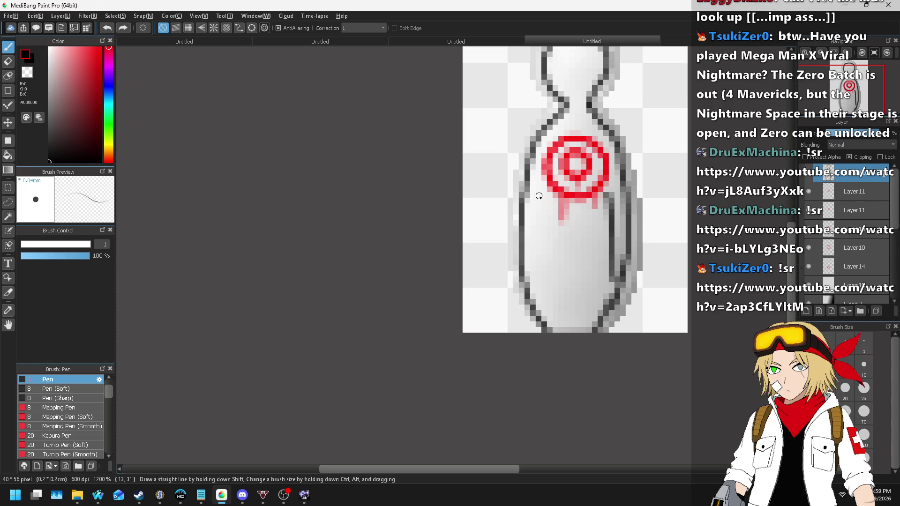
drag(541, 197, 541, 307)
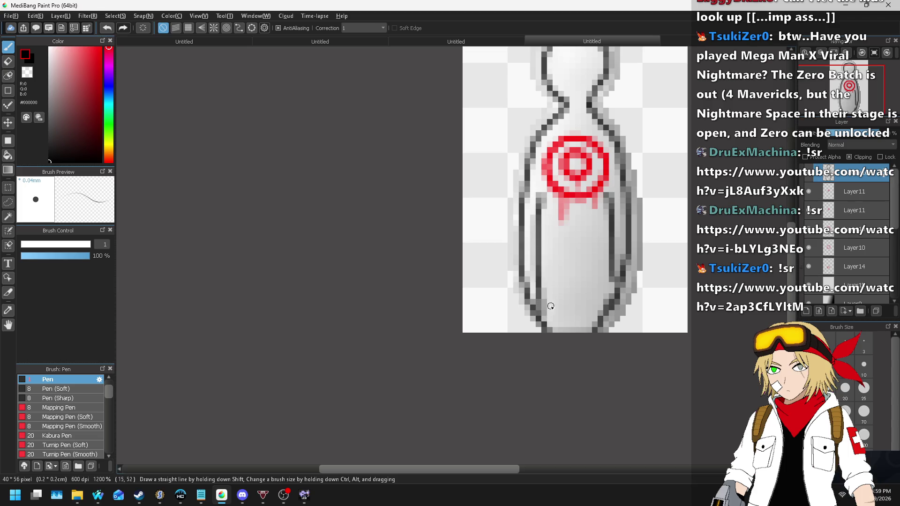
scroll(551, 306, down, 3)
scroll(534, 187, up, 3)
- Undo and redraw the left inner line, finishing with a pixel line down the left inner edge
key(ctrl+z)
drag(534, 160, 523, 267)
key(ctrl+z)
drag(538, 162, 532, 271)
key(ctrl+z)
mouse_move(535, 154)
mouse_down()
mouse_move(520, 197)
mouse_move(531, 283)
mouse_up()
scroll(592, 250, down, 4)
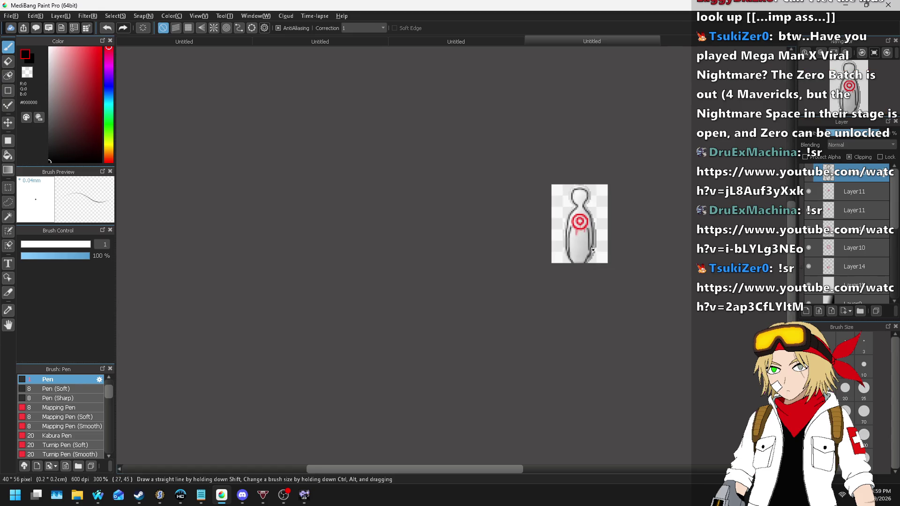
scroll(614, 232, up, 5)
mouse_move(572, 169)
mouse_down()
mouse_move(556, 232)
mouse_move(543, 396)
mouse_up()
scroll(558, 315, down, 2)
scroll(558, 316, down, 4)
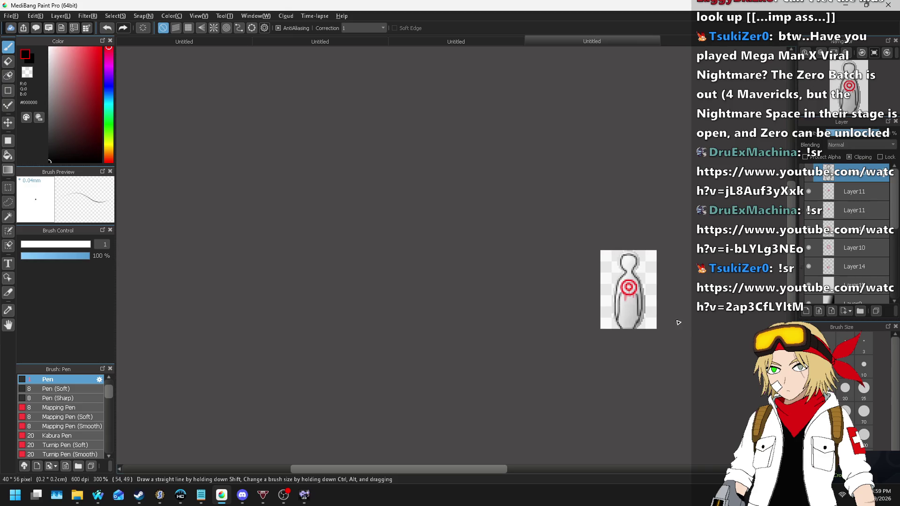
scroll(684, 328, up, 2)
scroll(553, 253, down, 1)
scroll(673, 250, up, 3)
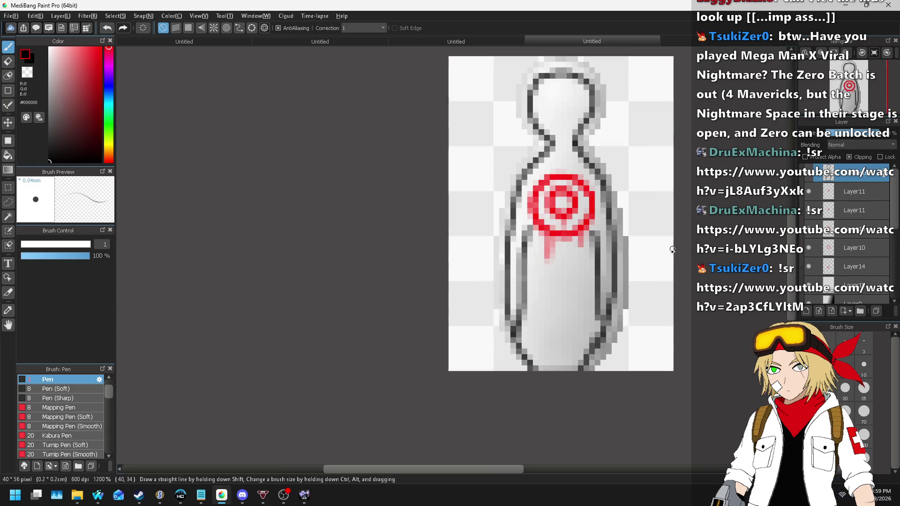
scroll(873, 260, down, 5)
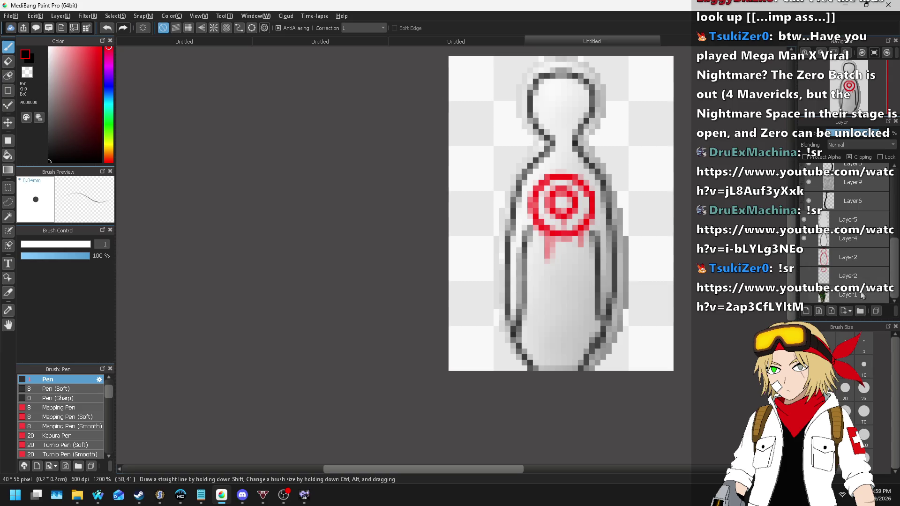
- Add a new layer directly above Layer1 at the bottom of the stack
click(850, 297)
click(60, 16)
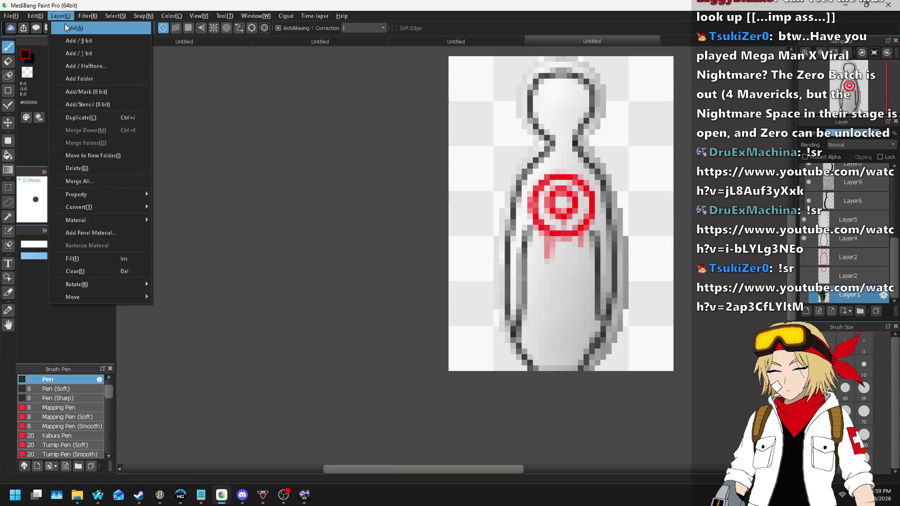
click(71, 26)
- Bucket-fill the new layer with dark purple #4A205D behind the pin
drag(108, 74, 108, 72)
click(84, 120)
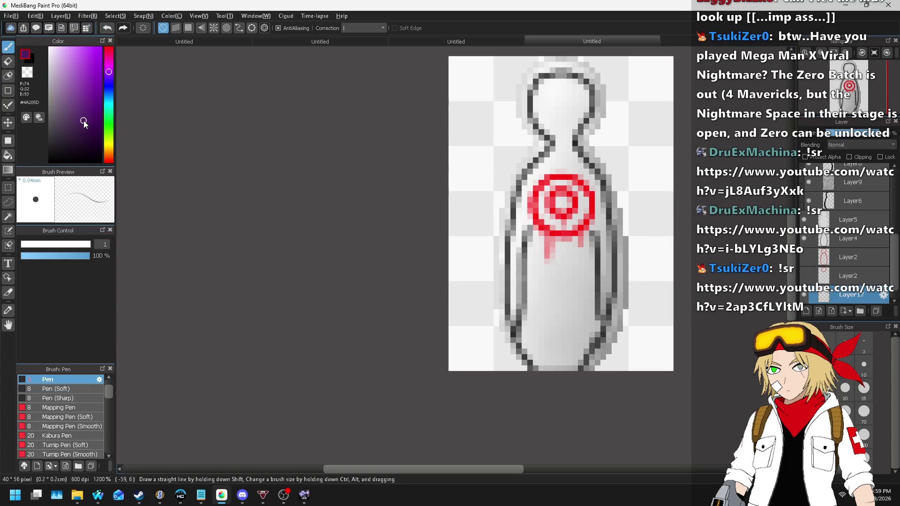
click(8, 156)
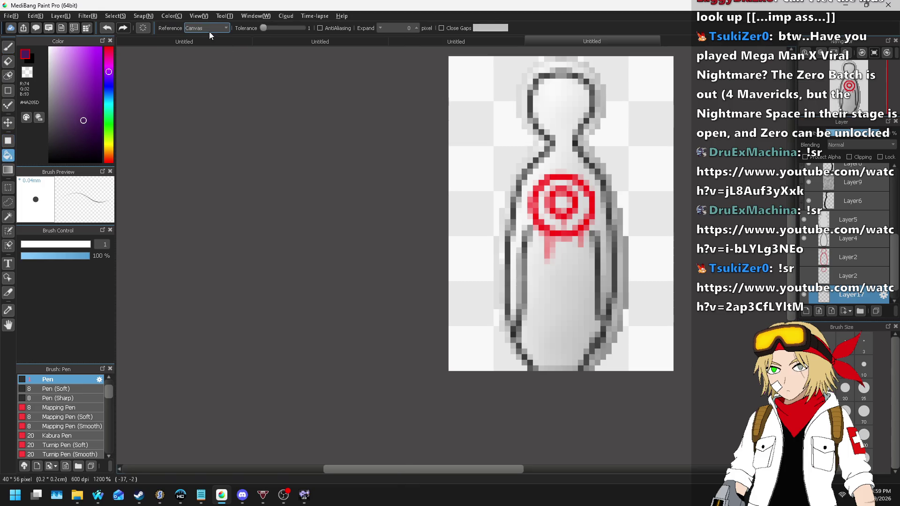
click(619, 247)
scroll(619, 247, down, 6)
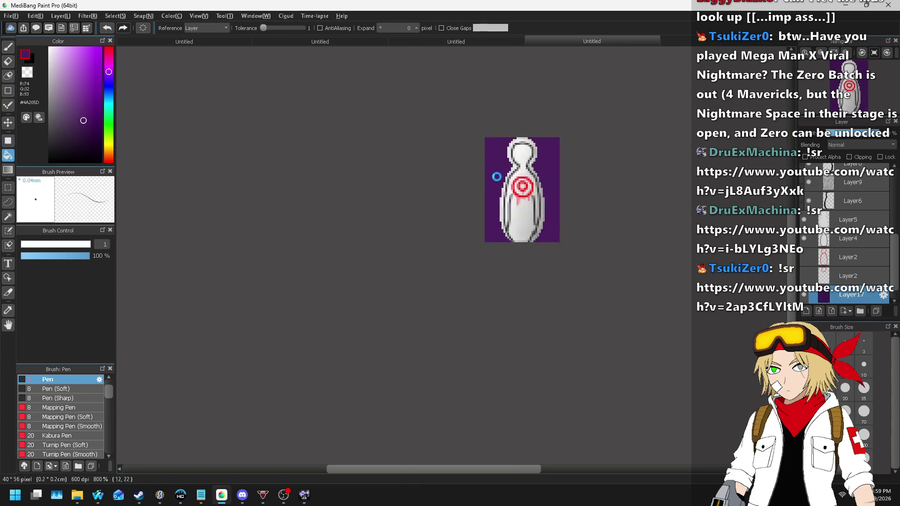
scroll(604, 178, up, 5)
scroll(567, 177, down, 1)
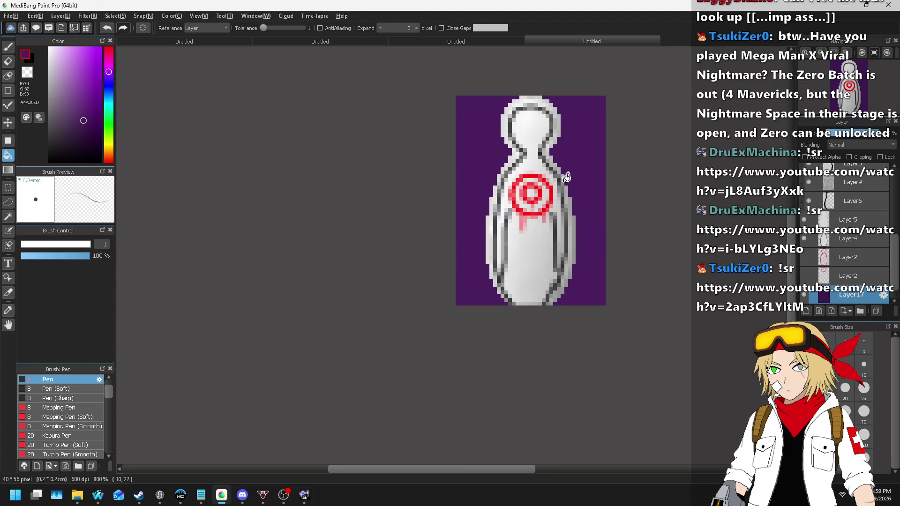
scroll(875, 264, up, 5)
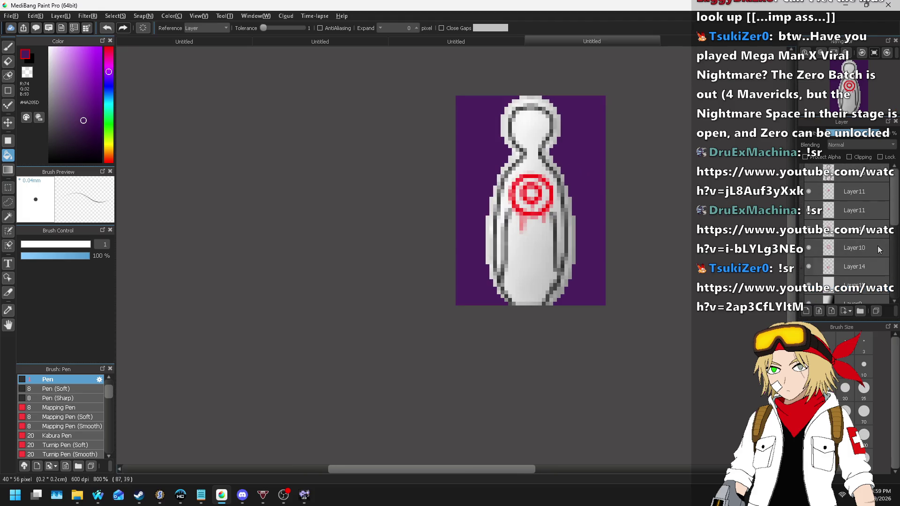
- Reselect the top layer in the layer stack
click(863, 176)
scroll(479, 101, down, 3)
scroll(489, 101, up, 4)
scroll(506, 105, down, 4)
scroll(509, 101, up, 3)
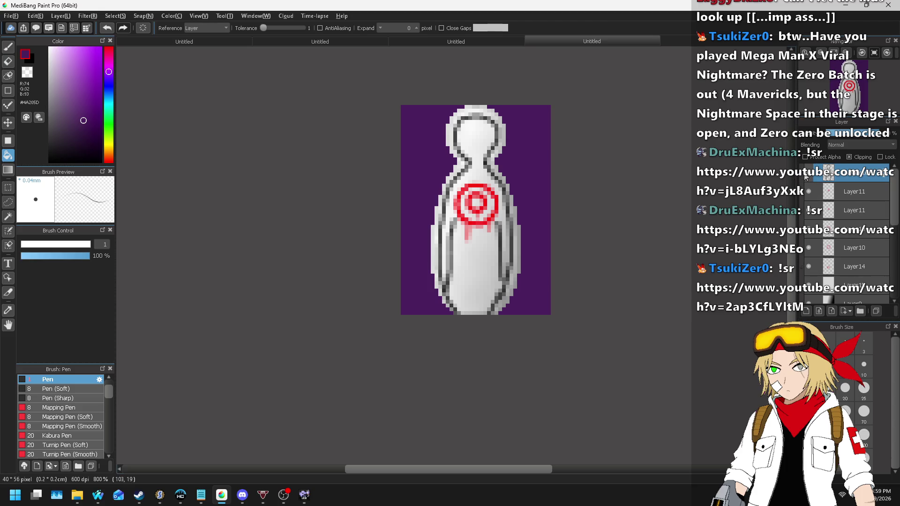
scroll(500, 141, up, 2)
- Switch to the pen and hide the layer holding the pin's grey outline
key(b)
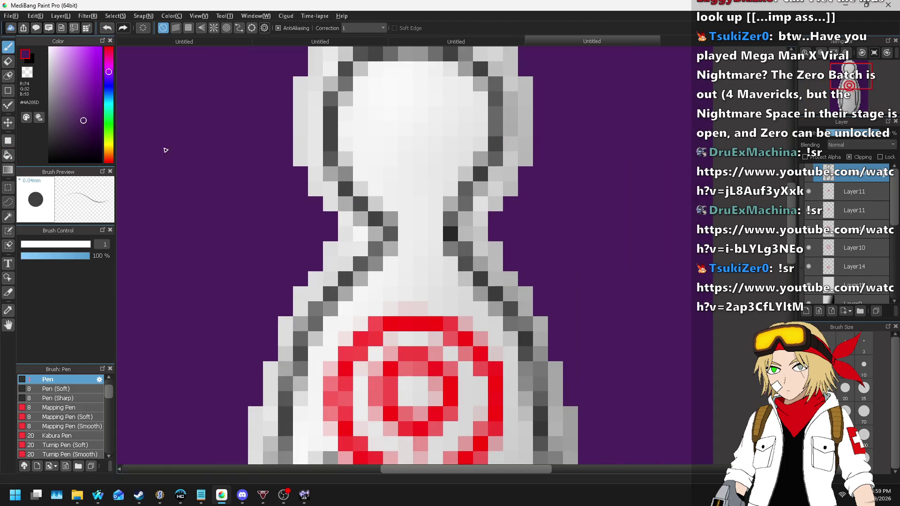
scroll(232, 152, down, 2)
scroll(274, 92, down, 2)
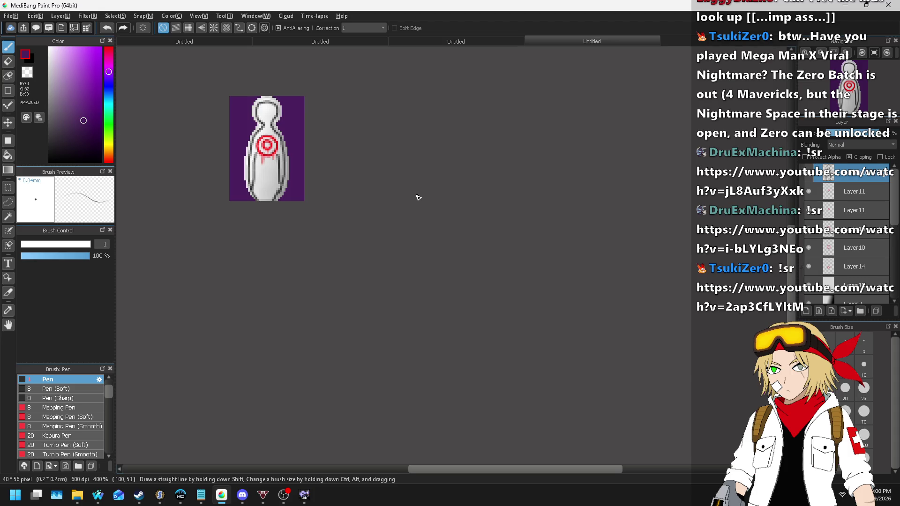
click(808, 173)
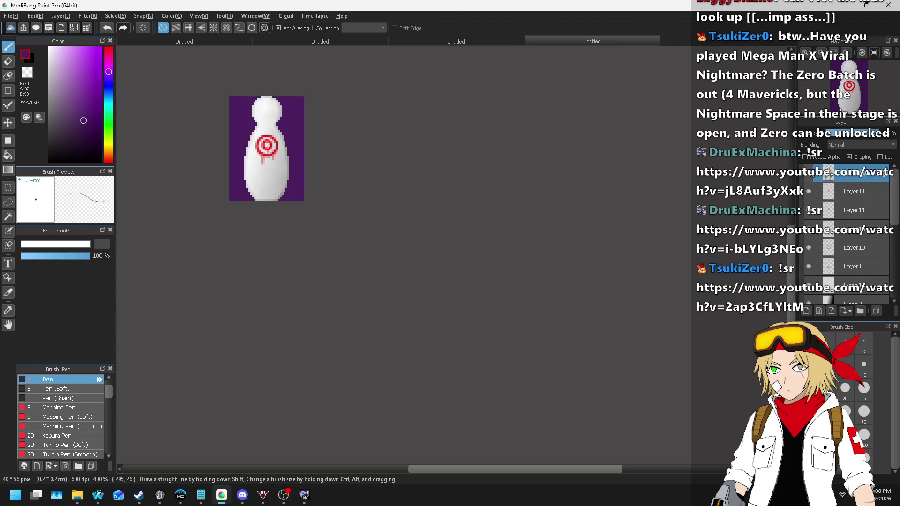
- Check Layer9 and Layer5 visibility, select Layer5, and cancel out of Layer Property
scroll(845, 238, down, 5)
click(839, 238)
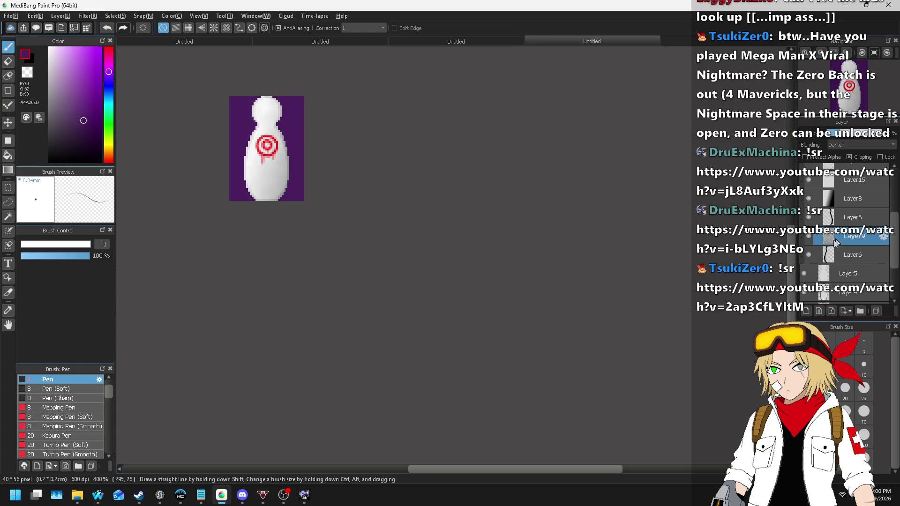
scroll(839, 279, down, 2)
click(807, 240)
click(806, 241)
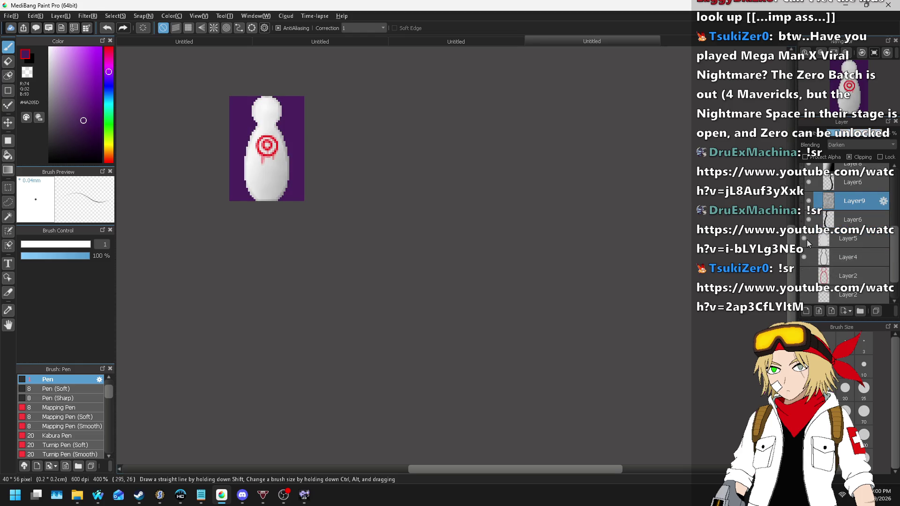
click(860, 243)
double_click(807, 259)
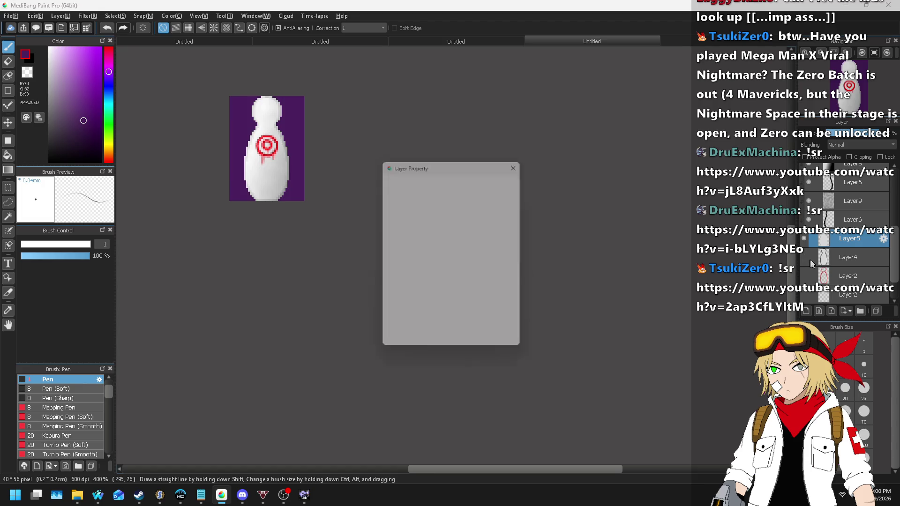
click(513, 345)
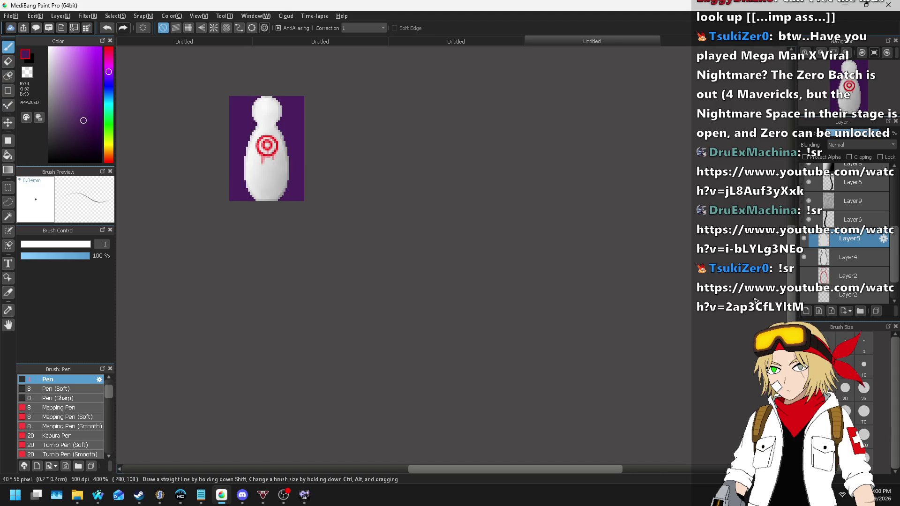
- Duplicate Layer5 and set the drawing colour to white
key(ctrl+shift+d)
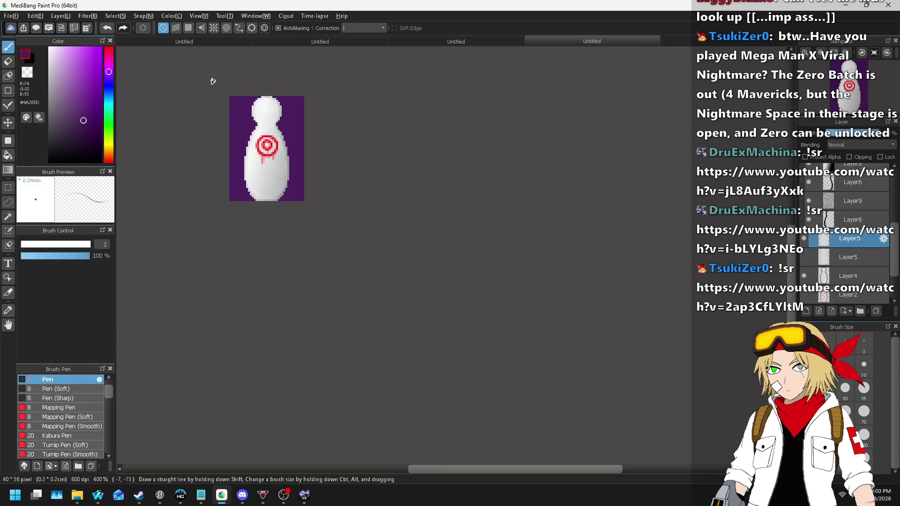
scroll(260, 109, up, 3)
click(80, 73)
click(49, 47)
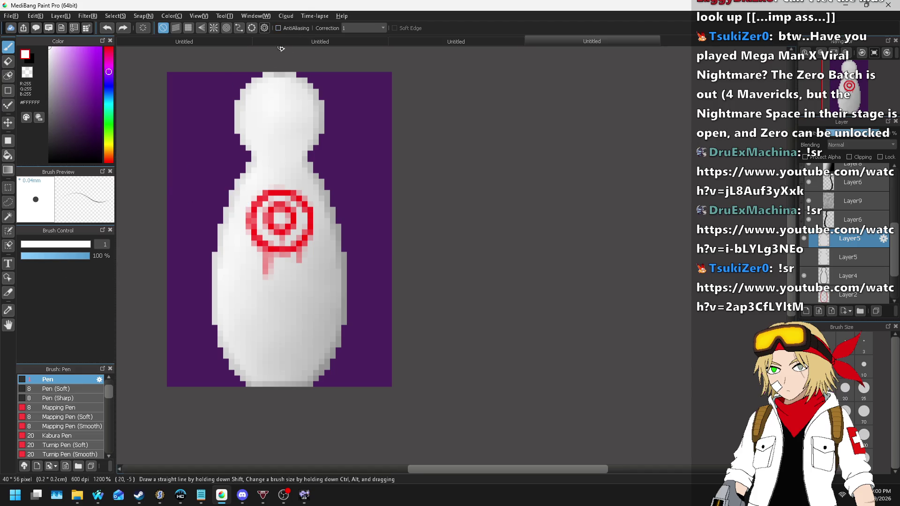
- Draw white heart-shaped wing outlines beside the body and bucket-fill the left wing white
mouse_move(229, 184)
mouse_down()
mouse_move(202, 172)
mouse_move(174, 207)
mouse_move(205, 269)
mouse_up()
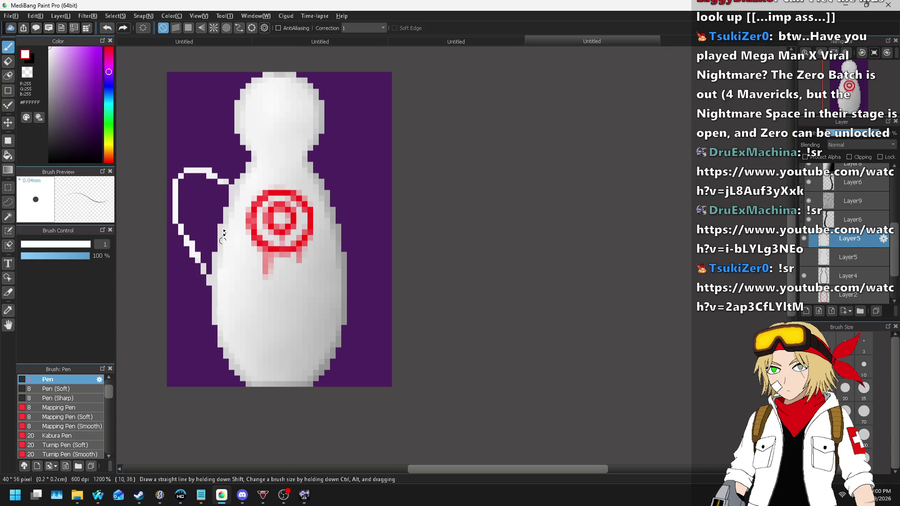
scroll(306, 177, up, 2)
scroll(518, 194, down, 2)
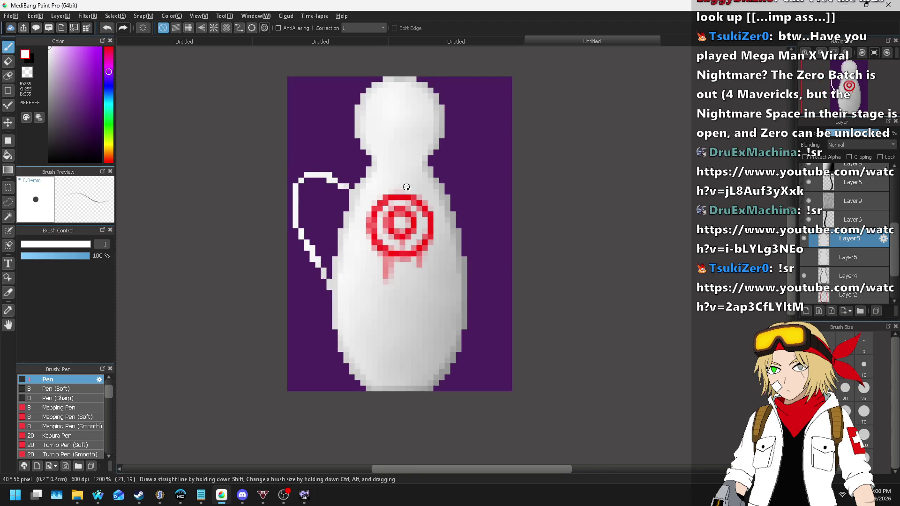
scroll(408, 185, up, 1)
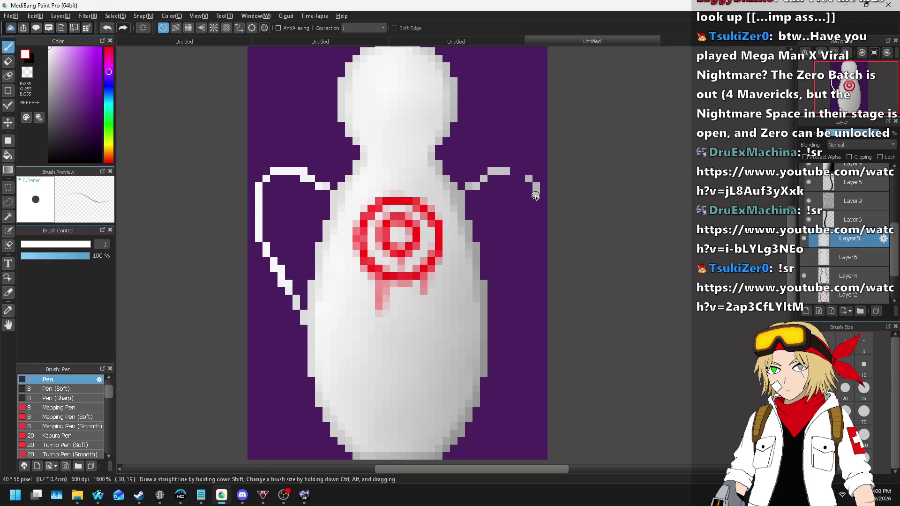
click(499, 306)
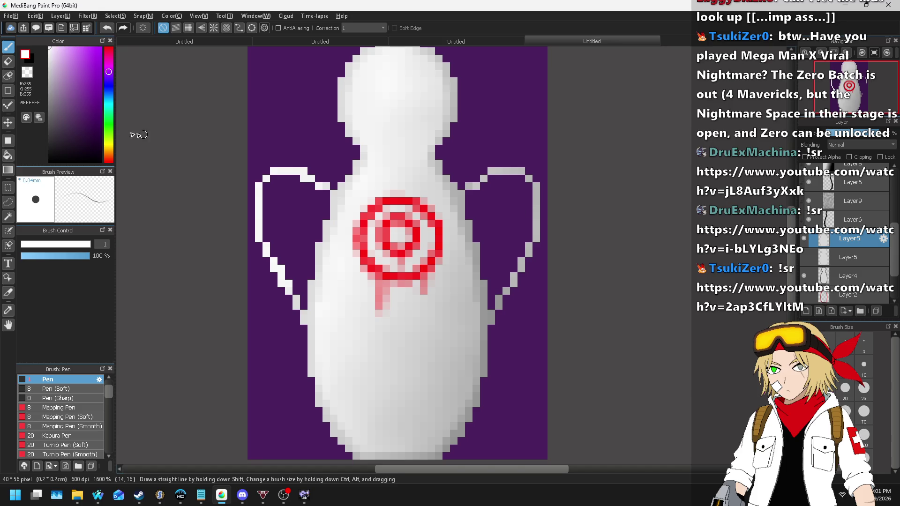
click(8, 155)
click(290, 215)
- Bucket-fill the right wing white
click(523, 215)
scroll(539, 141, down, 5)
scroll(550, 136, up, 1)
scroll(550, 138, up, 3)
scroll(516, 141, down, 3)
scroll(516, 108, up, 1)
scroll(515, 126, up, 4)
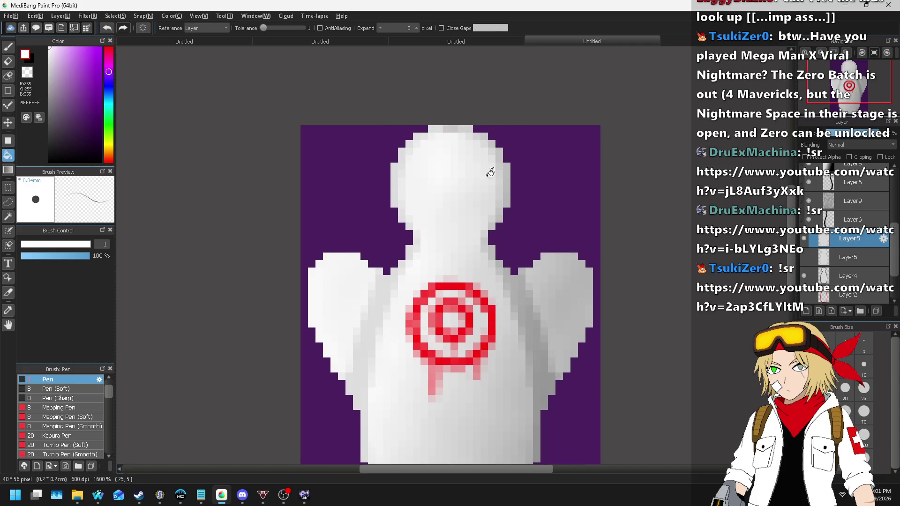
scroll(462, 175, down, 1)
scroll(422, 175, up, 1)
scroll(439, 141, down, 2)
scroll(436, 141, down, 1)
scroll(429, 140, up, 2)
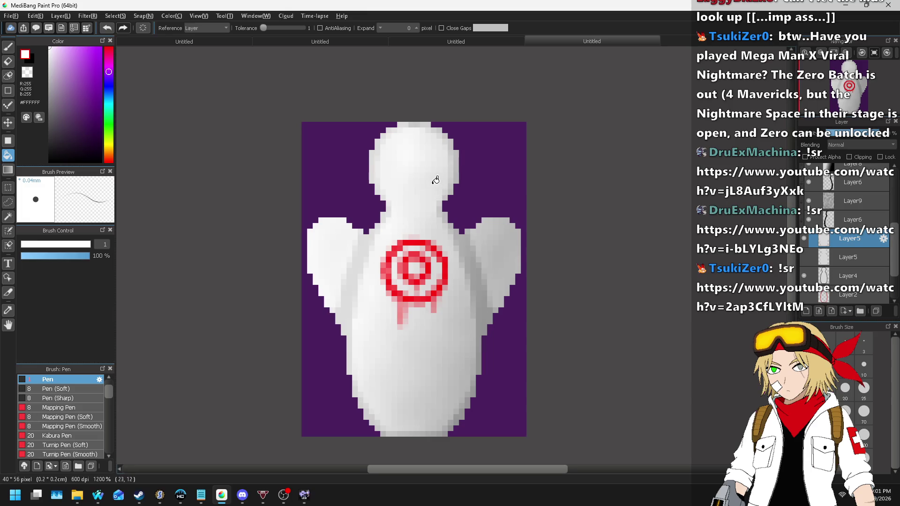
scroll(422, 139, down, 2)
scroll(409, 137, down, 2)
scroll(408, 137, up, 5)
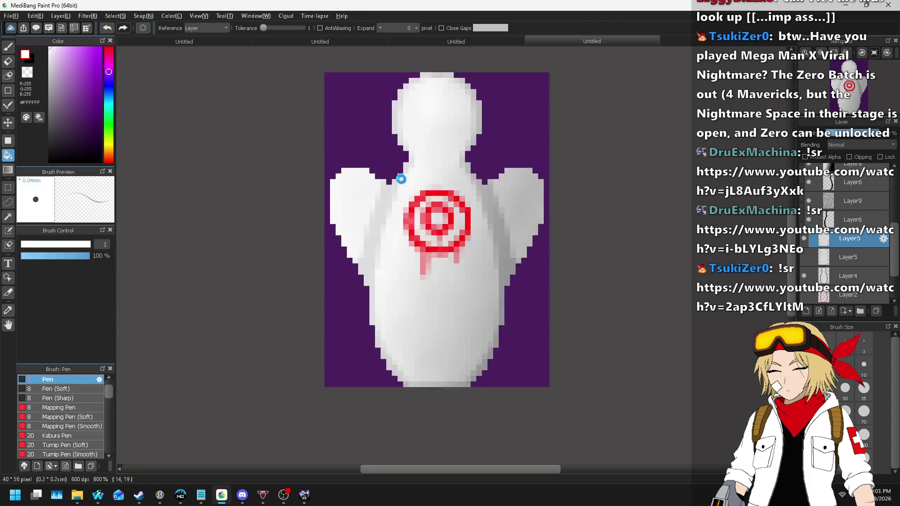
- Paint white over the purple wing edge and both shoulder notches, then select Layer6
click(8, 47)
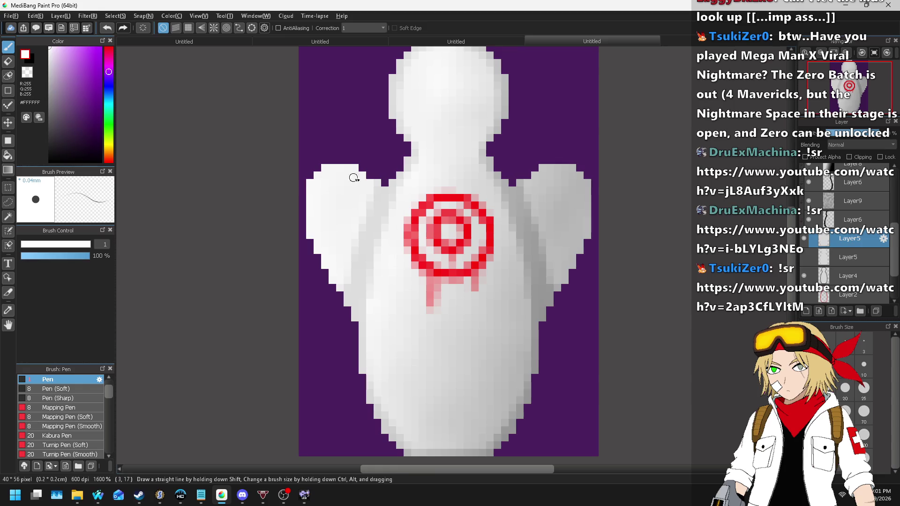
scroll(351, 171, up, 2)
mouse_move(296, 149)
mouse_down()
mouse_move(369, 145)
mouse_move(462, 177)
mouse_up()
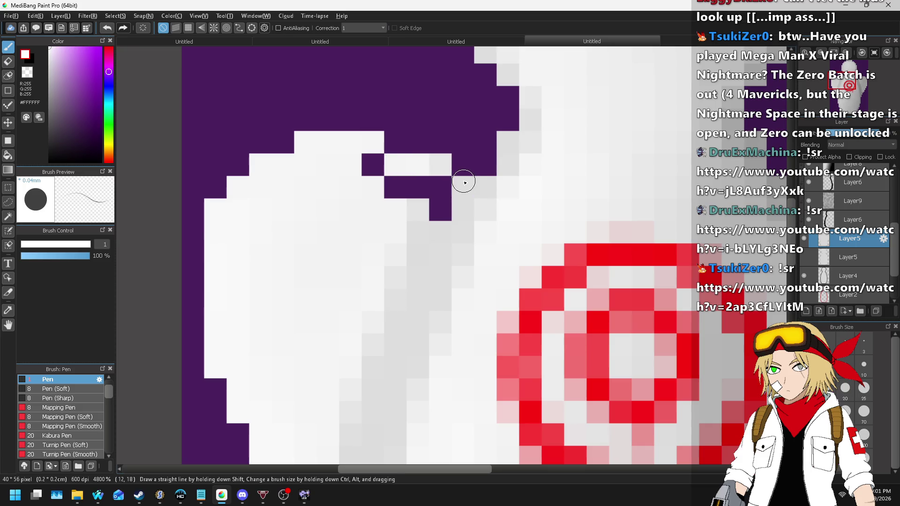
scroll(464, 182, down, 4)
scroll(646, 150, up, 2)
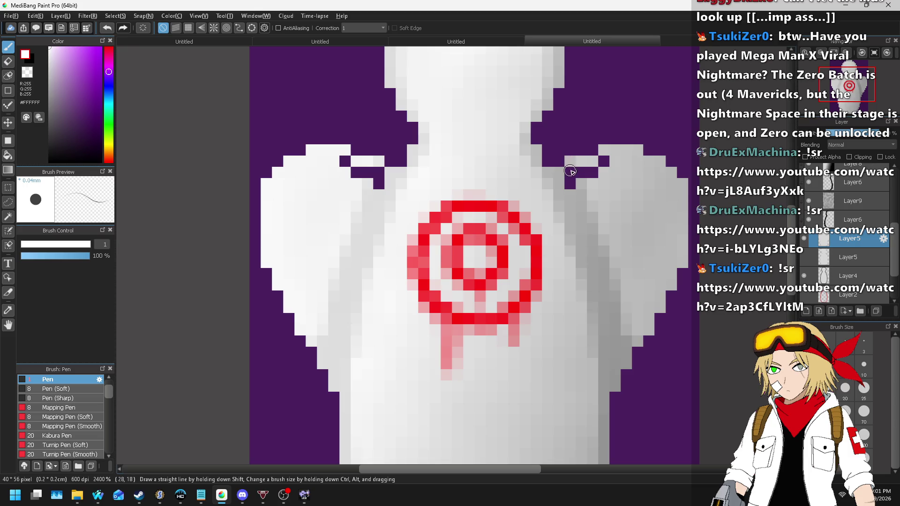
click(604, 162)
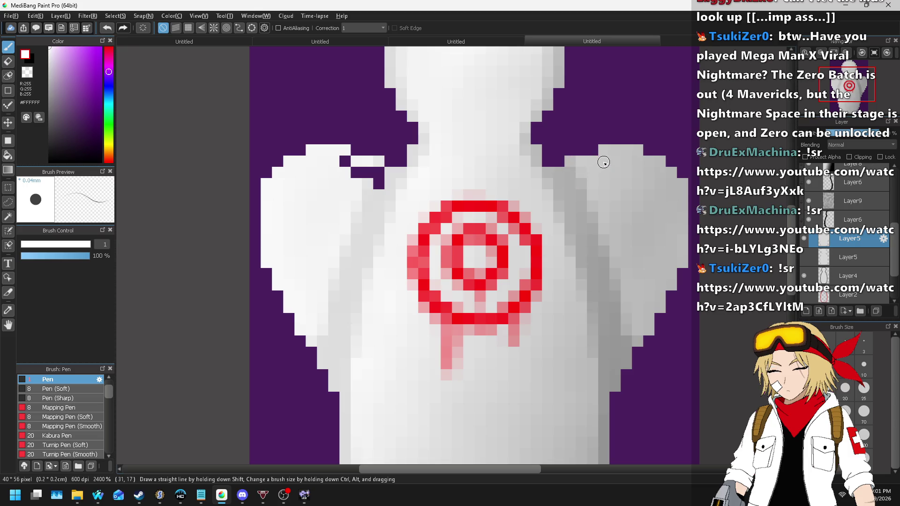
click(344, 162)
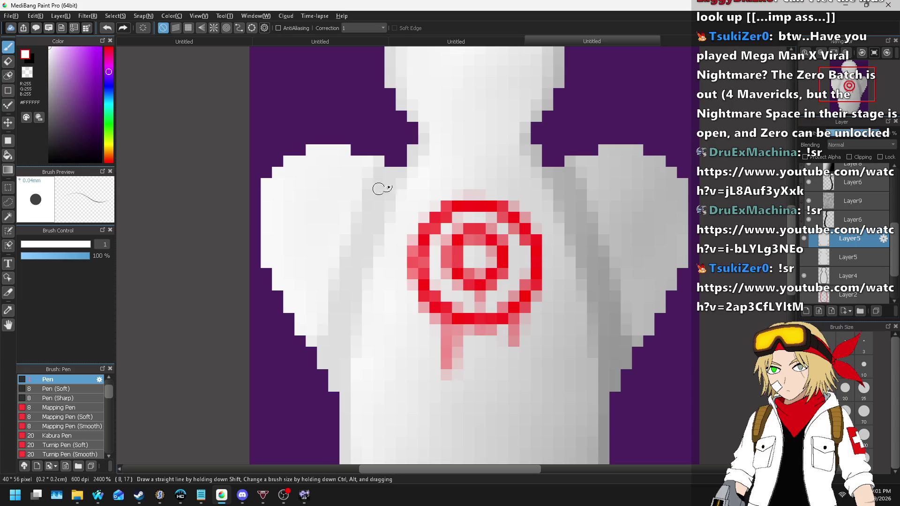
scroll(380, 189, down, 10)
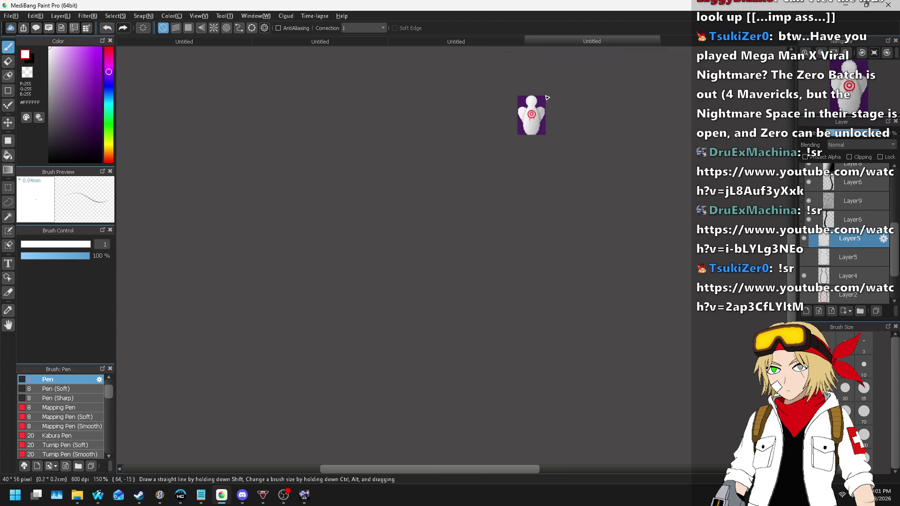
scroll(465, 108, up, 4)
scroll(477, 108, up, 1)
scroll(477, 108, down, 2)
scroll(598, 155, up, 2)
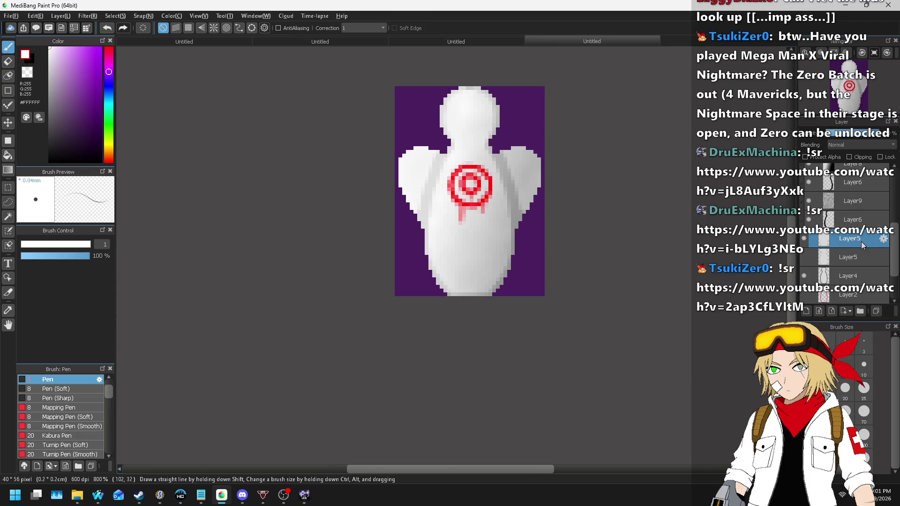
scroll(862, 245, up, 2)
click(851, 218)
- Add Layer19 above Layer6 and pick black as the outline colour
click(54, 16)
click(75, 28)
click(81, 125)
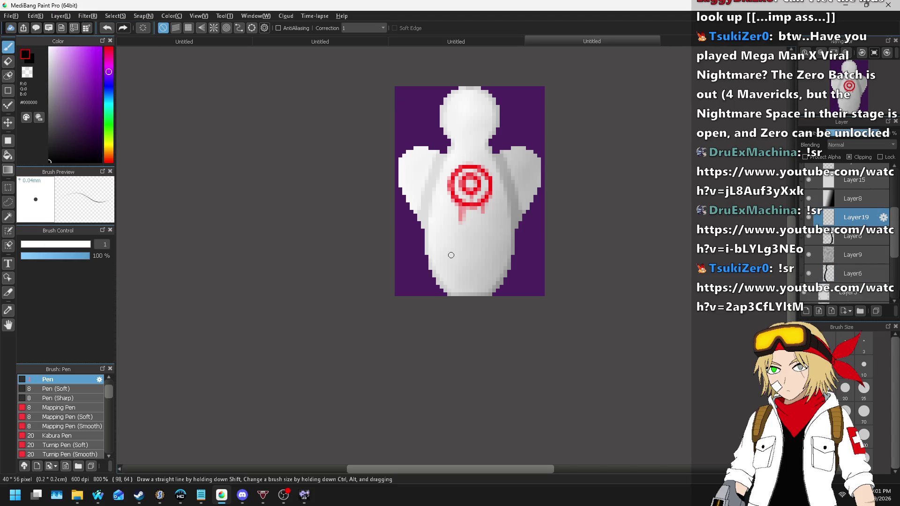
click(849, 235)
click(858, 218)
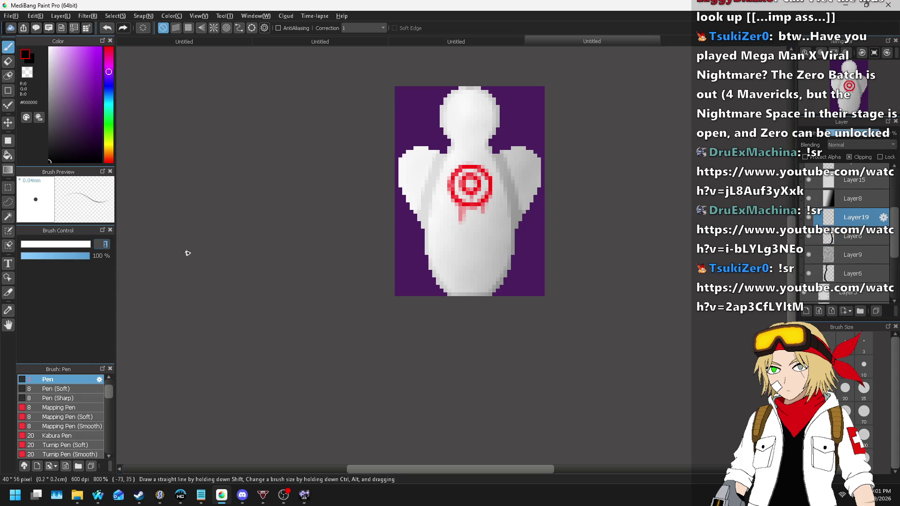
- Try a grey outline stroke along the left shoulder, then undo it
scroll(360, 140, up, 2)
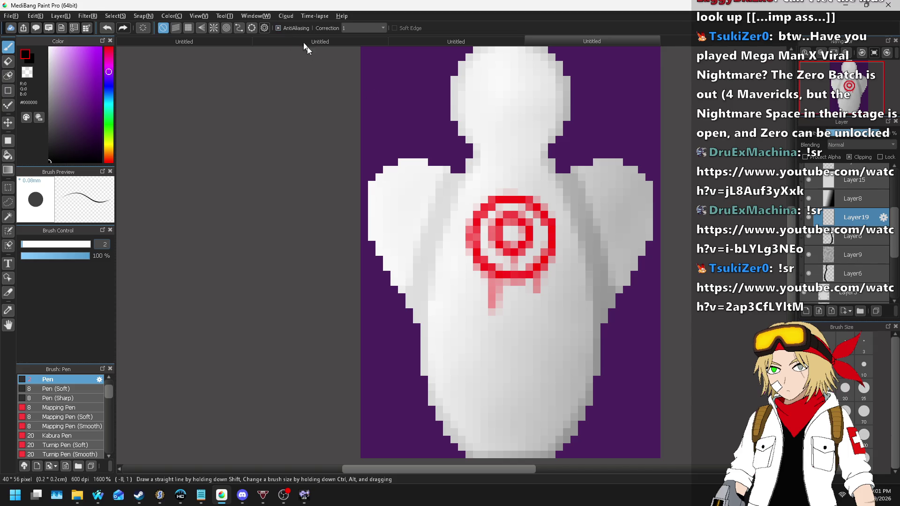
scroll(432, 165, up, 1)
mouse_move(469, 185)
mouse_down()
mouse_move(428, 161)
mouse_move(377, 174)
mouse_move(341, 206)
mouse_move(361, 300)
mouse_move(396, 371)
mouse_move(415, 452)
mouse_up()
scroll(436, 375, down, 3)
scroll(554, 211, up, 2)
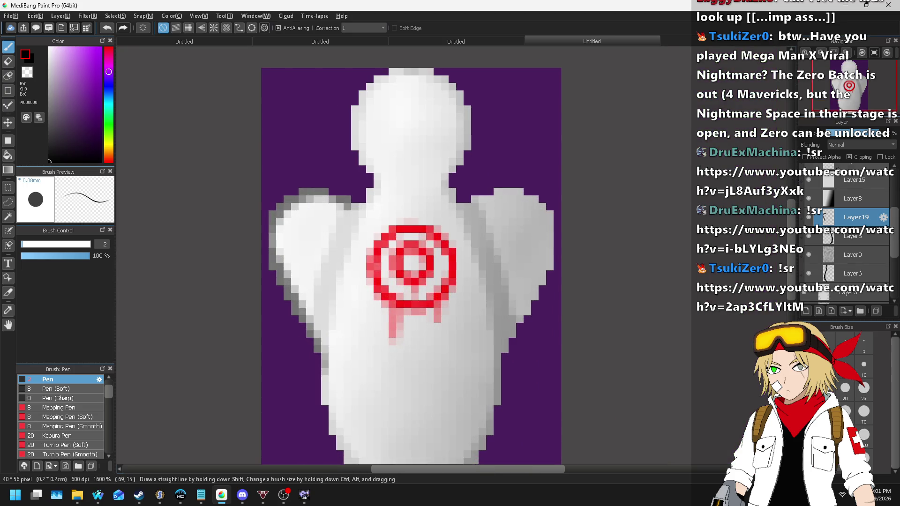
key(ctrl+z)
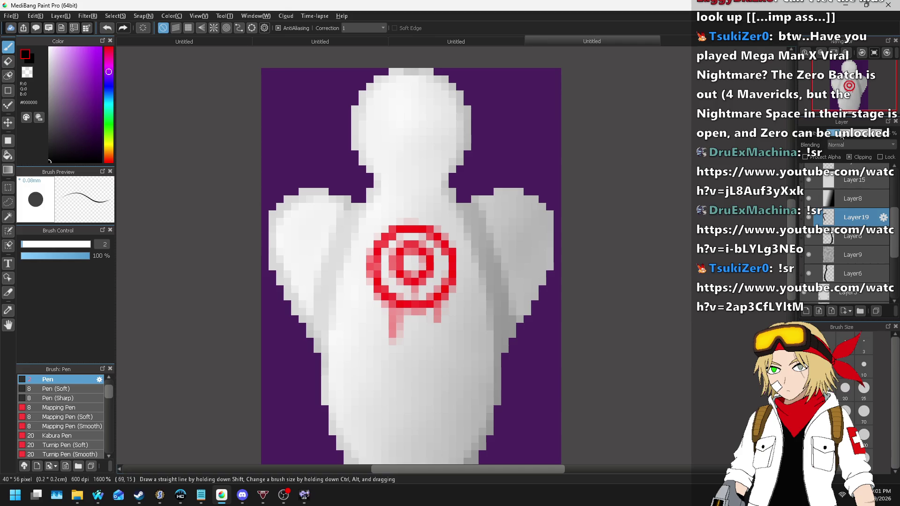
scroll(487, 142, down, 5)
scroll(515, 107, up, 4)
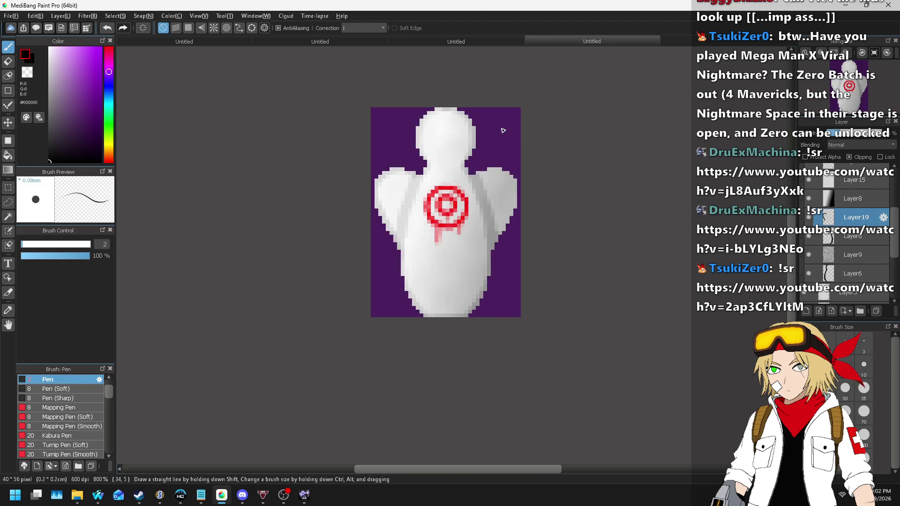
click(61, 16)
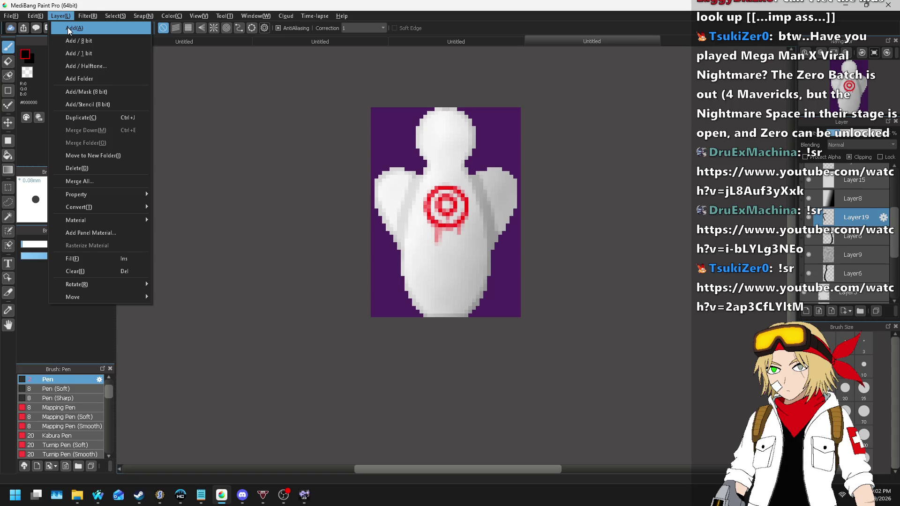
click(68, 27)
scroll(498, 207, up, 3)
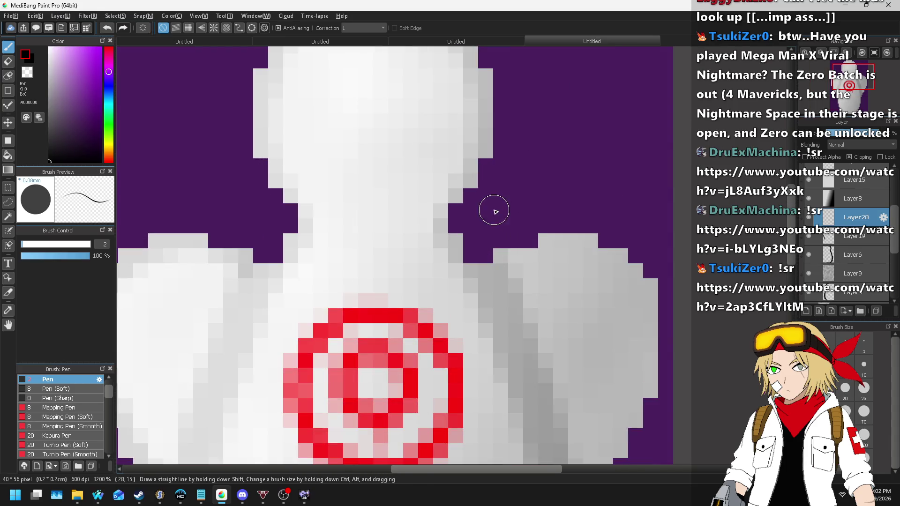
scroll(496, 211, down, 1)
key(ctrl+z)
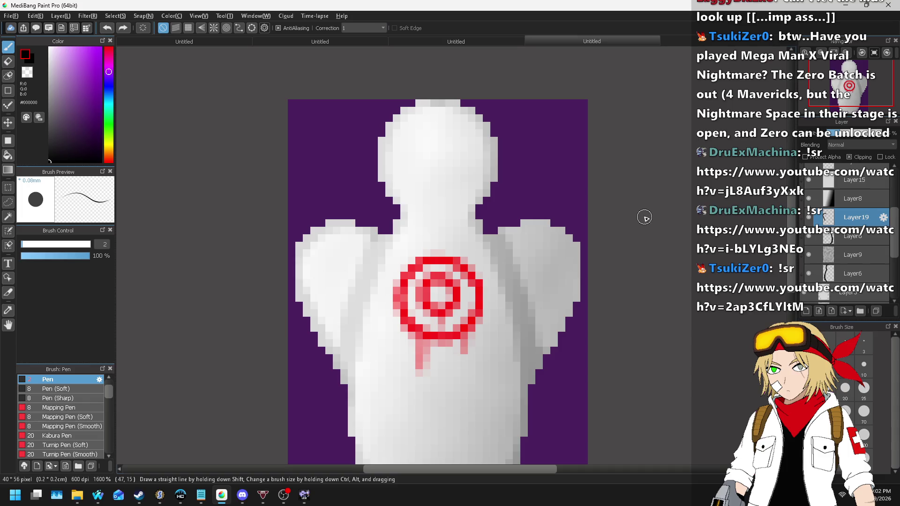
key(ctrl+z)
click(61, 16)
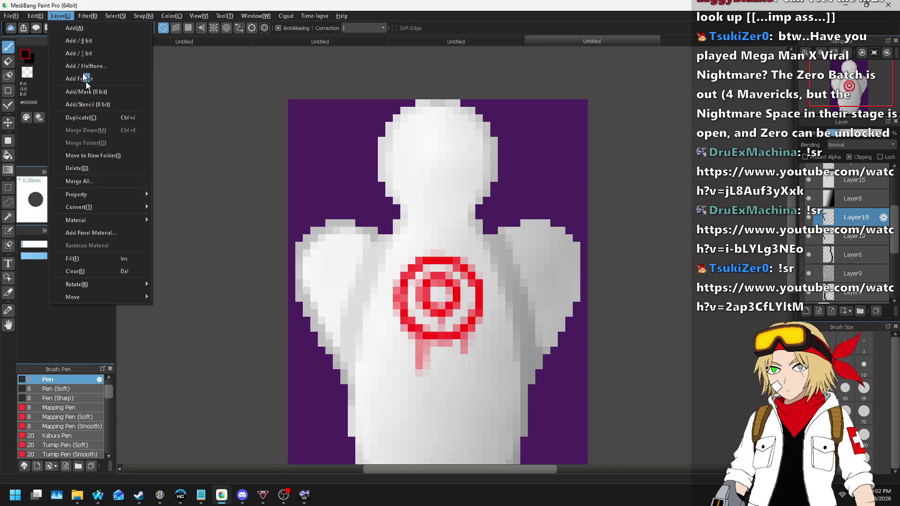
mouse_move(134, 284)
click(214, 304)
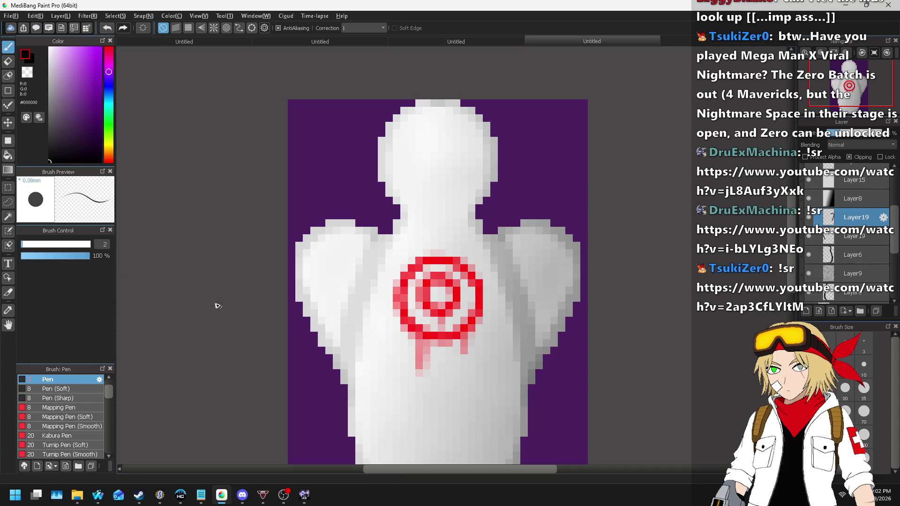
scroll(625, 239, down, 5)
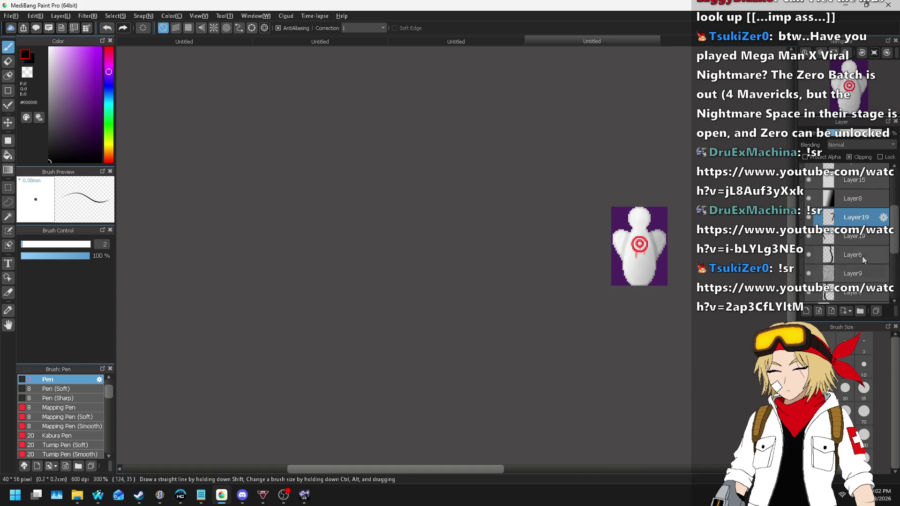
scroll(862, 256, down, 3)
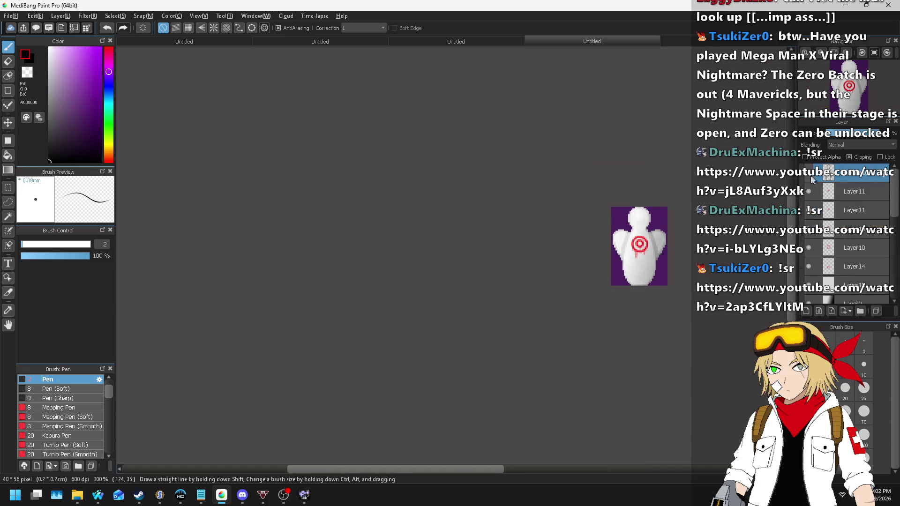
scroll(632, 223, up, 5)
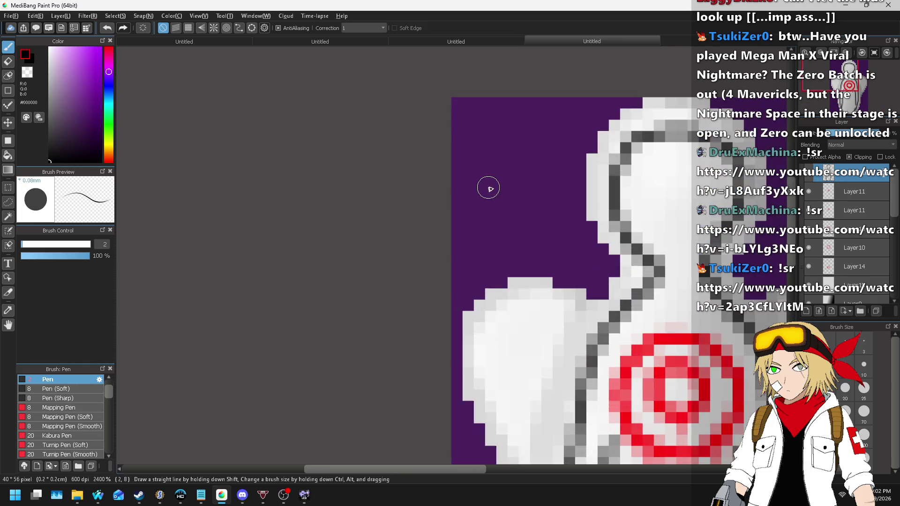
scroll(488, 188, down, 5)
scroll(592, 261, up, 2)
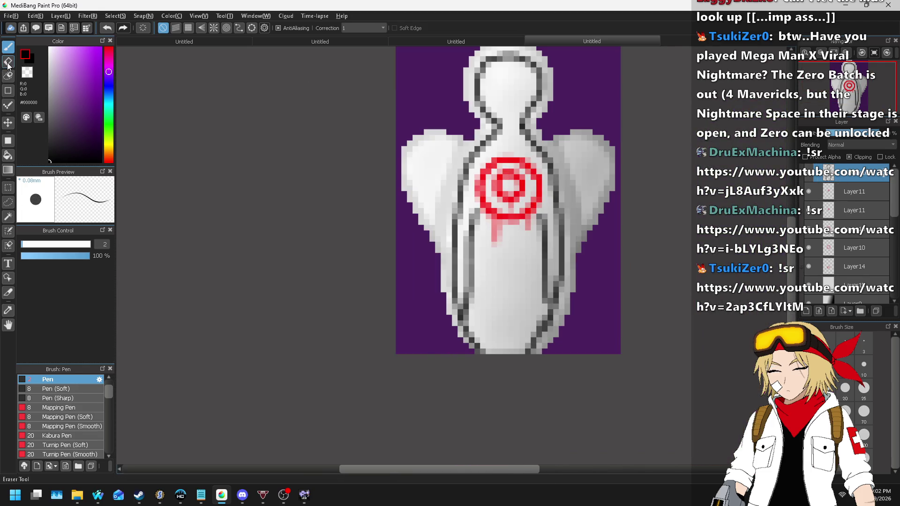
click(7, 63)
text(1)
key(Return)
mouse_move(461, 154)
mouse_down()
mouse_move(462, 238)
mouse_move(530, 367)
mouse_move(553, 201)
mouse_move(567, 181)
mouse_up()
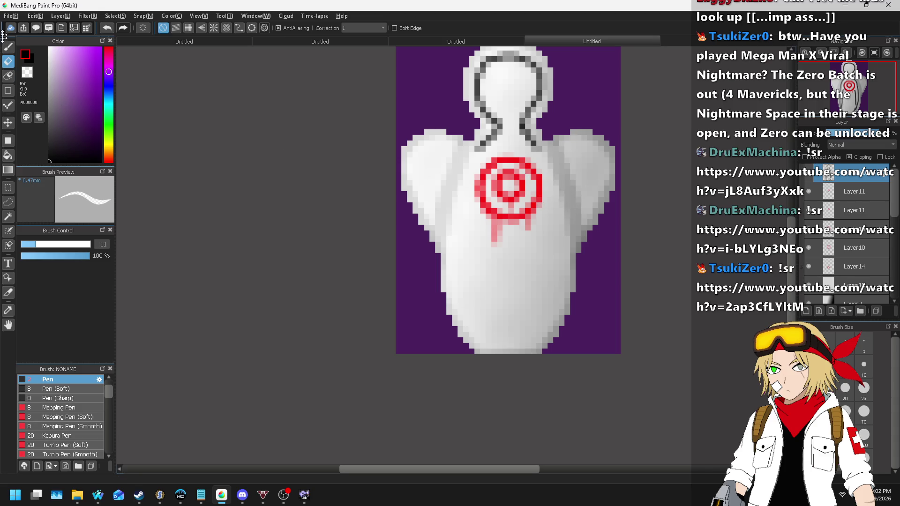
click(8, 45)
double_click(103, 244)
scroll(461, 164, up, 1)
mouse_move(509, 132)
mouse_down()
mouse_move(401, 112)
mouse_move(370, 137)
mouse_move(381, 207)
mouse_move(448, 344)
mouse_move(462, 432)
mouse_up()
key(ctrl+z)
mouse_move(513, 128)
mouse_down()
mouse_move(357, 140)
mouse_move(422, 300)
mouse_move(459, 459)
mouse_move(496, 441)
mouse_move(516, 467)
mouse_up()
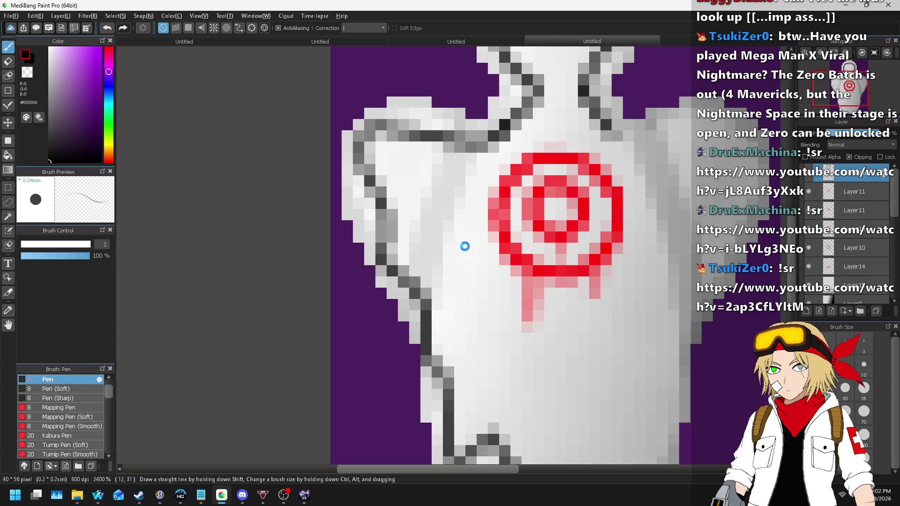
scroll(476, 310, down, 1)
mouse_move(485, 279)
mouse_down()
mouse_move(506, 334)
mouse_move(539, 305)
mouse_move(581, 241)
mouse_move(614, 230)
mouse_move(668, 117)
mouse_up()
scroll(609, 211, down, 2)
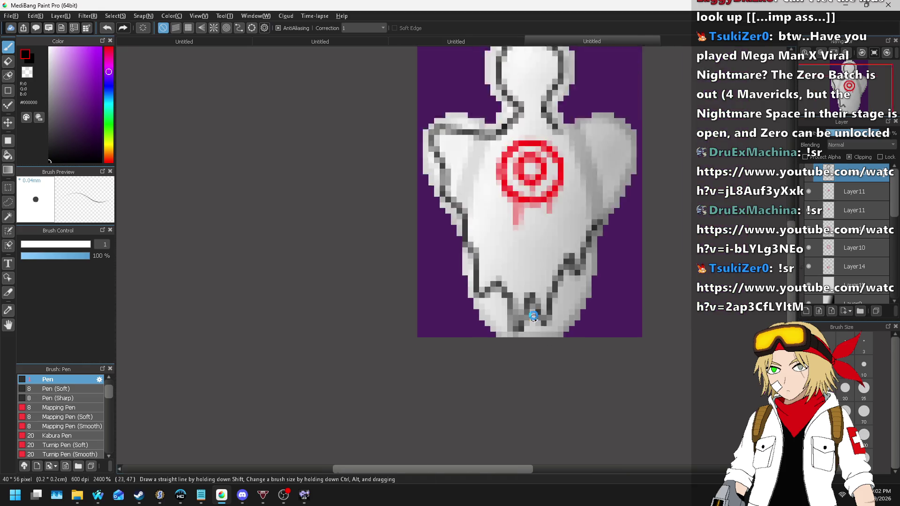
scroll(579, 313, up, 2)
mouse_move(579, 313)
mouse_down()
mouse_move(638, 190)
mouse_move(647, 124)
mouse_move(586, 113)
mouse_move(518, 117)
mouse_move(466, 78)
mouse_up()
scroll(467, 77, down, 2)
scroll(484, 171, up, 2)
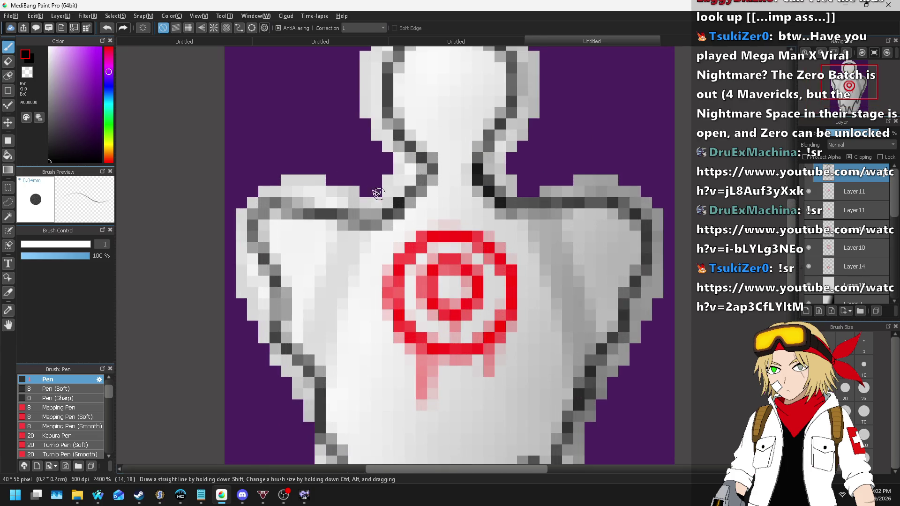
key(e)
mouse_move(453, 199)
mouse_down()
mouse_move(465, 195)
mouse_move(454, 207)
mouse_move(434, 195)
mouse_move(476, 202)
mouse_up()
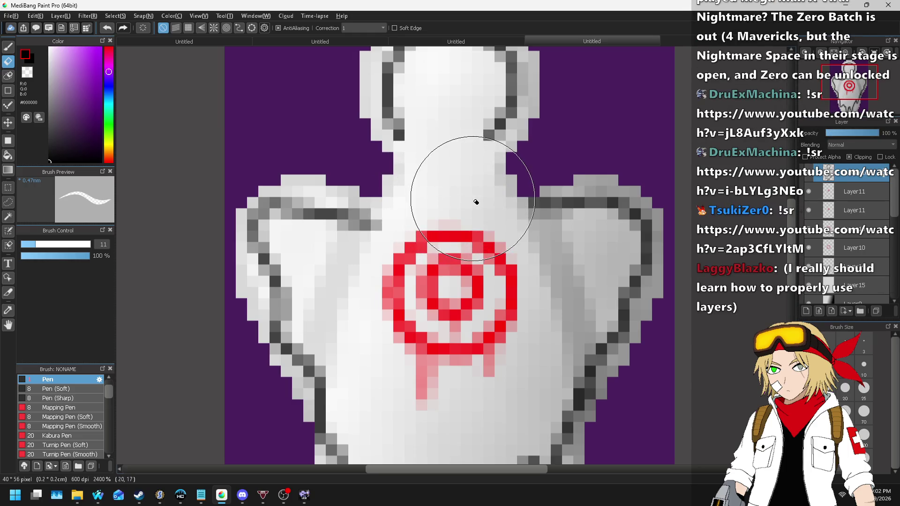
key(b)
drag(406, 136, 373, 218)
key(ctrl+z)
click(8, 46)
mouse_move(411, 138)
mouse_down()
mouse_move(400, 190)
mouse_move(366, 228)
mouse_up()
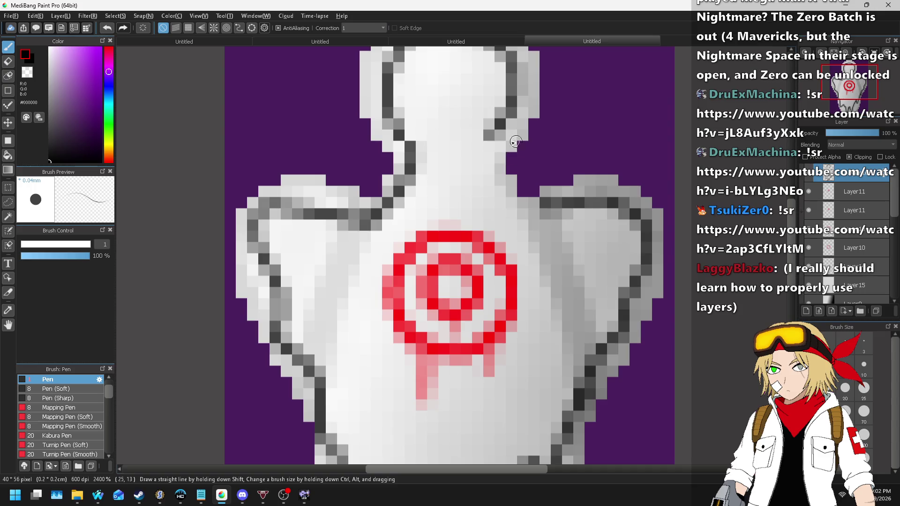
mouse_move(491, 141)
mouse_down()
mouse_move(503, 185)
mouse_move(555, 214)
mouse_move(529, 162)
mouse_move(530, 213)
mouse_move(537, 167)
mouse_move(570, 198)
mouse_up()
scroll(553, 214, down, 3)
scroll(534, 173, up, 1)
scroll(534, 174, up, 3)
key(ctrl+z)
scroll(567, 201, down, 6)
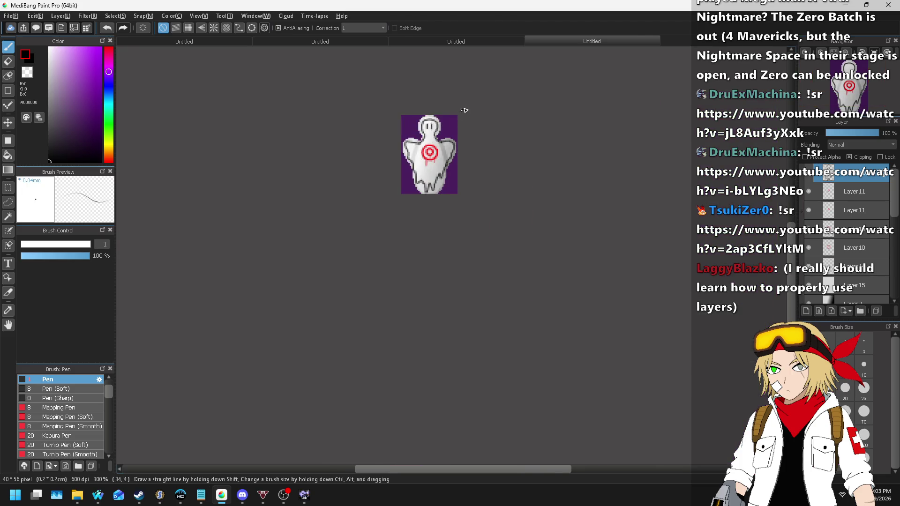
scroll(452, 133, up, 6)
scroll(331, 126, down, 1)
scroll(331, 125, up, 2)
scroll(296, 120, down, 1)
scroll(301, 125, up, 1)
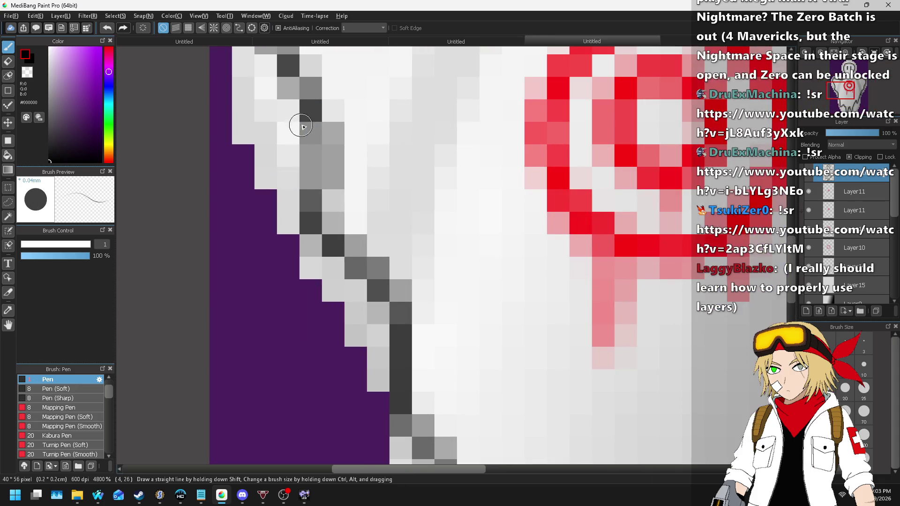
scroll(281, 180, down, 1)
scroll(281, 178, down, 5)
scroll(338, 164, up, 1)
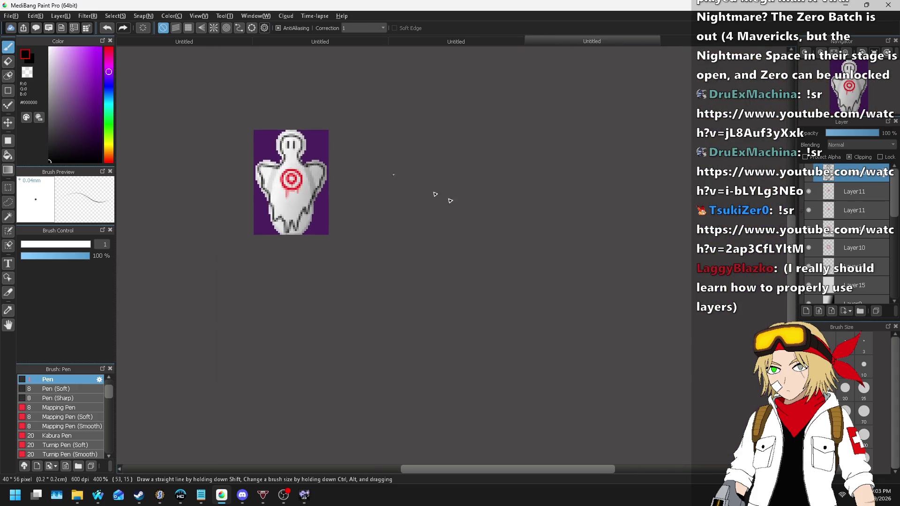
scroll(430, 161, down, 2)
scroll(462, 169, up, 3)
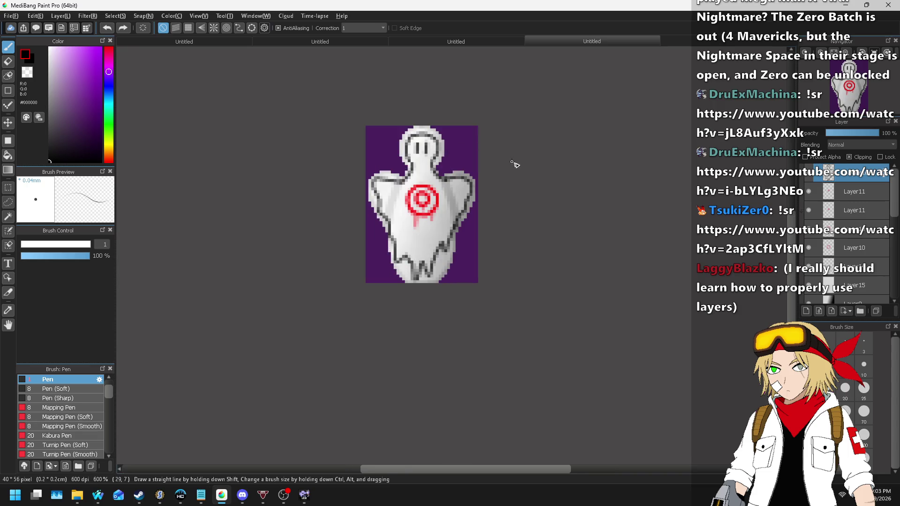
click(65, 17)
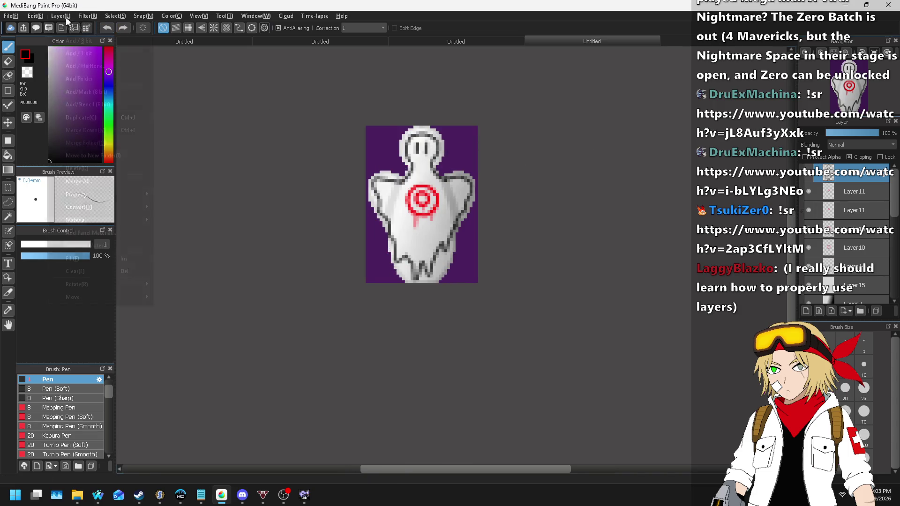
- Add a new layer for the outline and set the drawing colour to black
click(66, 29)
click(65, 115)
click(49, 161)
scroll(102, 244, up, 1)
scroll(436, 104, up, 3)
scroll(436, 103, up, 1)
- Trace black outlines down the head's left edge and along the ghost's right and lower-right edges
mouse_move(412, 105)
mouse_down()
mouse_move(367, 126)
mouse_move(342, 177)
mouse_move(348, 236)
mouse_move(368, 268)
mouse_move(370, 295)
mouse_move(344, 303)
mouse_move(309, 287)
mouse_move(245, 296)
mouse_move(207, 327)
mouse_up()
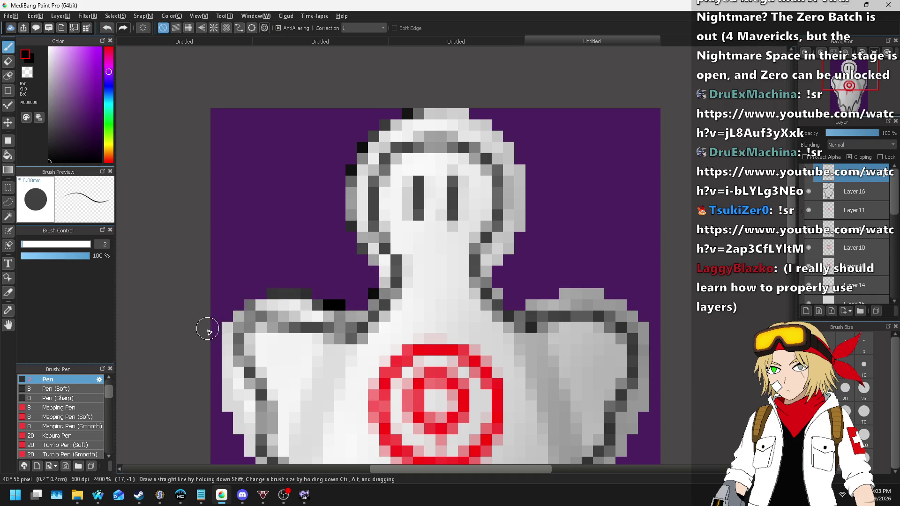
scroll(335, 128, down, 4)
scroll(337, 110, up, 3)
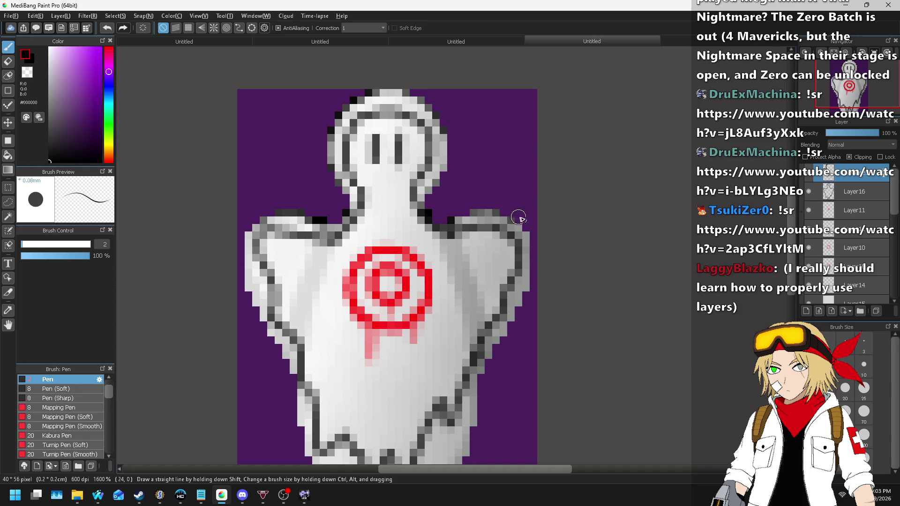
mouse_move(525, 230)
mouse_down()
mouse_move(530, 285)
mouse_move(483, 385)
mouse_move(477, 458)
mouse_up()
scroll(524, 218, down, 3)
scroll(530, 218, up, 5)
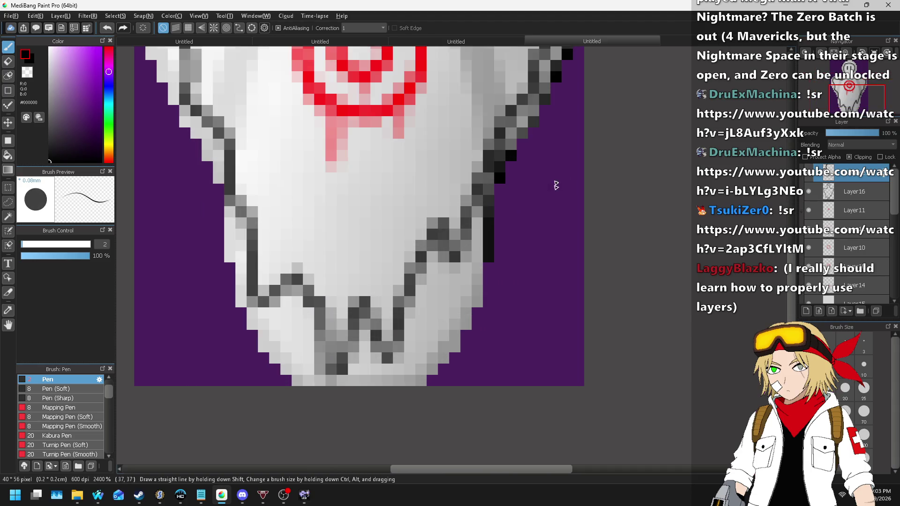
drag(489, 271, 463, 355)
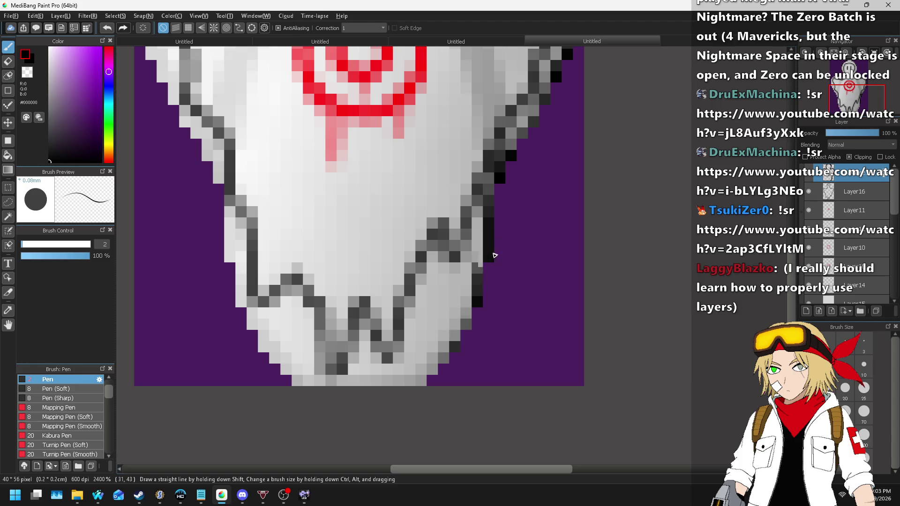
scroll(418, 288, down, 3)
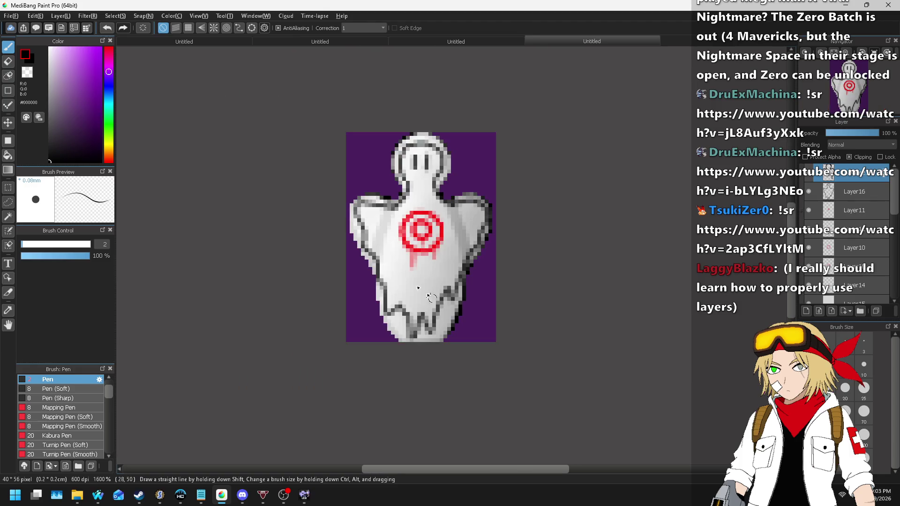
scroll(436, 128, up, 2)
- Undo a stray stroke on the head's right edge, then outline the ghost's left edge in black
mouse_move(438, 128)
mouse_down()
mouse_move(458, 151)
mouse_move(477, 202)
mouse_up()
key(ctrl+z)
scroll(430, 85, down, 1)
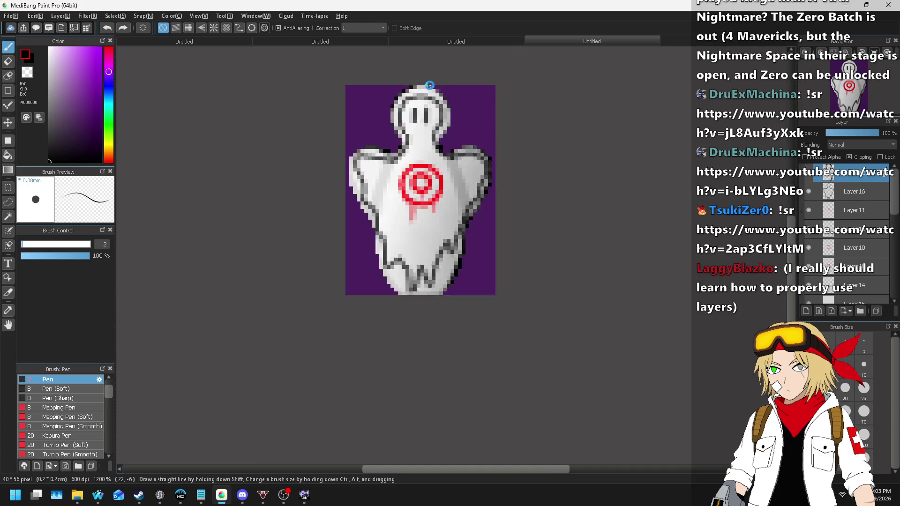
scroll(399, 89, up, 1)
scroll(384, 91, down, 1)
scroll(375, 93, up, 1)
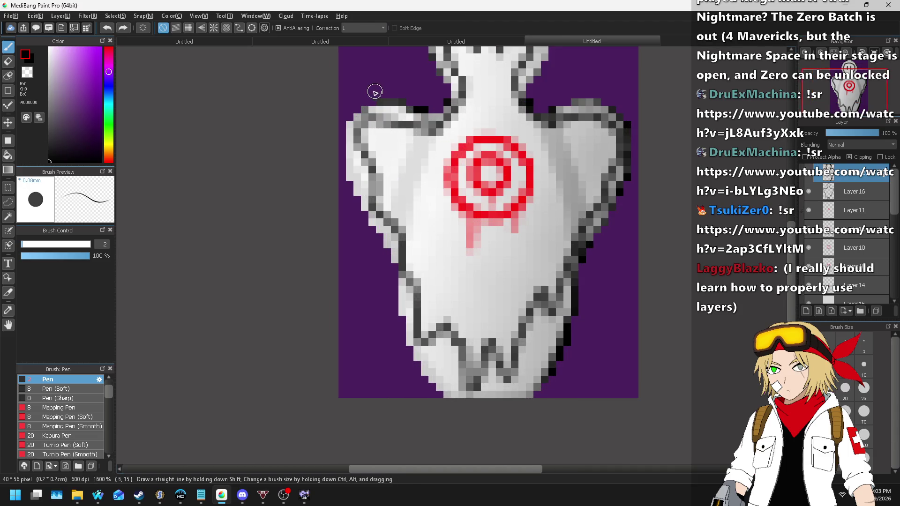
drag(344, 135, 369, 220)
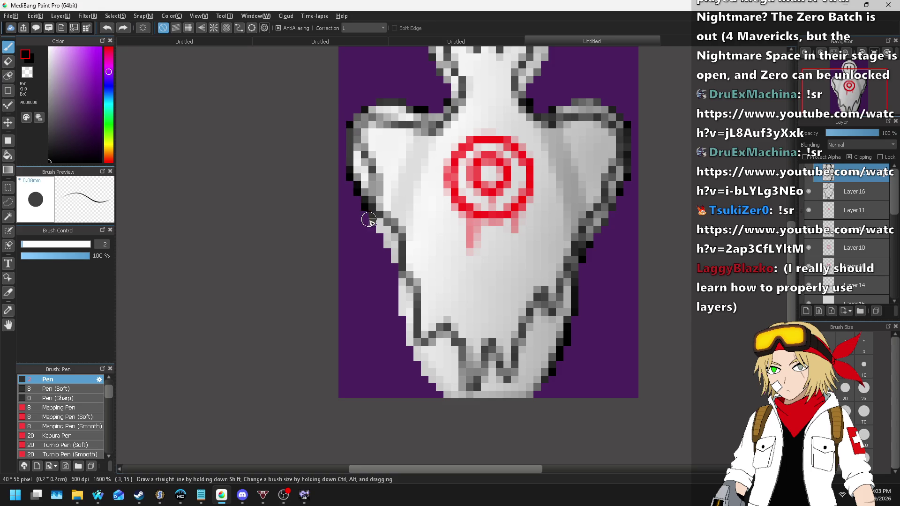
drag(387, 250, 395, 285)
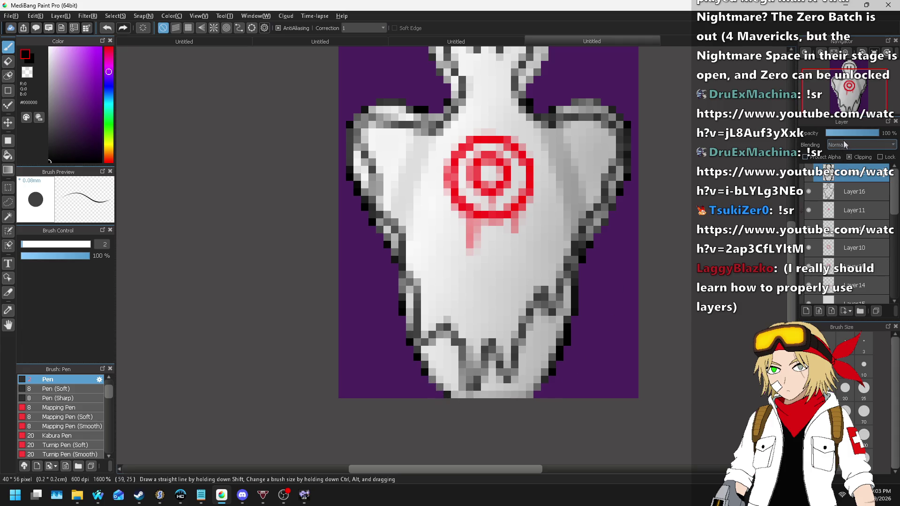
- Lower the outline layer's opacity to 48%
drag(843, 134, 855, 137)
scroll(488, 185, down, 5)
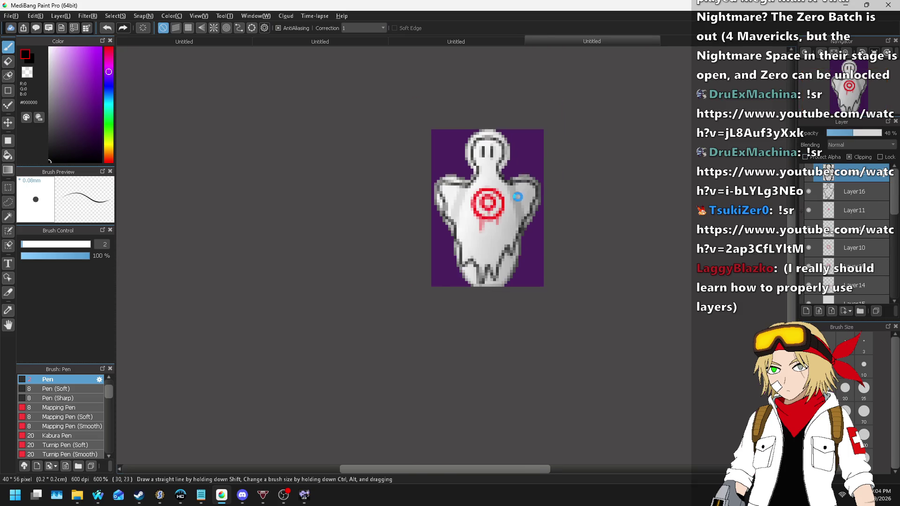
scroll(571, 165, up, 1)
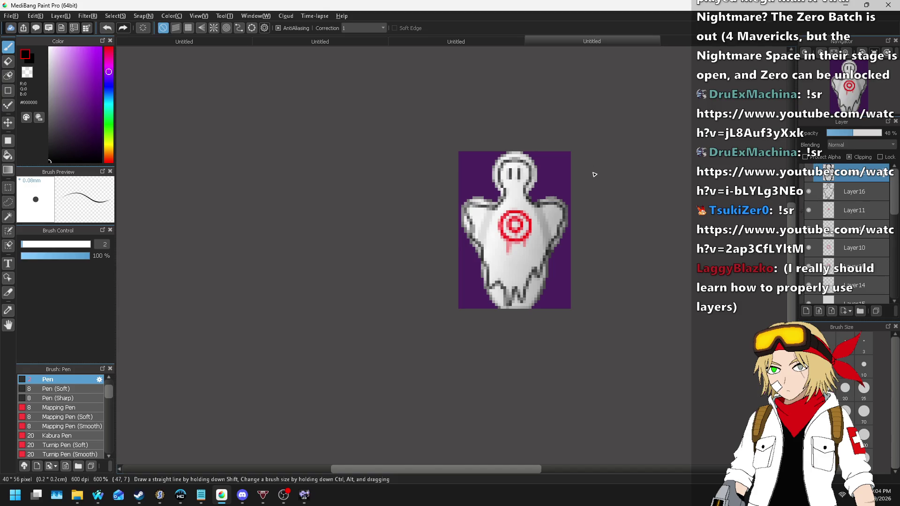
scroll(605, 181, down, 2)
- Hide the purple background layer so the sprite has a transparent background
scroll(831, 283, down, 5)
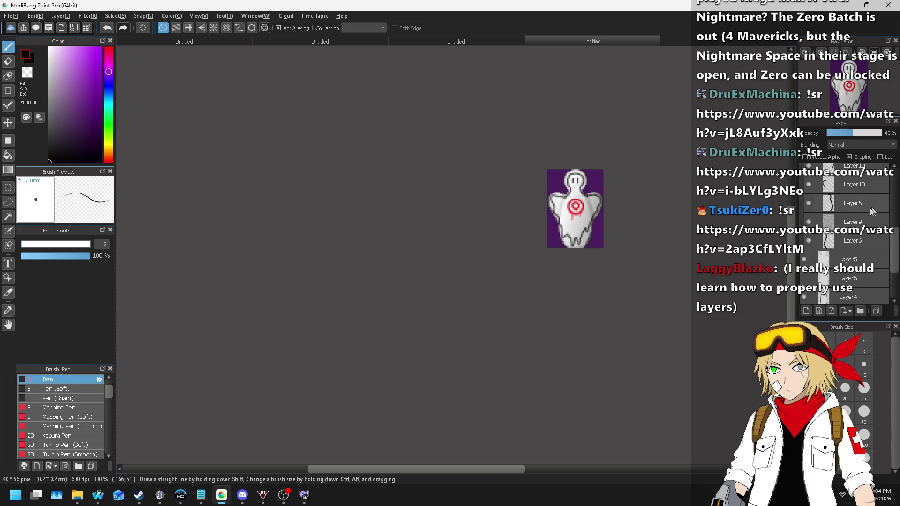
click(805, 277)
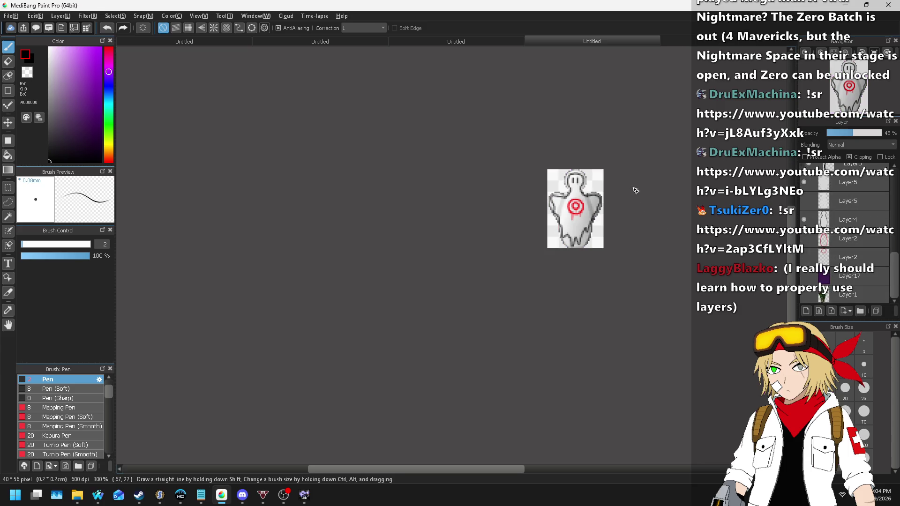
scroll(633, 191, up, 2)
scroll(374, 170, down, 2)
scroll(374, 170, up, 1)
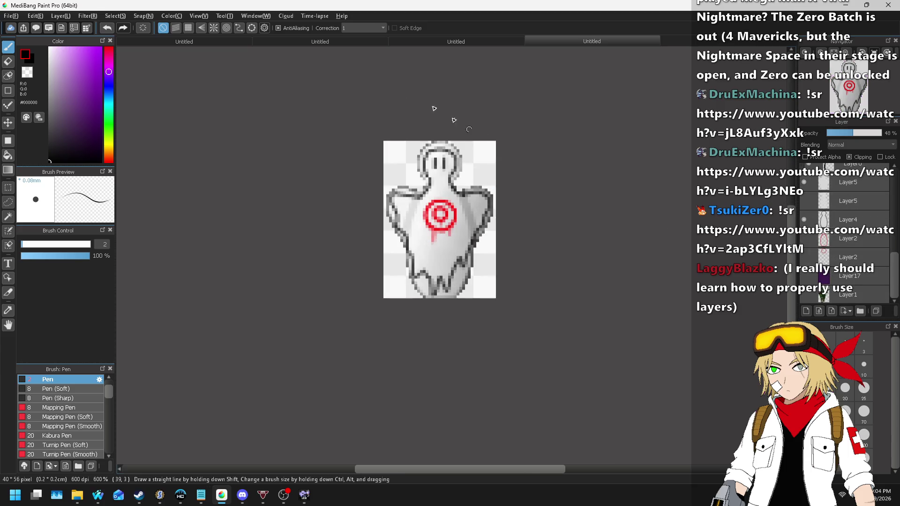
- Start saving the image and browse to Project; Bustin > sprites > world props
click(10, 16)
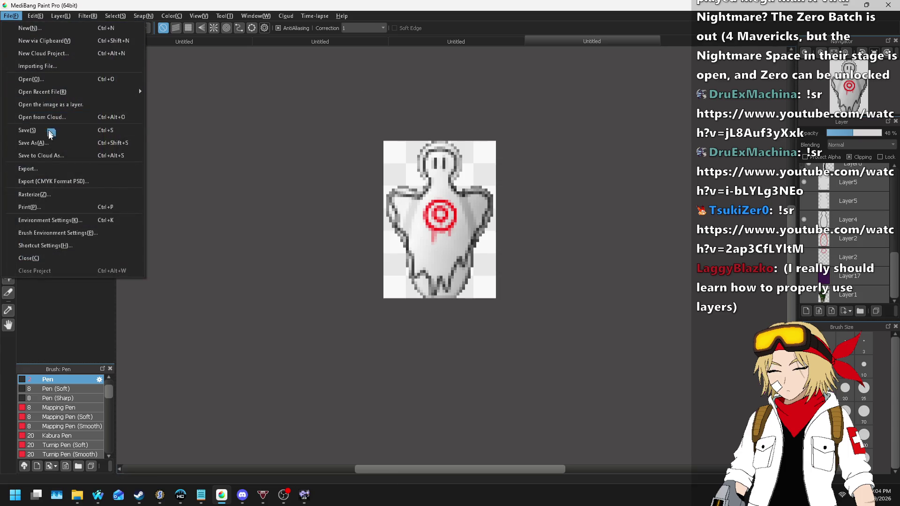
key(Escape)
key(ctrl+s)
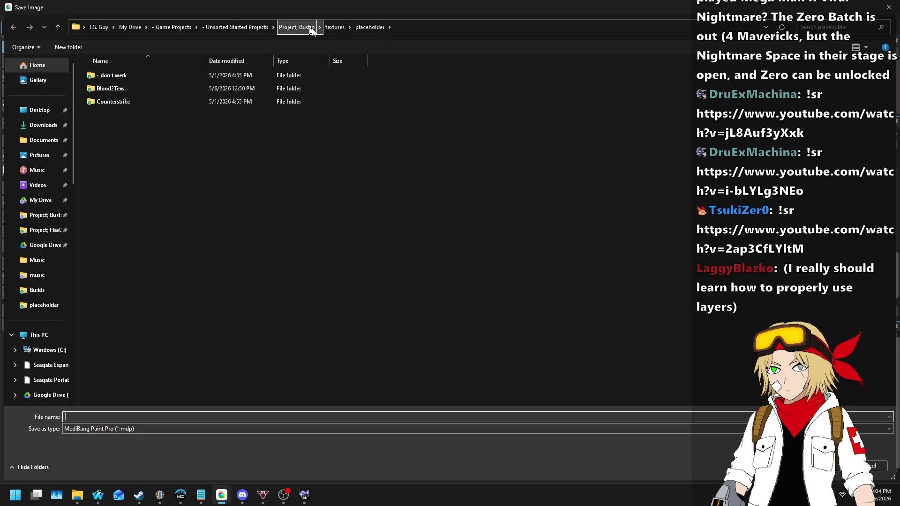
click(304, 27)
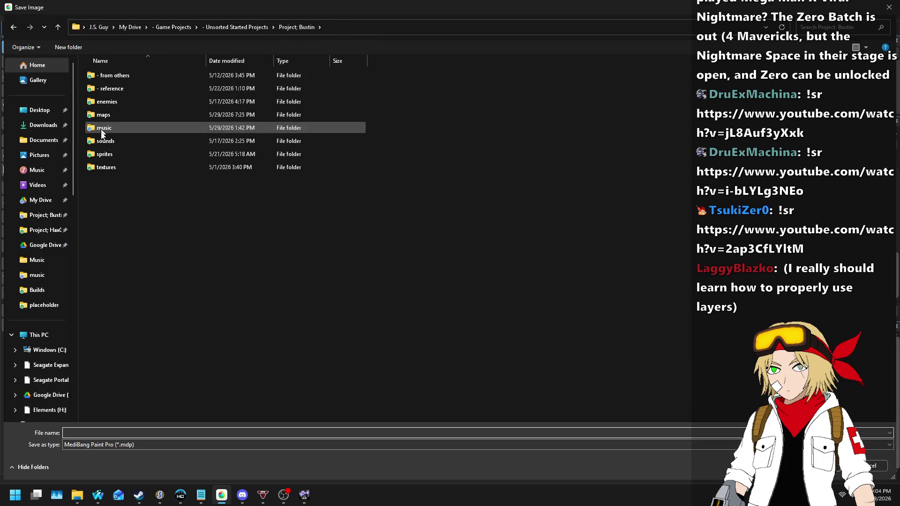
double_click(110, 154)
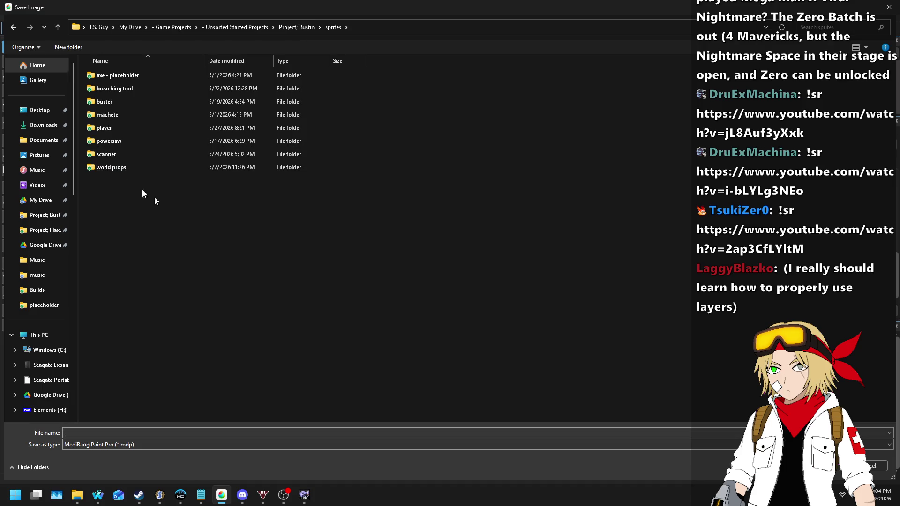
double_click(110, 168)
- Save it as PNG named 'training dummy', accepting that layers will be flattened
click(74, 447)
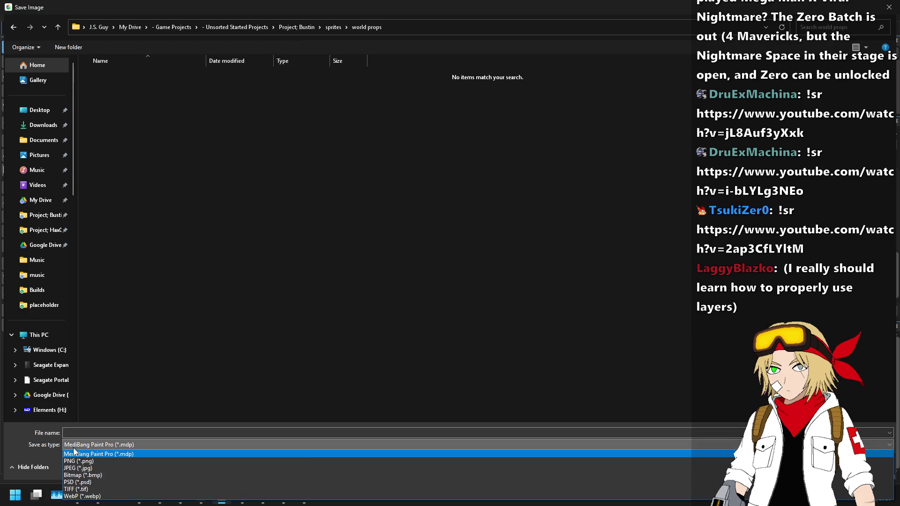
click(78, 461)
click(80, 433)
text(training dummy)
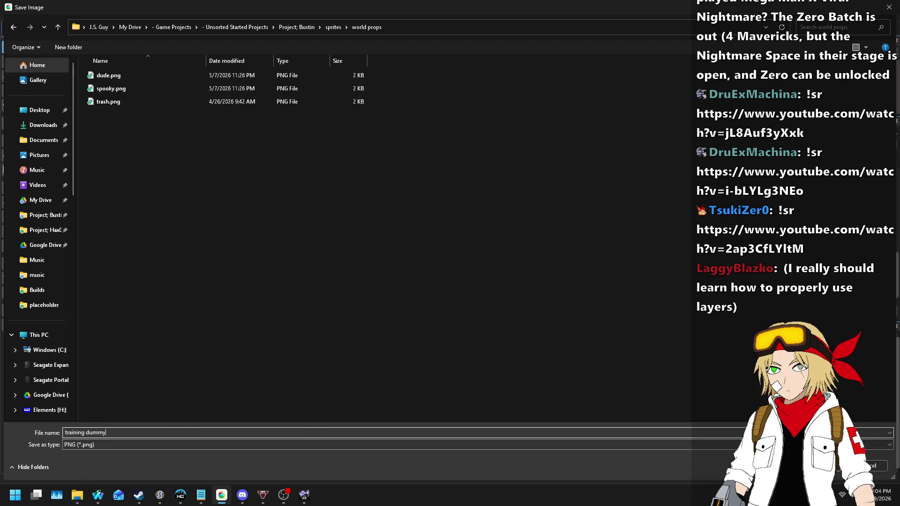
key(Return)
key(Return)
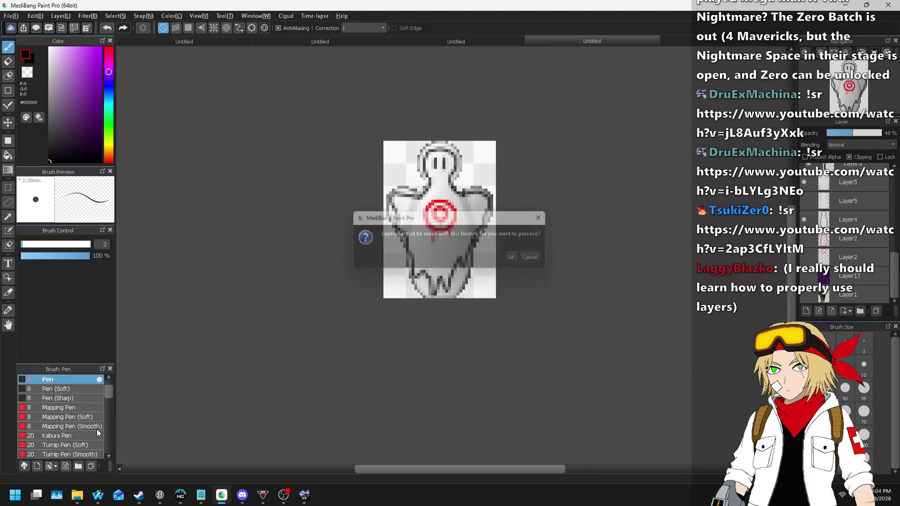
key(Return)
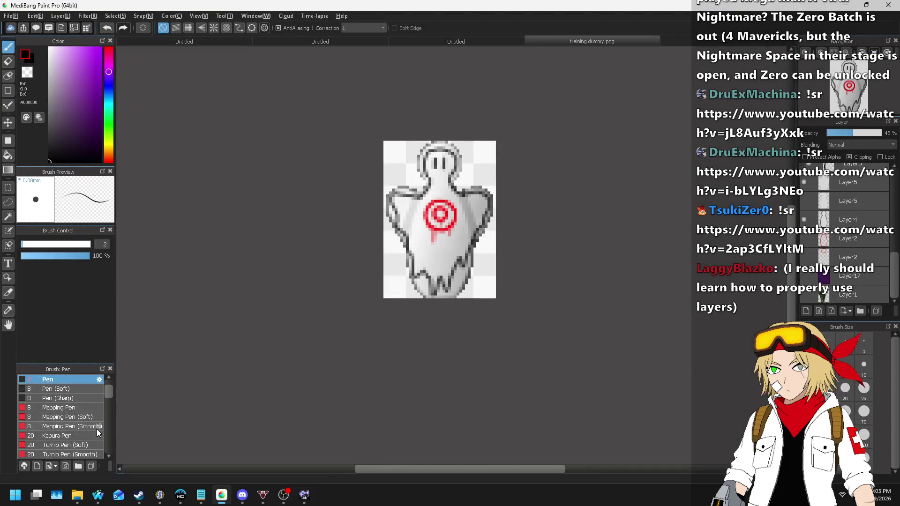
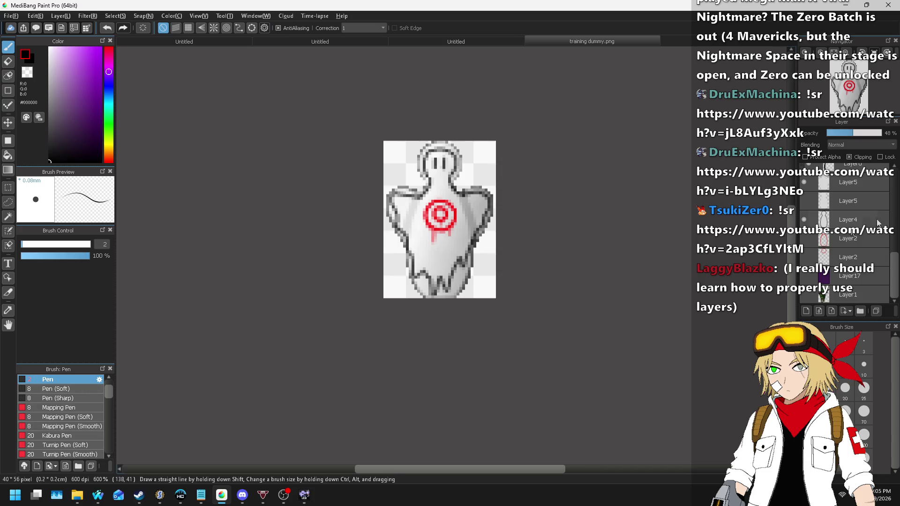
- Save a copy as 'training dummy 2.mdp', then hide the grey outline shading layer
scroll(894, 203, up, 10)
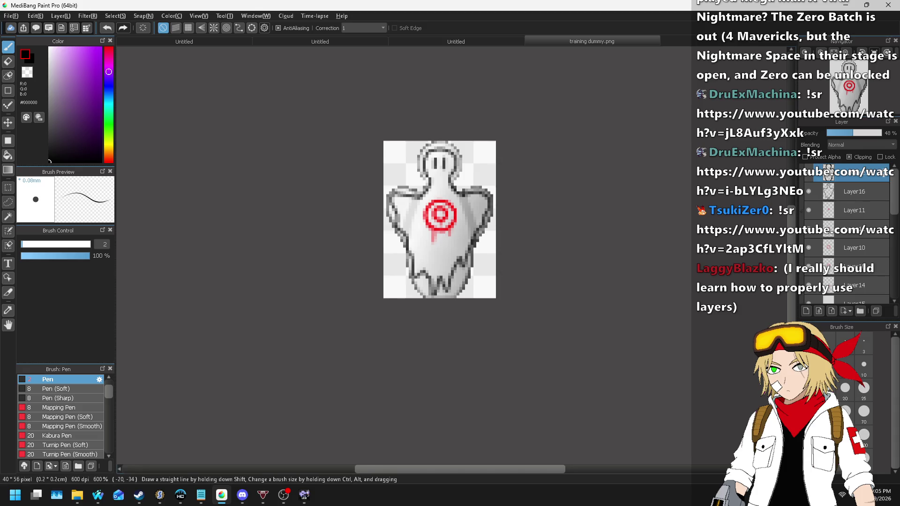
click(11, 16)
click(55, 143)
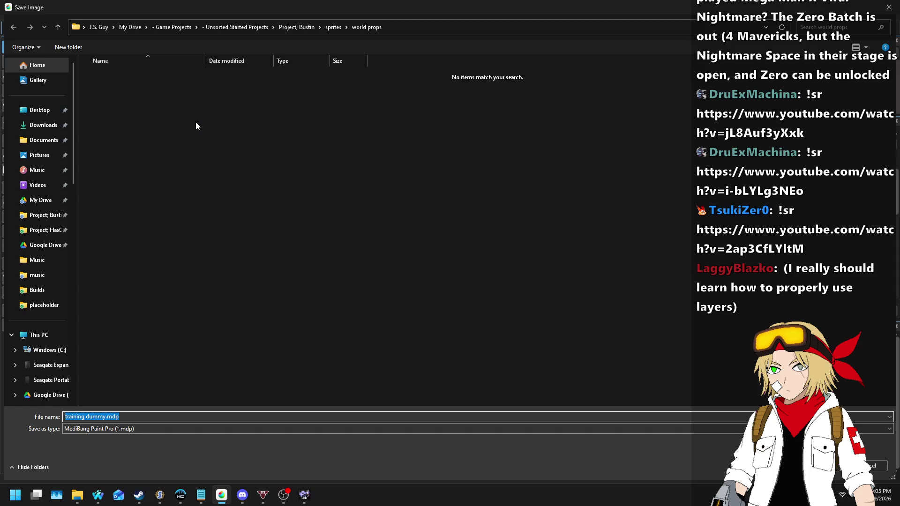
key(Return)
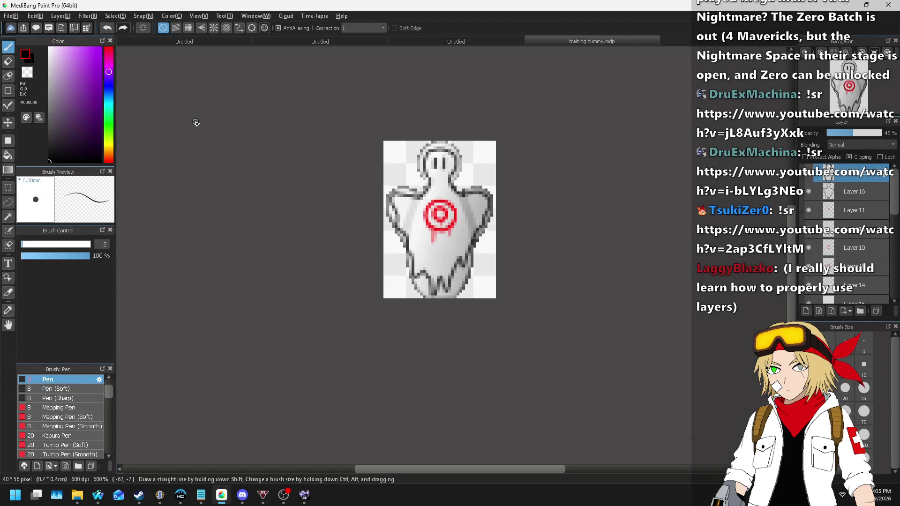
click(10, 15)
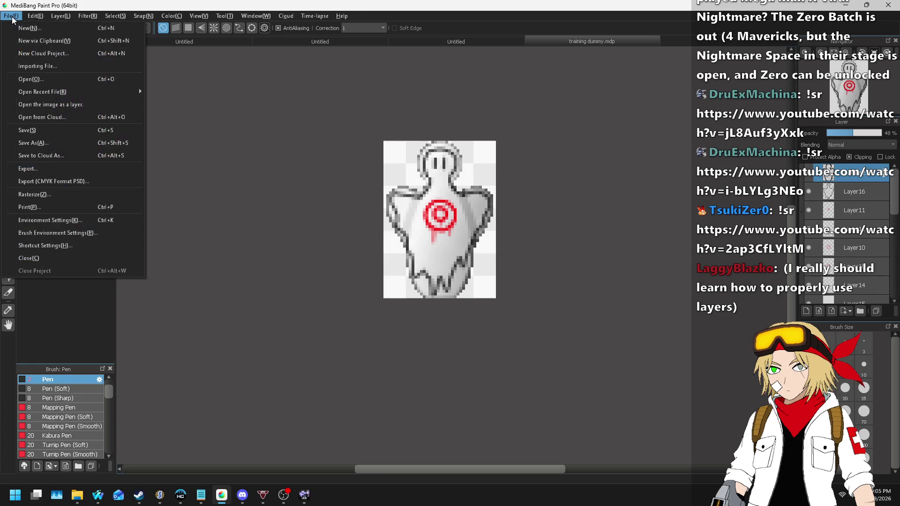
click(159, 241)
key(ctrl+shift+s)
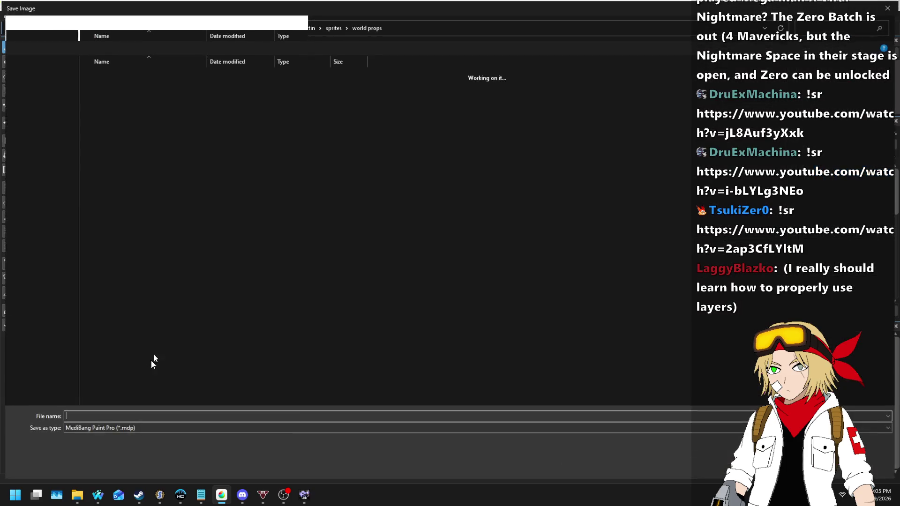
click(103, 417)
text(2)
key(Return)
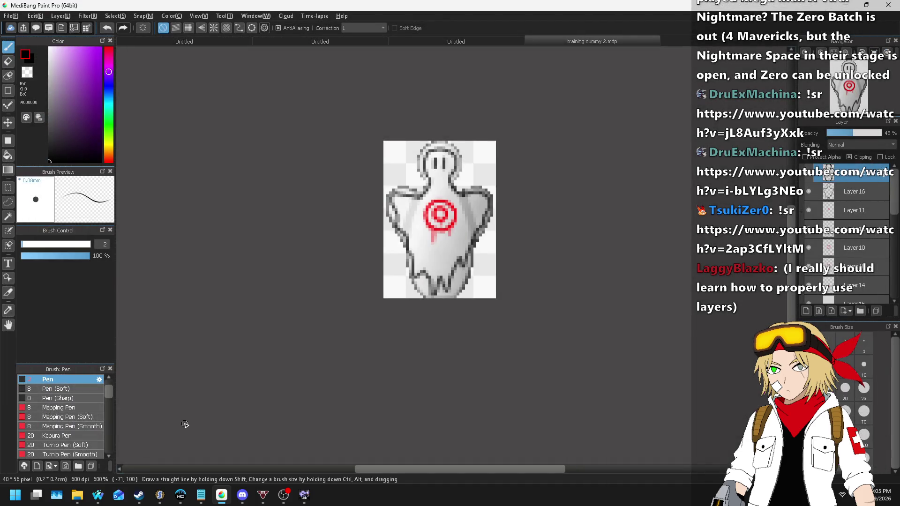
click(808, 177)
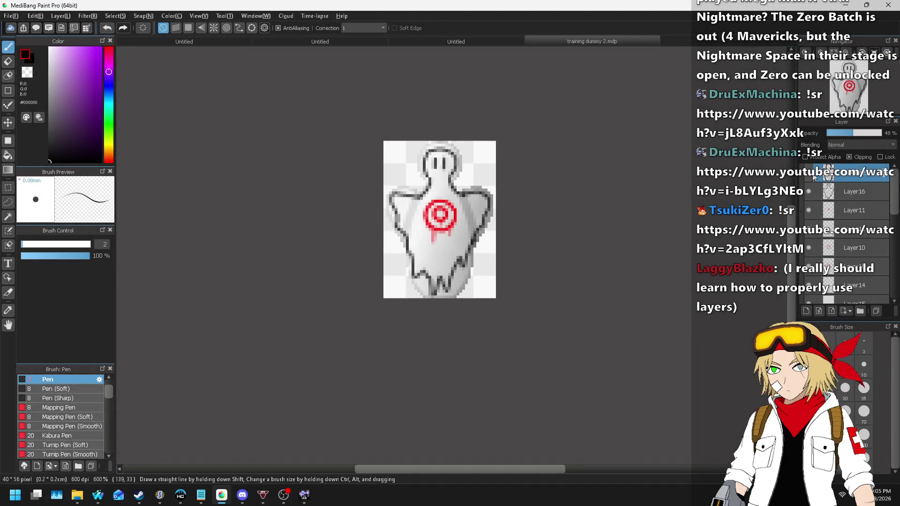
- Show the purple background, select Layer5, and ready a white Dot Pen at high zoom
scroll(856, 216, down, 5)
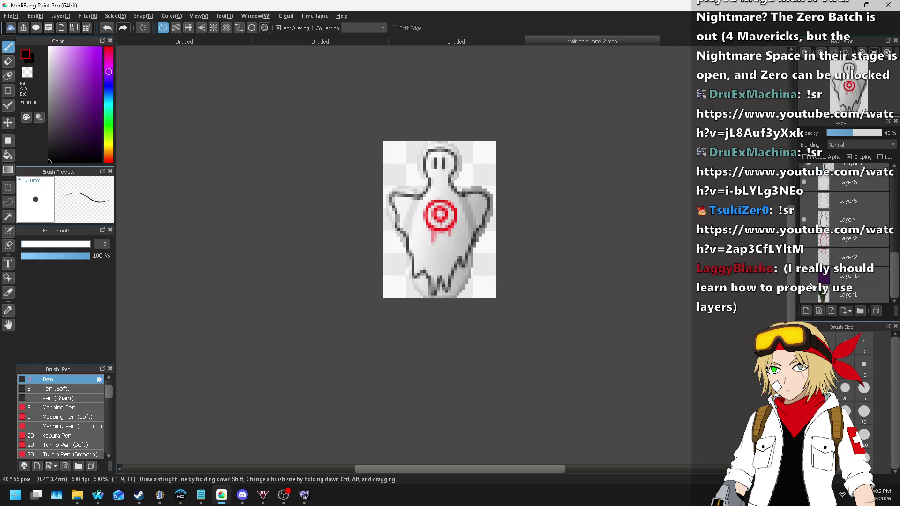
click(809, 282)
scroll(851, 237, up, 5)
scroll(850, 237, up, 2)
scroll(847, 214, down, 3)
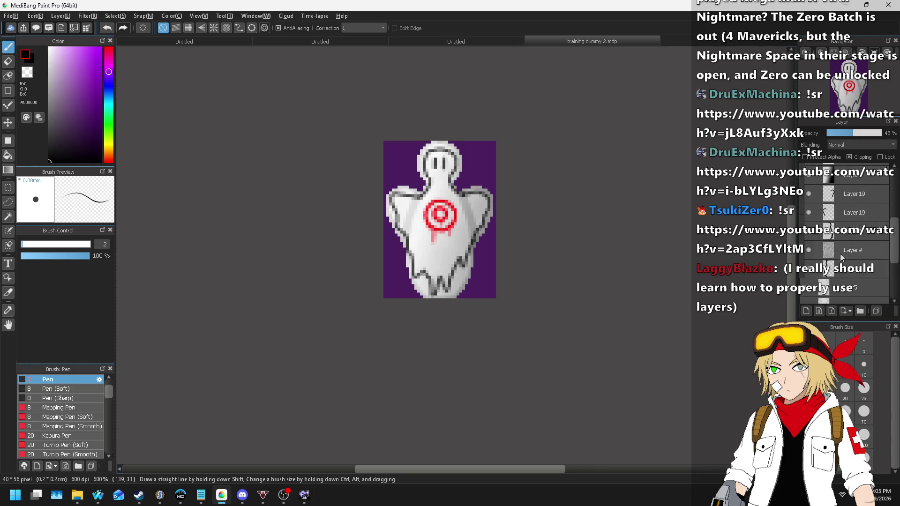
click(842, 264)
key(ctrl+plus)
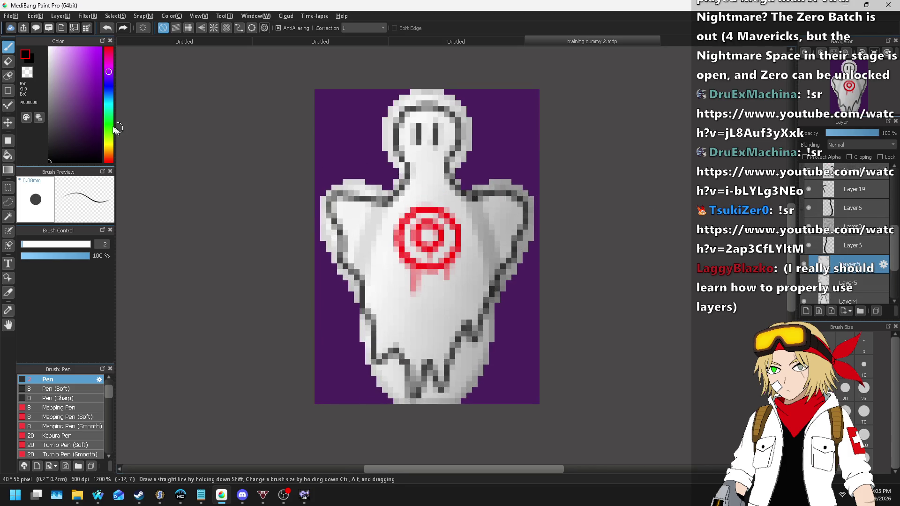
drag(62, 68, 26, 27)
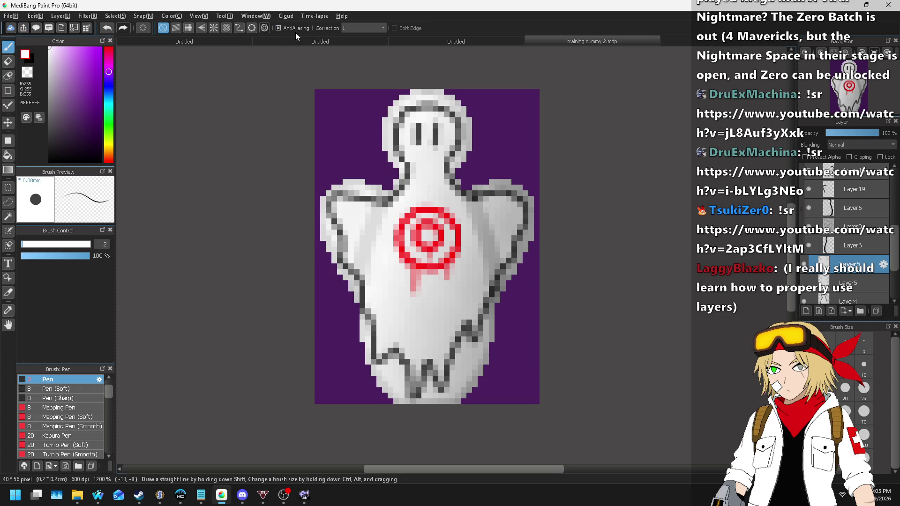
scroll(375, 147, up, 3)
key(p)
- Draw white top bars for the wings and the right wing's sloping edge pixels
drag(286, 174, 338, 174)
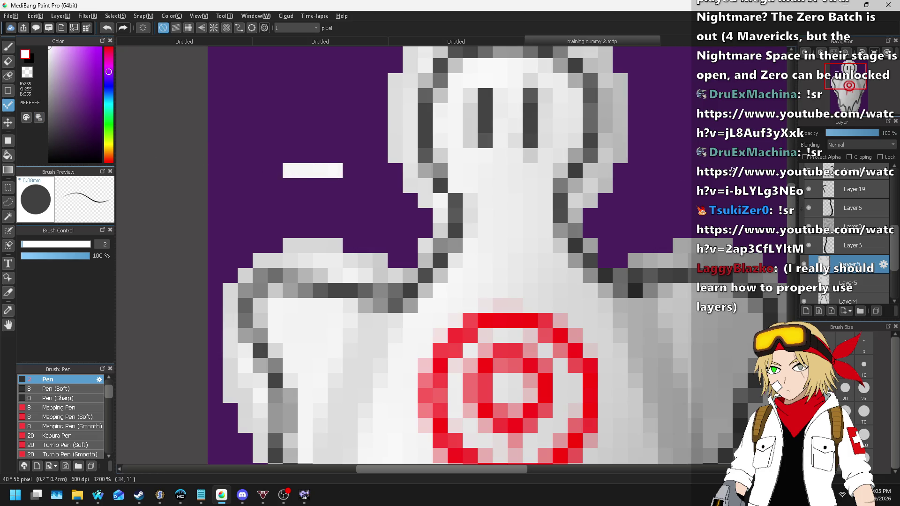
drag(669, 184, 636, 188)
click(625, 203)
click(610, 215)
click(591, 230)
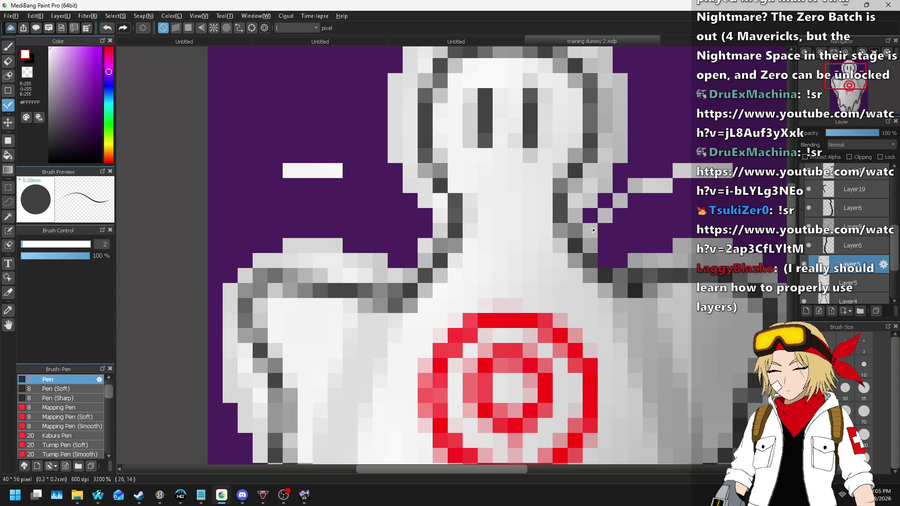
key(ctrl+z)
key(ctrl+z)
click(609, 206)
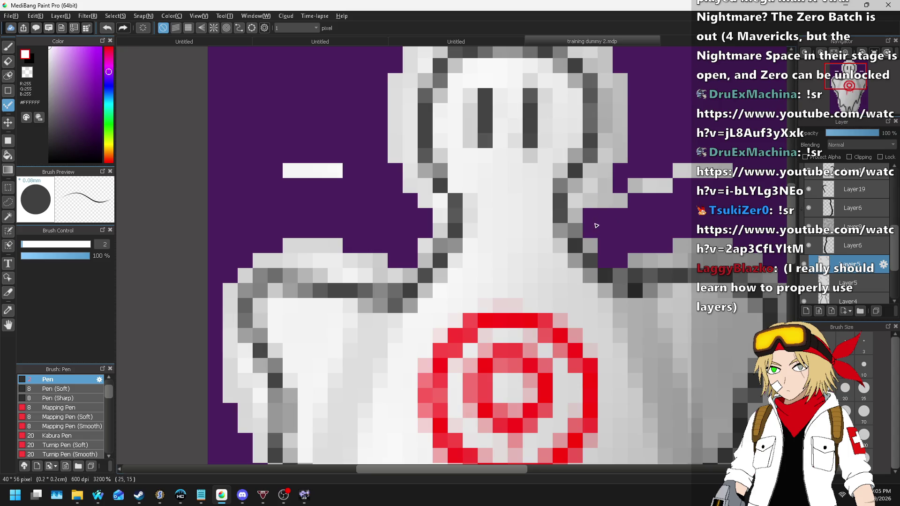
mouse_move(349, 181)
mouse_down()
mouse_move(385, 185)
mouse_move(413, 202)
mouse_up()
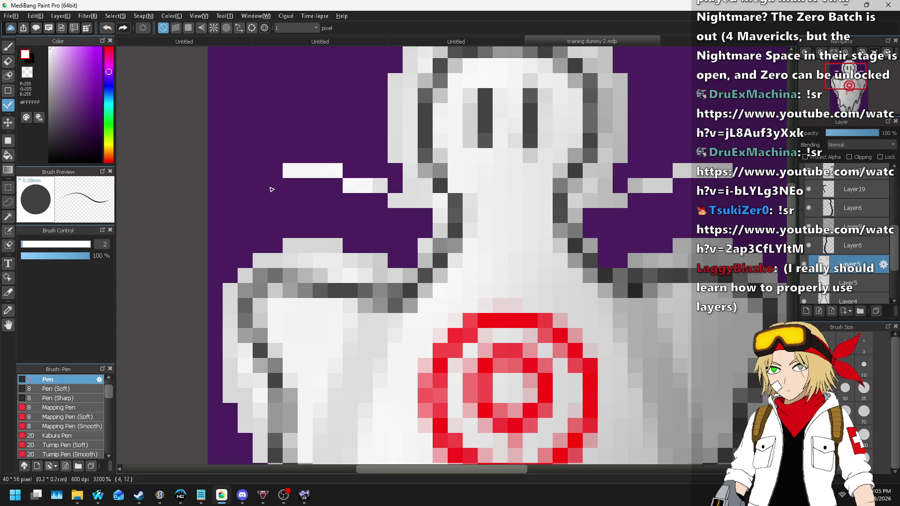
- Draw the left wing's top and outer edges and the right wing's outer edge
drag(272, 189, 265, 190)
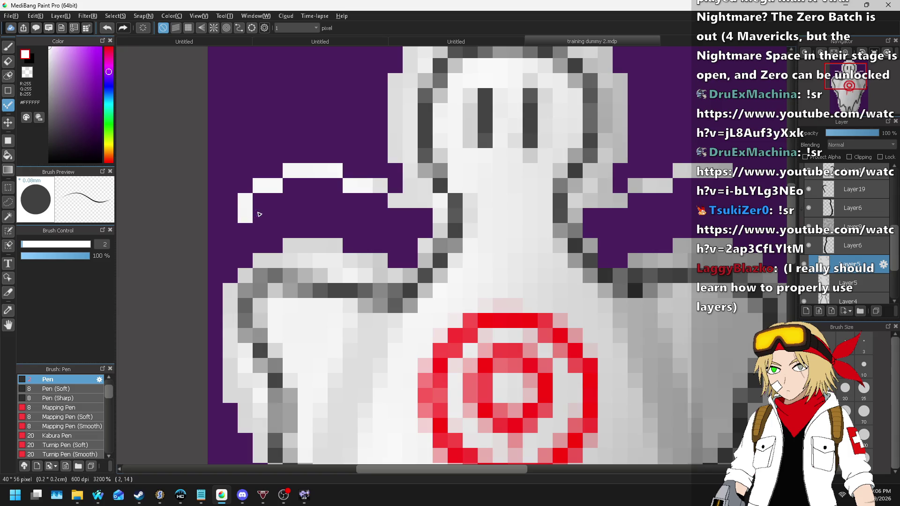
key(ctrl+z)
click(275, 186)
drag(258, 203, 230, 277)
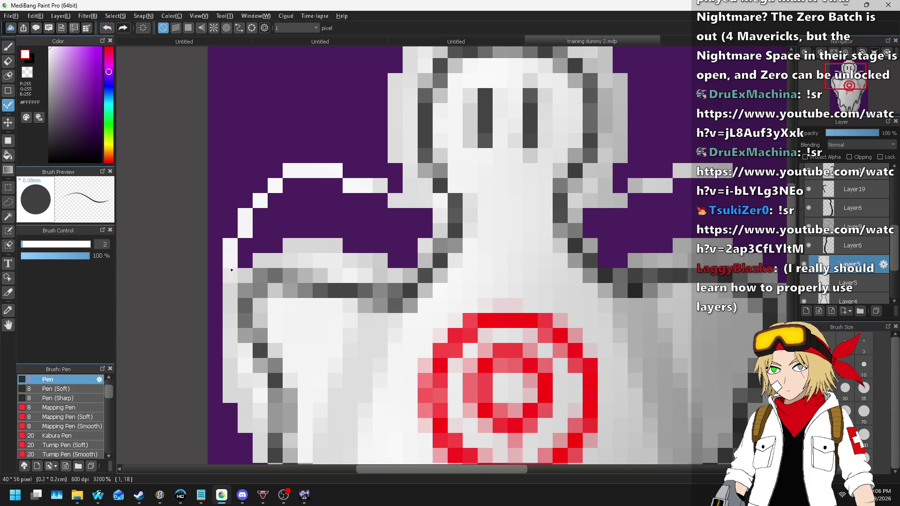
scroll(516, 183, down, 2)
scroll(516, 182, up, 1)
mouse_move(531, 179)
mouse_down()
mouse_move(556, 201)
mouse_move(566, 242)
mouse_up()
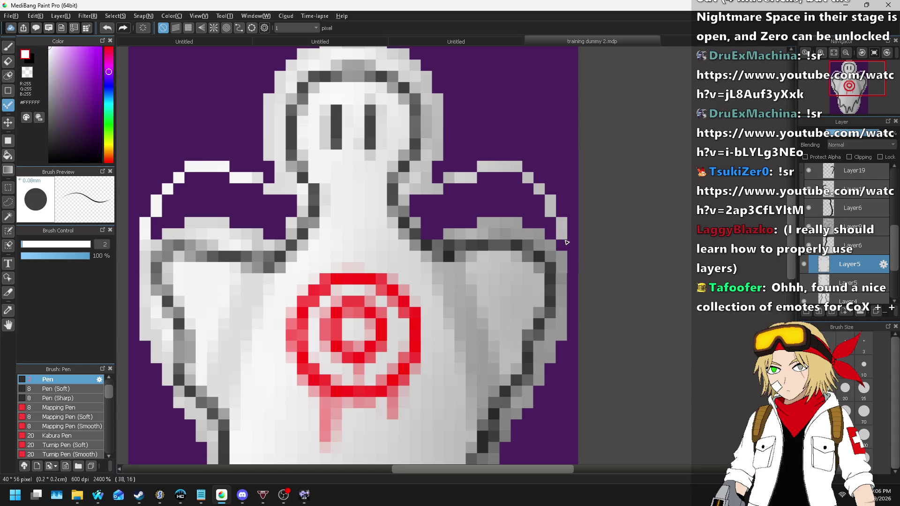
click(8, 155)
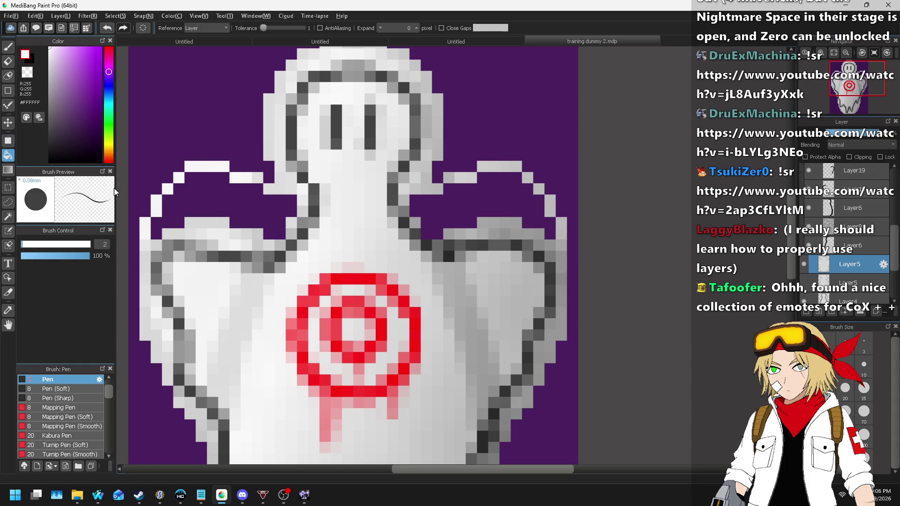
- Fill both wing interiors with white using the Bucket
click(207, 198)
click(527, 199)
scroll(527, 192, down, 6)
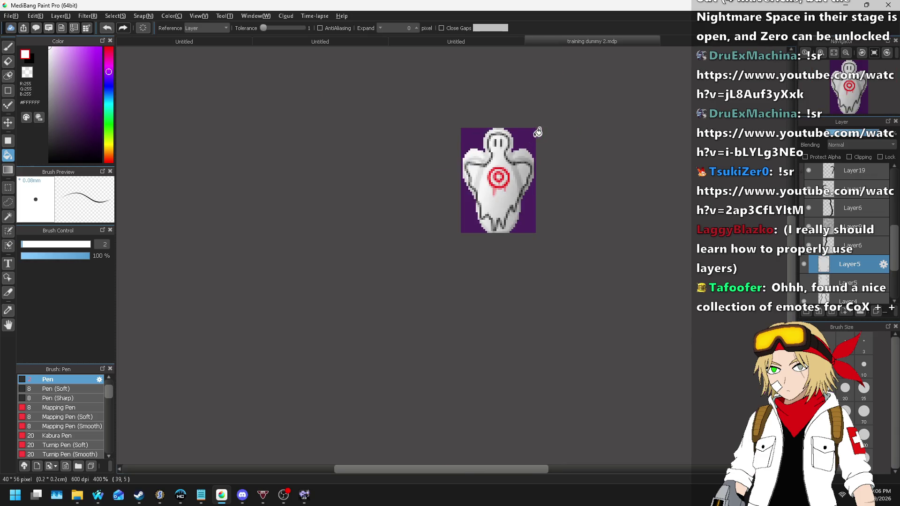
scroll(528, 122, up, 3)
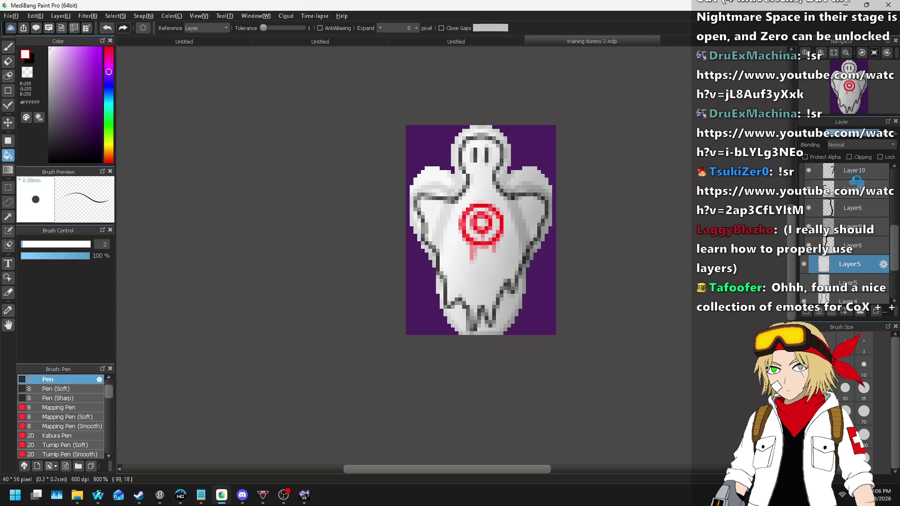
- Select the layer beneath Layer19 and raise its opacity to 100%
click(854, 176)
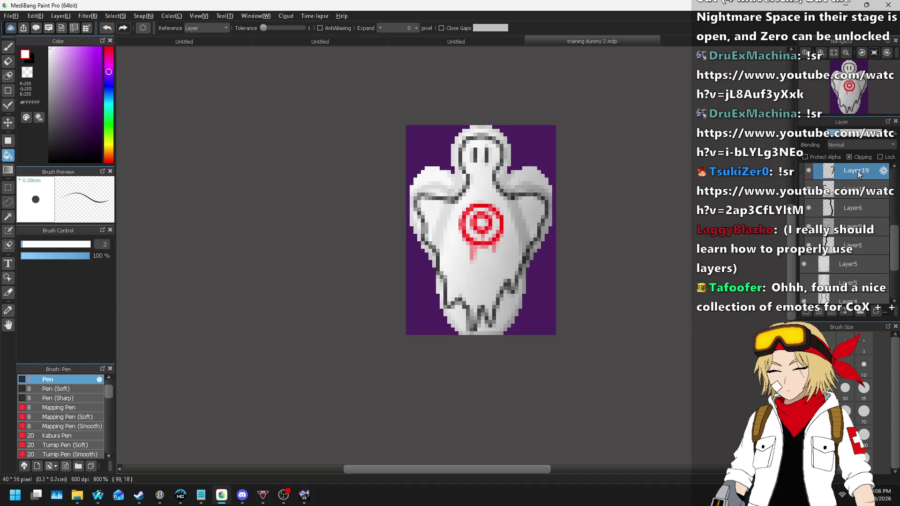
click(847, 193)
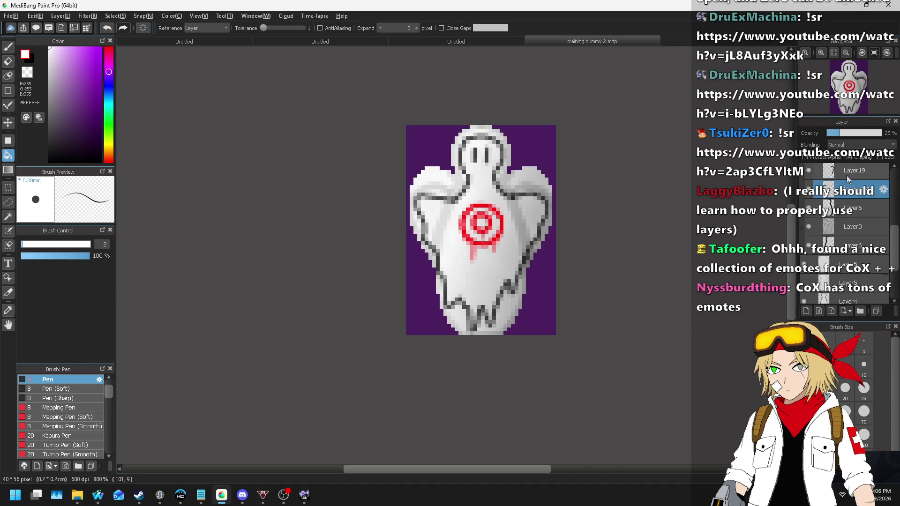
scroll(847, 180, up, 3)
drag(850, 287, 856, 202)
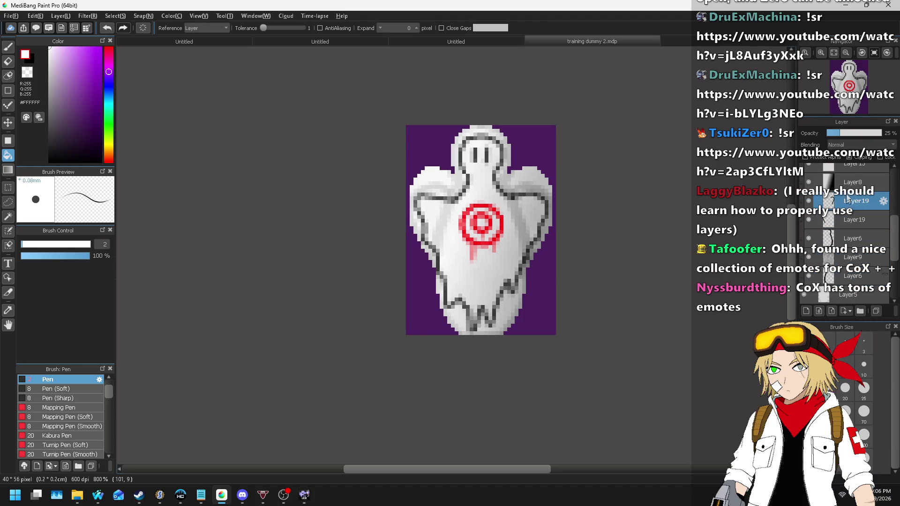
click(858, 159)
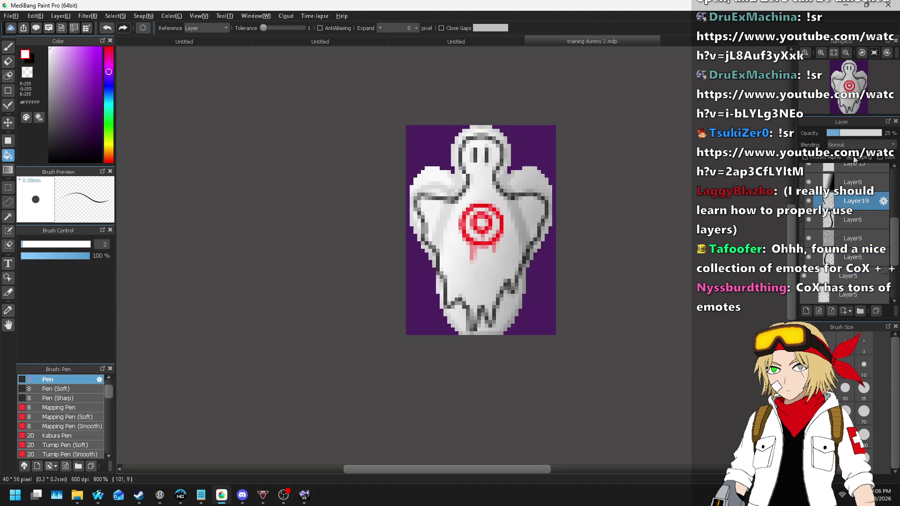
mouse_move(841, 133)
mouse_down()
mouse_move(881, 136)
mouse_move(856, 142)
mouse_up()
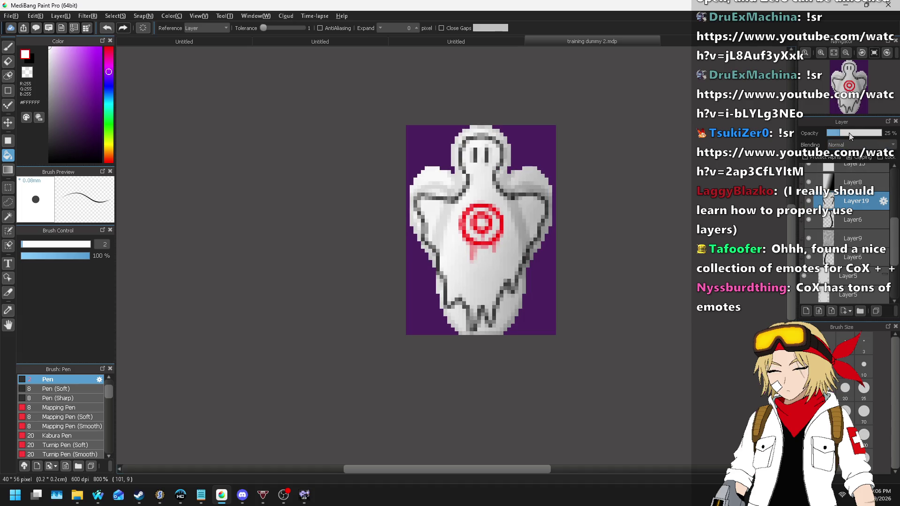
- Transform the layer contents, stretching the ghost sprite upward, and apply the resize
click(115, 16)
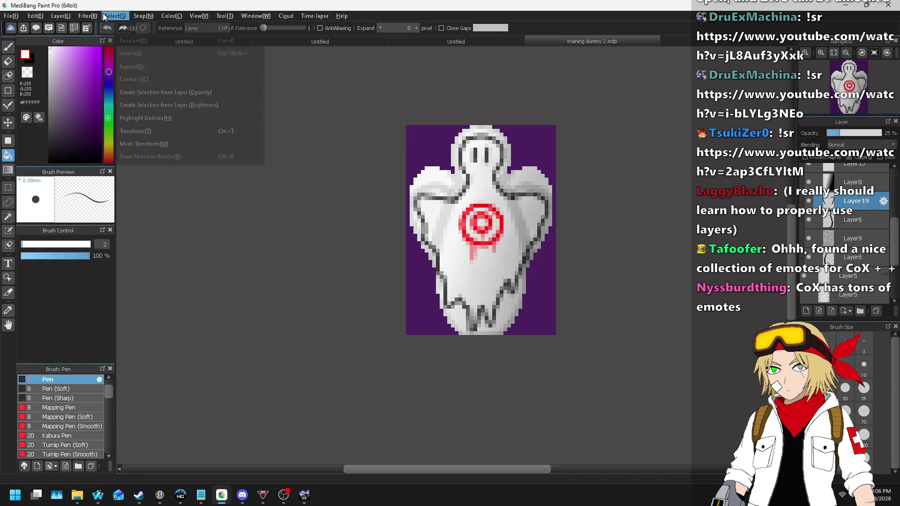
click(135, 130)
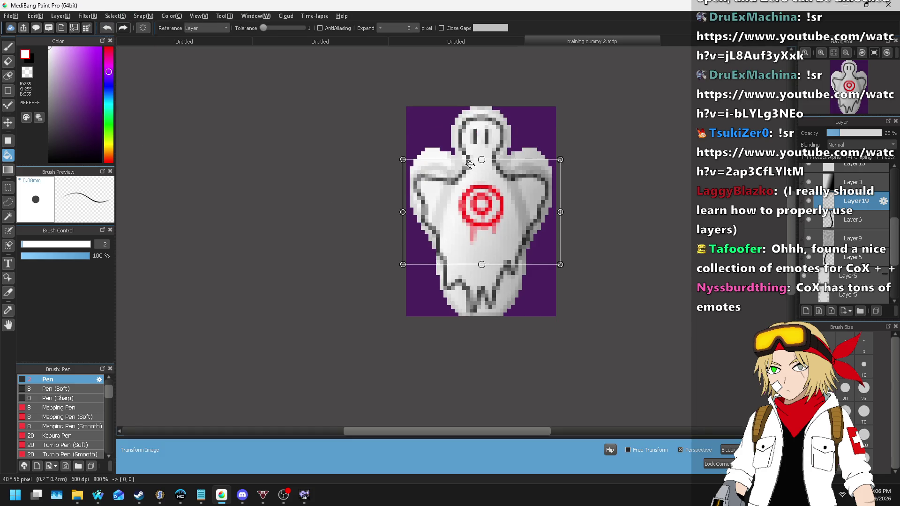
drag(483, 160, 482, 138)
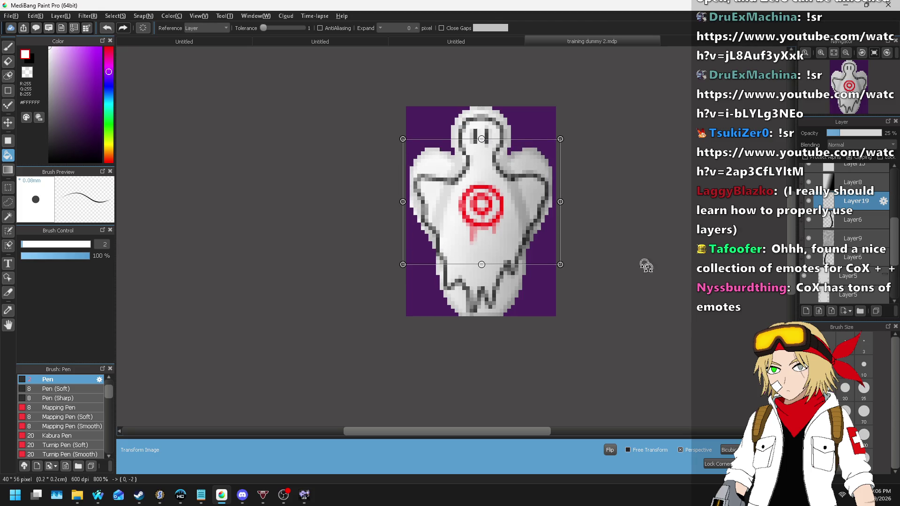
key(Return)
scroll(527, 117, down, 3)
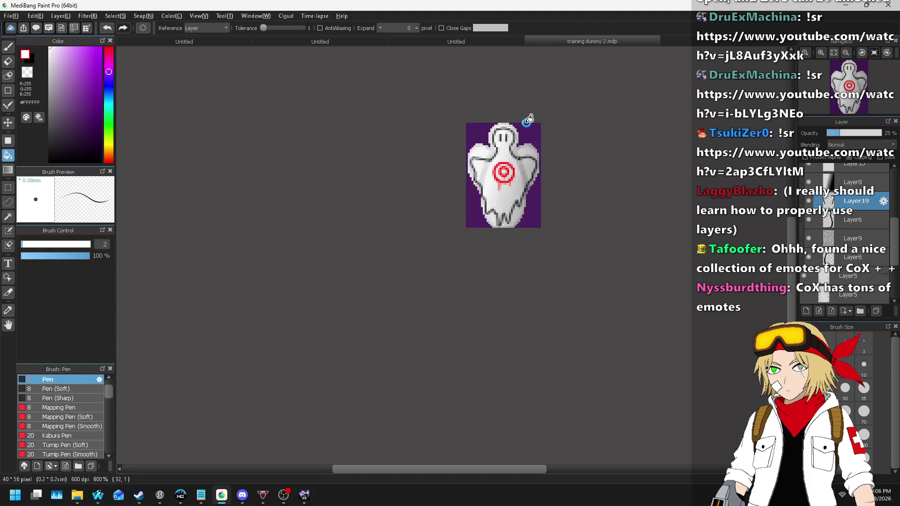
scroll(529, 130, up, 1)
scroll(528, 130, up, 3)
scroll(511, 127, down, 1)
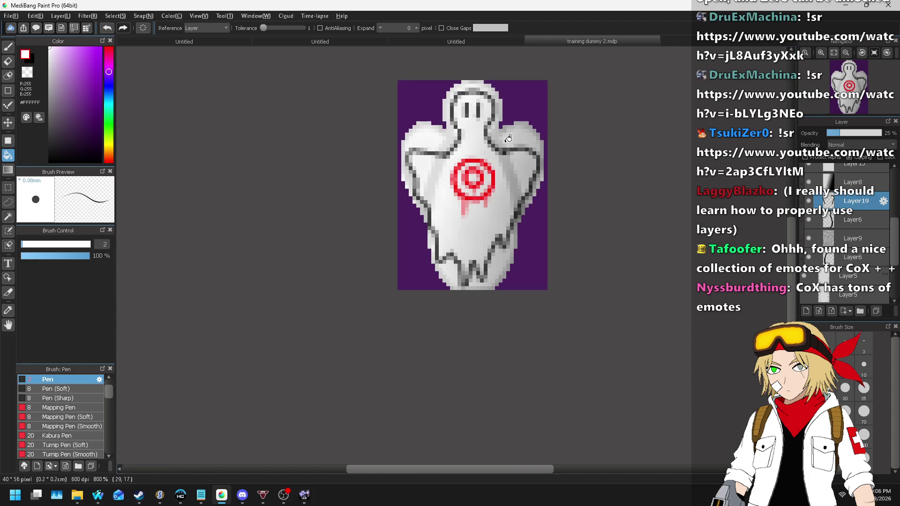
scroll(839, 219, up, 5)
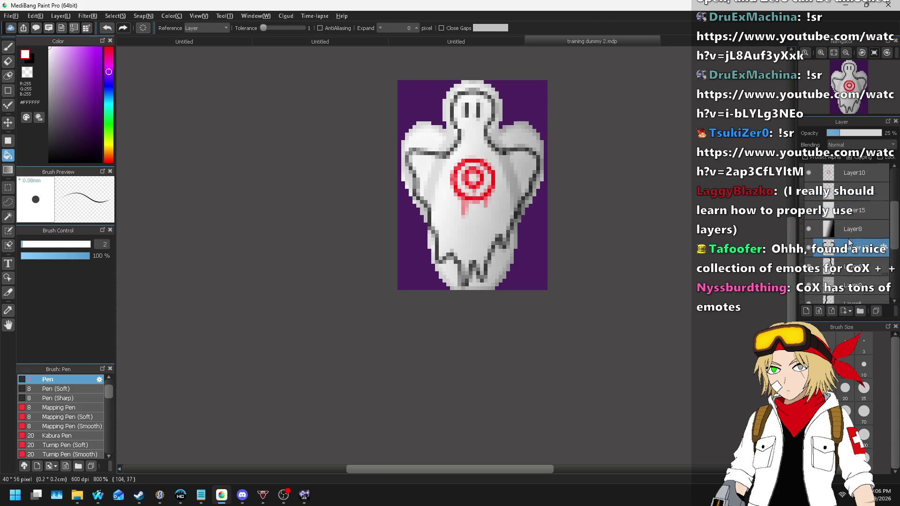
- Hide Layer21's extra wing outlines and switch to the layer beneath it
click(848, 175)
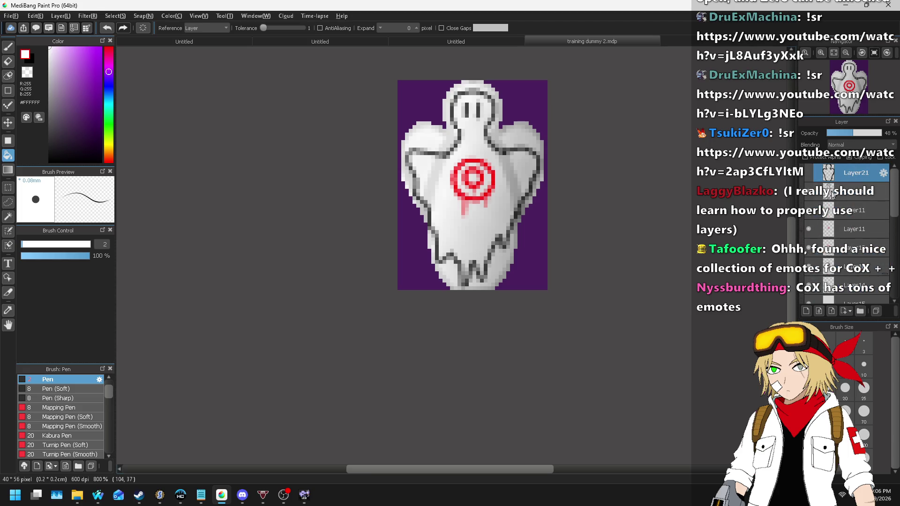
click(809, 174)
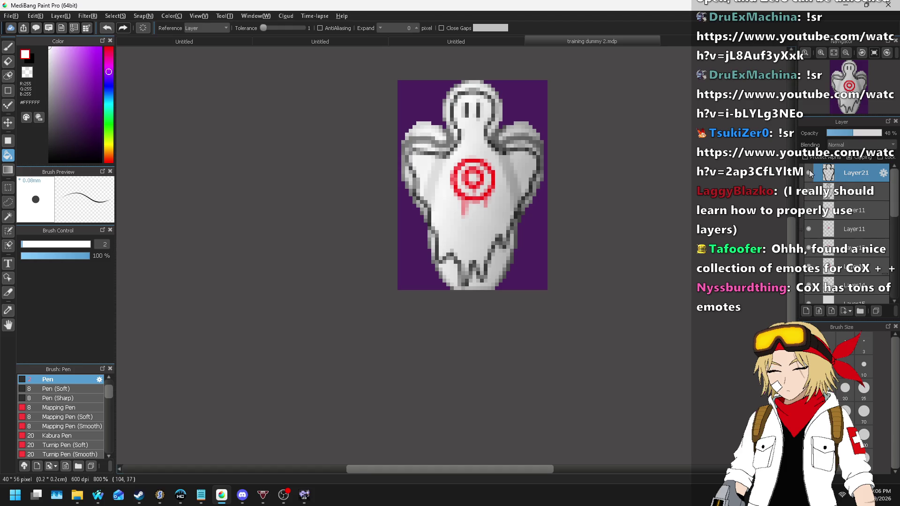
click(809, 173)
click(844, 191)
scroll(501, 123, up, 2)
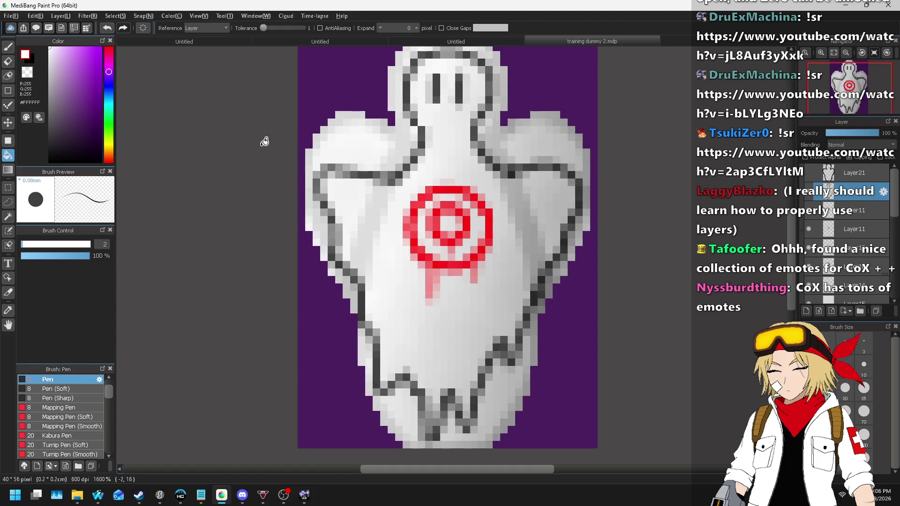
click(9, 203)
- Erase stray outlines beside the neck and between head and right arm with a size-3 eraser
mouse_move(283, 224)
mouse_down()
mouse_move(301, 253)
mouse_move(357, 281)
mouse_move(443, 284)
mouse_move(540, 268)
mouse_move(572, 251)
mouse_move(604, 179)
mouse_move(549, 145)
mouse_move(422, 139)
mouse_move(297, 156)
mouse_move(288, 220)
mouse_up()
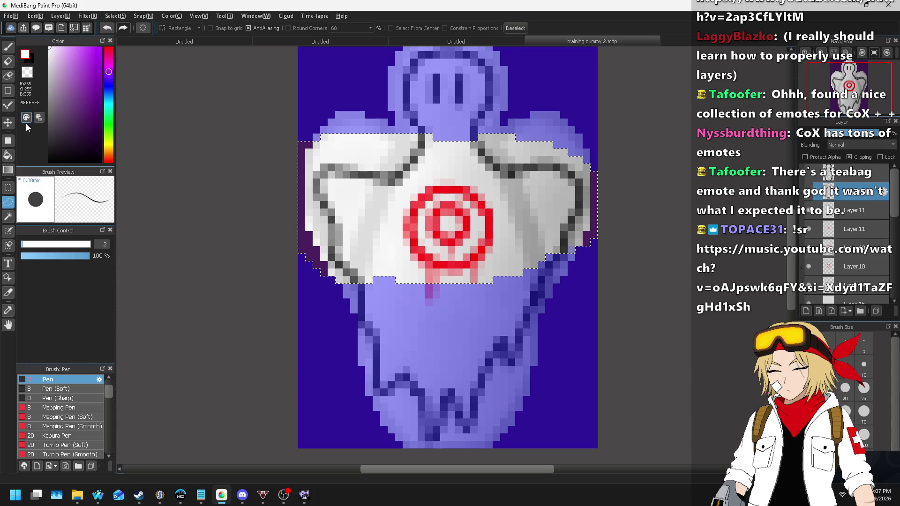
key(ctrl+d)
click(8, 61)
click(278, 28)
double_click(101, 244)
text(3)
mouse_move(449, 162)
mouse_down()
mouse_move(416, 120)
mouse_move(402, 173)
mouse_up()
mouse_move(461, 139)
mouse_down()
mouse_move(494, 152)
mouse_move(528, 190)
mouse_up()
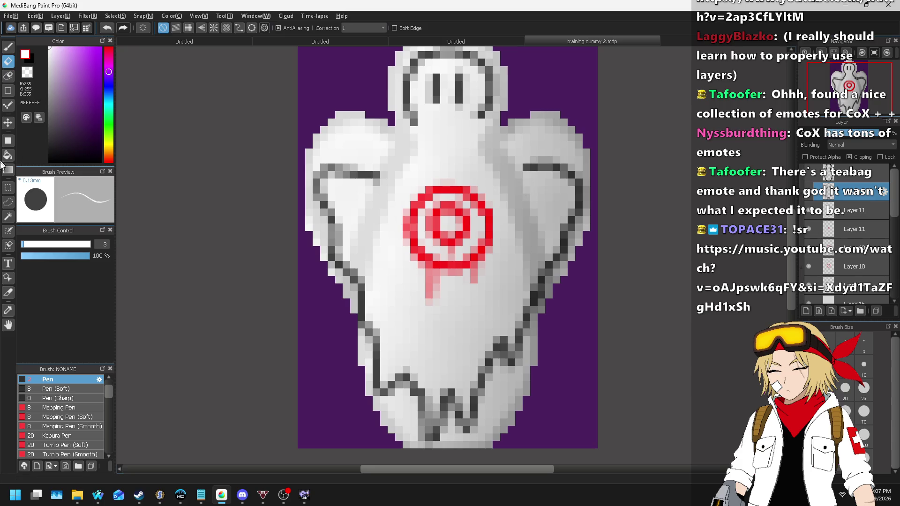
- Lasso both wings and move them up about 4 pixels
click(9, 206)
mouse_move(283, 134)
mouse_down()
mouse_move(330, 297)
mouse_move(437, 303)
mouse_up()
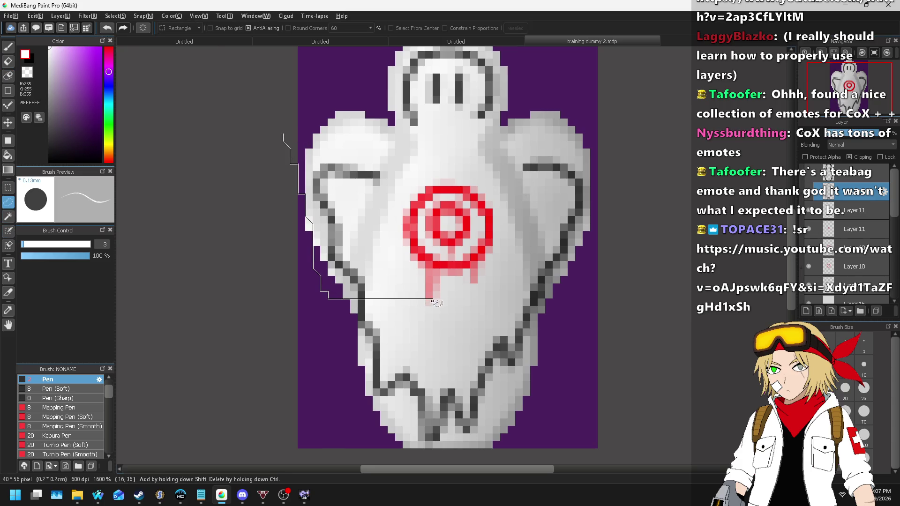
drag(567, 292, 553, 152)
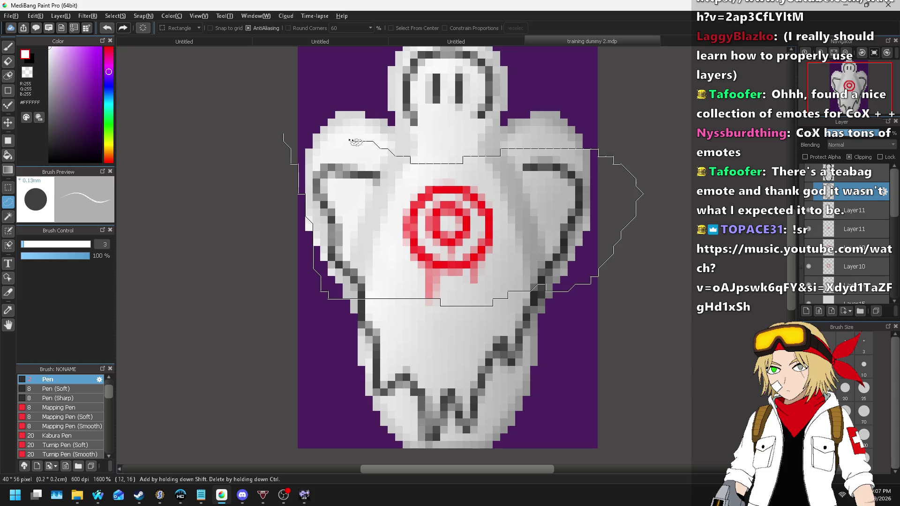
drag(356, 142, 227, 153)
click(8, 123)
mouse_move(539, 223)
mouse_down()
mouse_move(539, 187)
mouse_move(542, 195)
mouse_up()
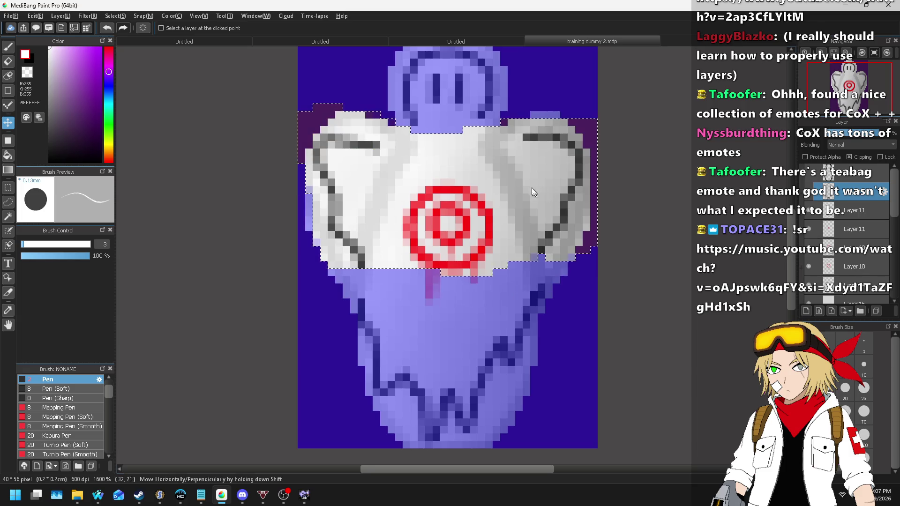
key(ctrl+d)
scroll(428, 152, down, 2)
scroll(428, 152, up, 2)
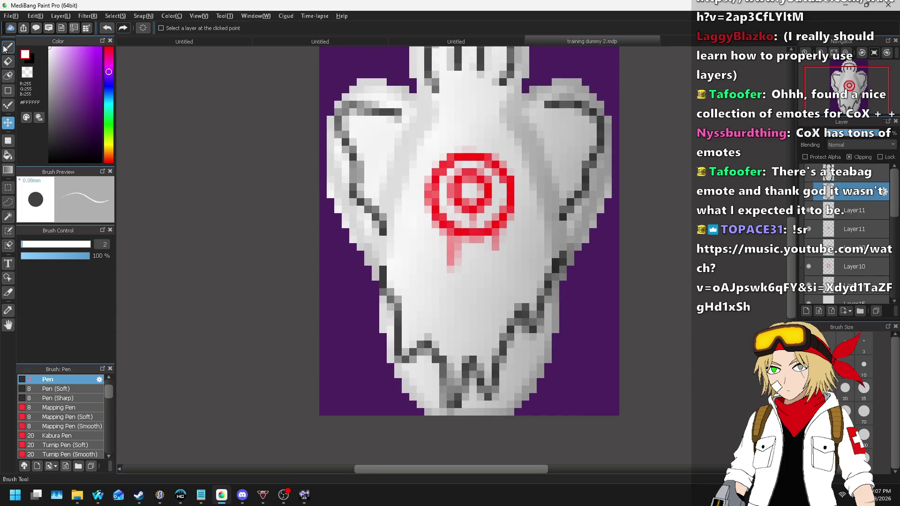
- With a 1 px pen, draw dark outline runs down the ghost's left side
text(b)
text(1)
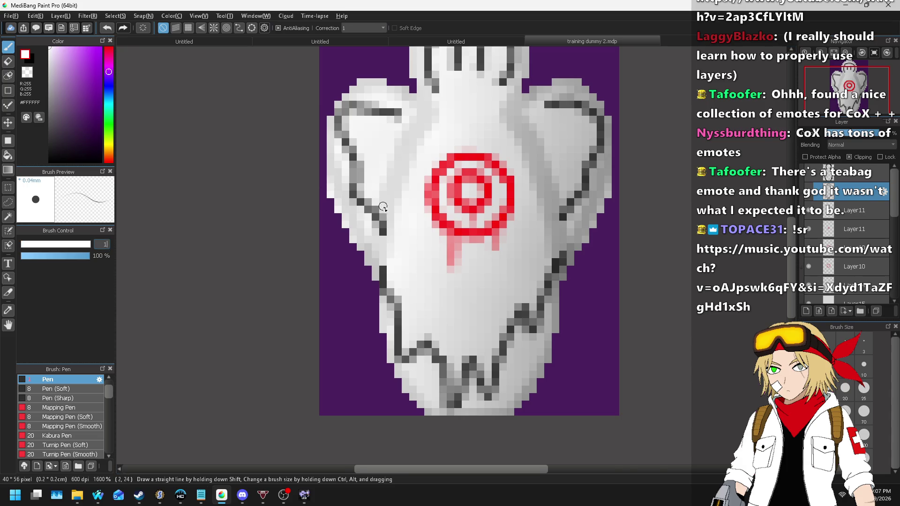
scroll(389, 220, up, 1)
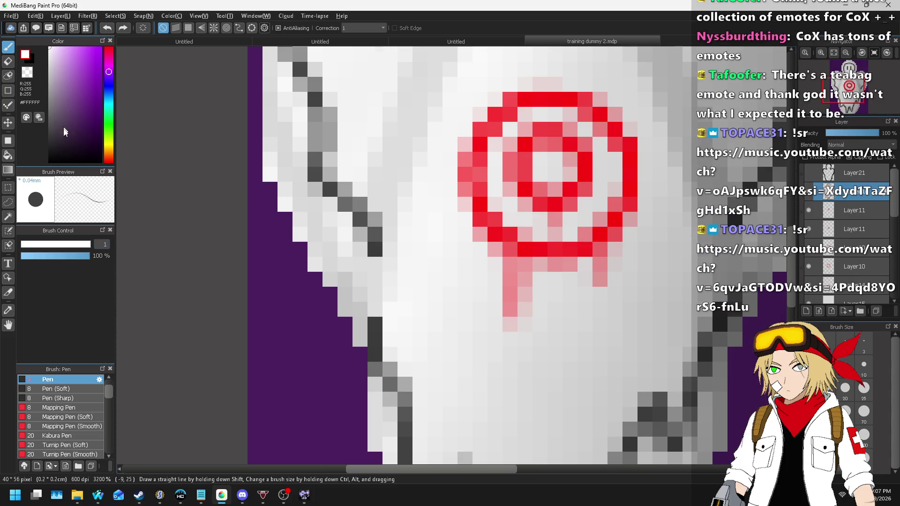
drag(373, 246, 387, 328)
scroll(389, 324, down, 1)
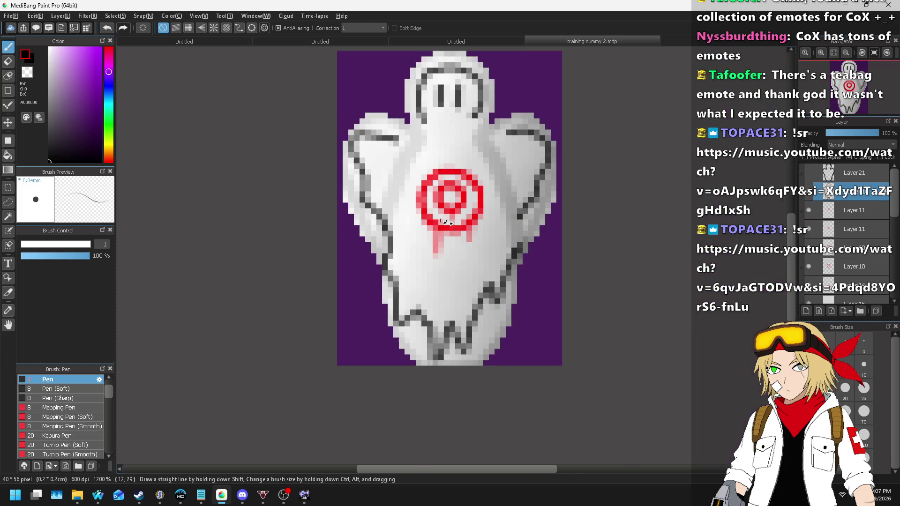
scroll(539, 221, down, 4)
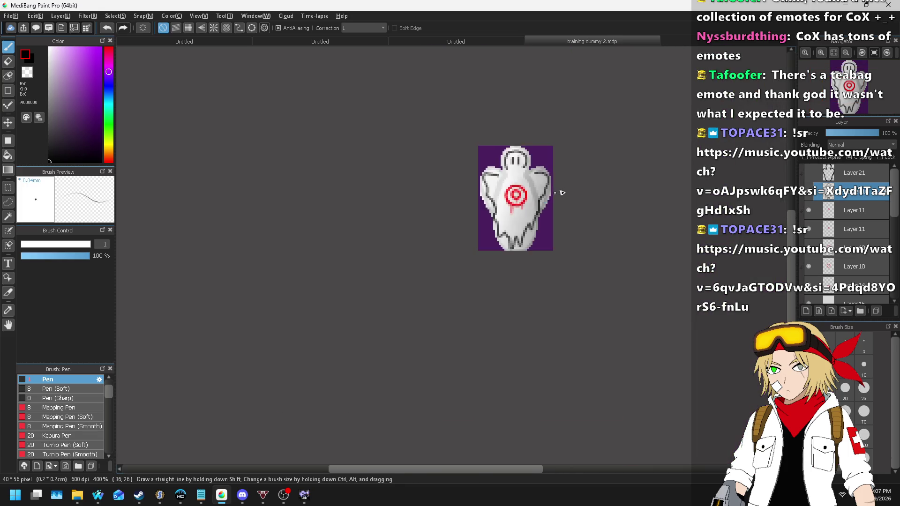
scroll(482, 240, up, 4)
scroll(483, 240, up, 1)
drag(448, 213, 449, 287)
scroll(514, 220, down, 2)
scroll(514, 221, up, 2)
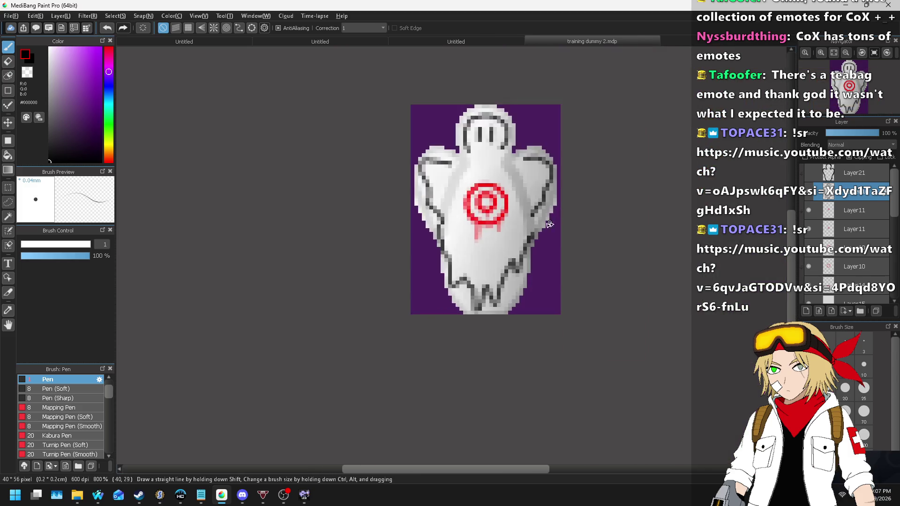
- Rework the left-edge outline and redraw the dark outline down the ghost's right edge
key(ctrl+z)
key(ctrl+z)
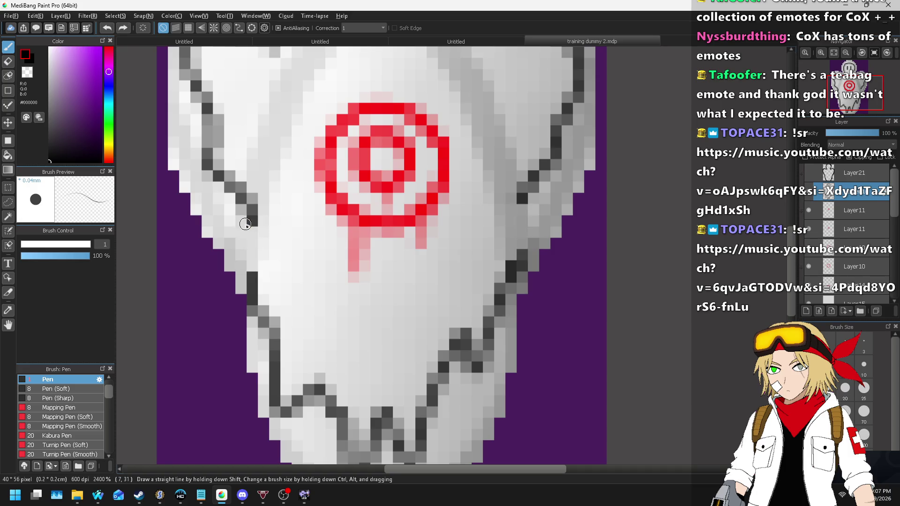
drag(249, 228, 252, 282)
key(ctrl+z)
drag(252, 229, 252, 271)
key(ctrl+z)
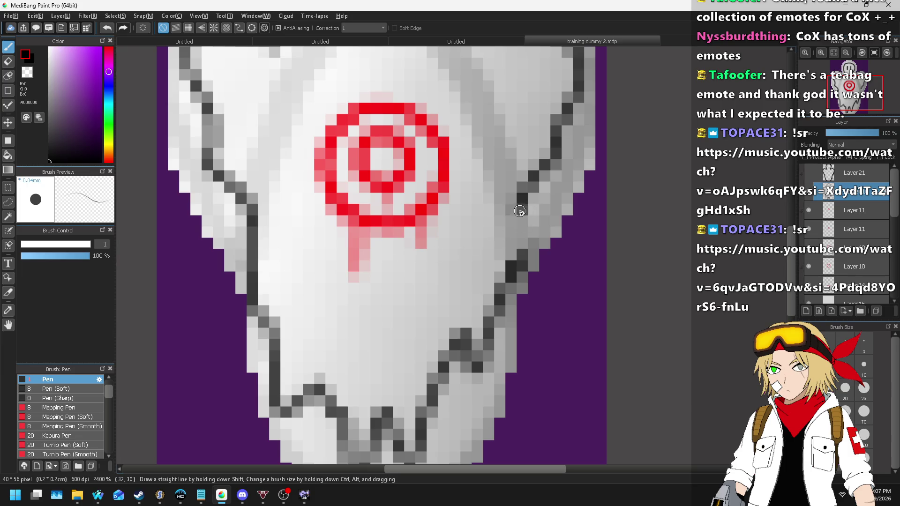
drag(520, 202, 526, 245)
key(ctrl+z)
drag(519, 203, 520, 250)
- Draw a dark diagonal outline at the shoulder extending along the wing
scroll(570, 224, down, 5)
key(alt+Tab)
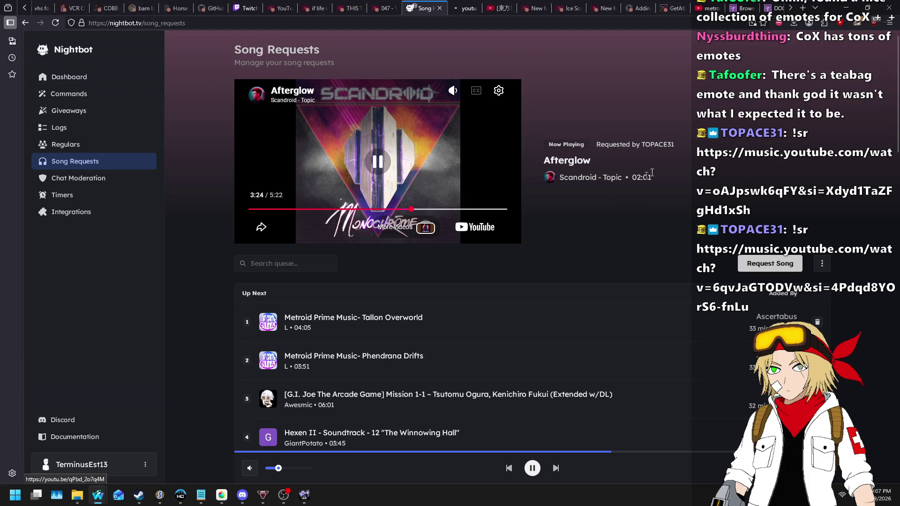
key(alt+Tab)
scroll(547, 183, up, 5)
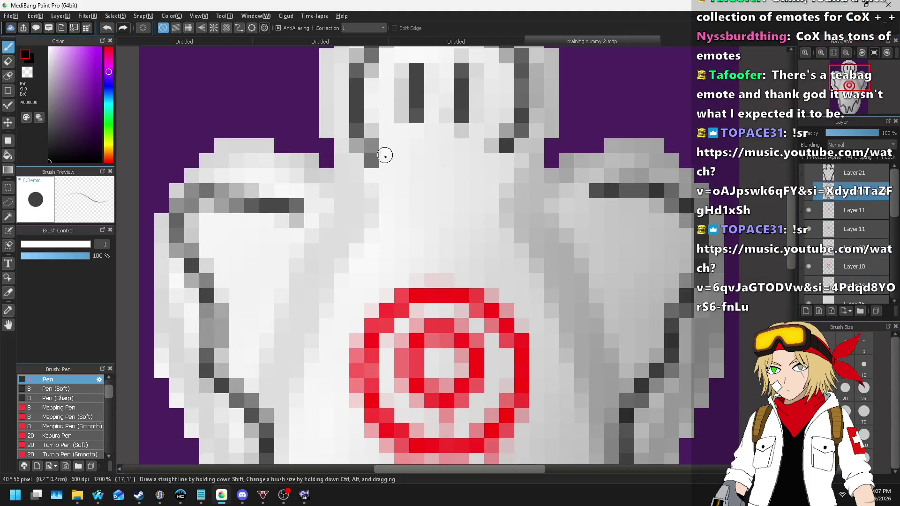
drag(367, 154, 302, 208)
mouse_move(516, 148)
mouse_down()
mouse_move(552, 186)
mouse_move(609, 193)
mouse_up()
scroll(531, 157, down, 5)
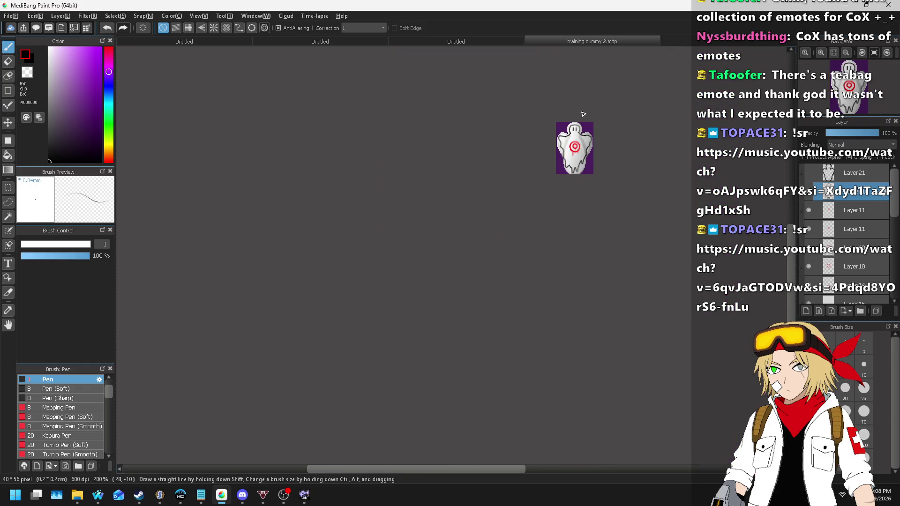
- On Layer21, erase upper-left wing pixels and lighten the right shoulder shading with a size-4 eraser
scroll(583, 146, up, 2)
scroll(583, 146, up, 2)
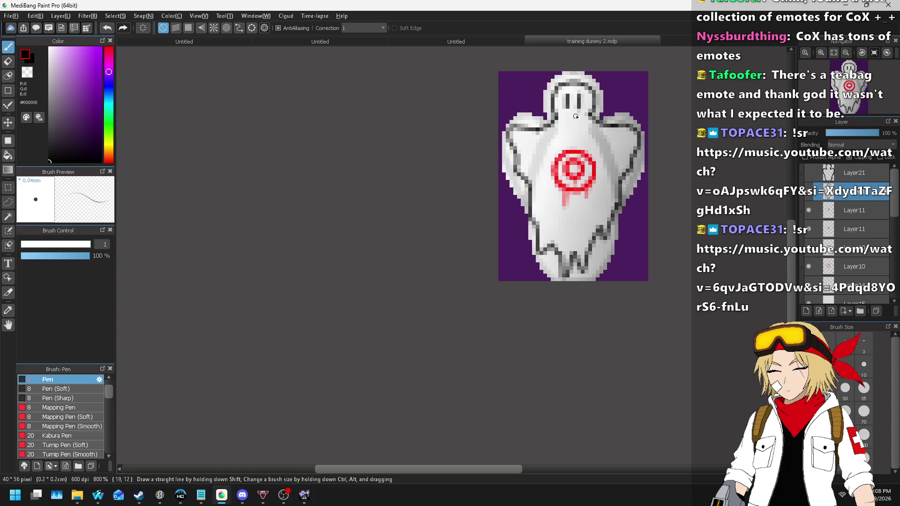
click(807, 169)
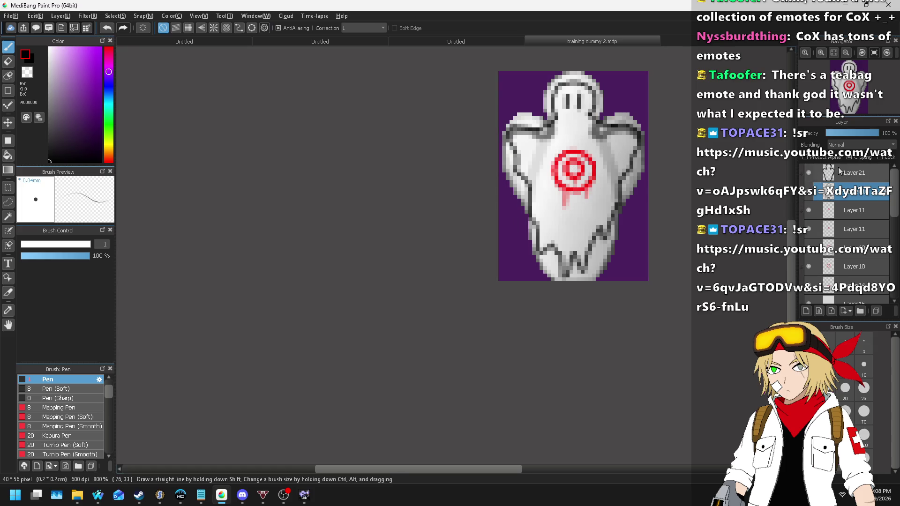
click(842, 174)
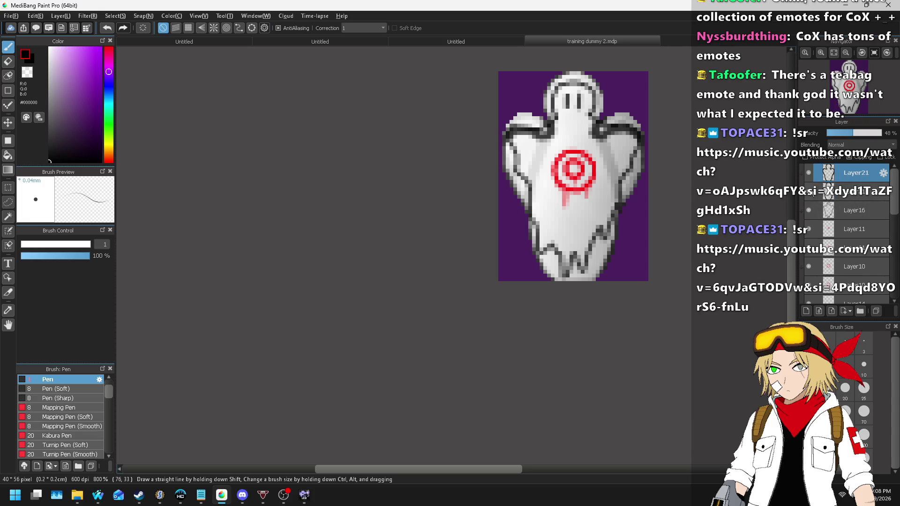
scroll(564, 119, up, 1)
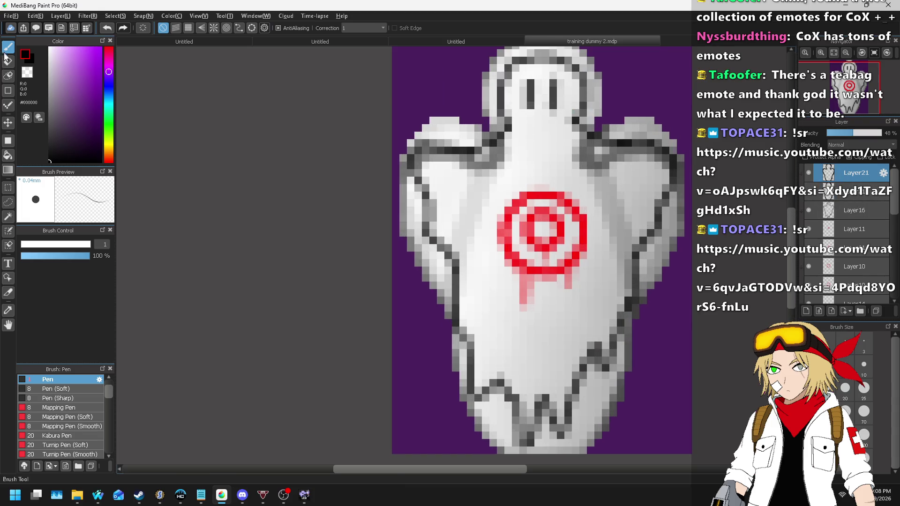
click(7, 60)
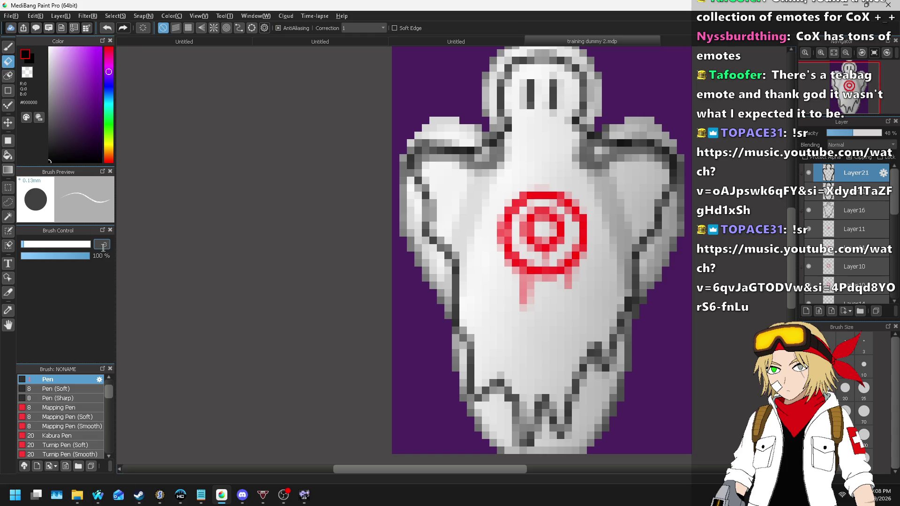
text(4)
mouse_move(422, 143)
mouse_down()
mouse_move(500, 156)
mouse_move(472, 149)
mouse_up()
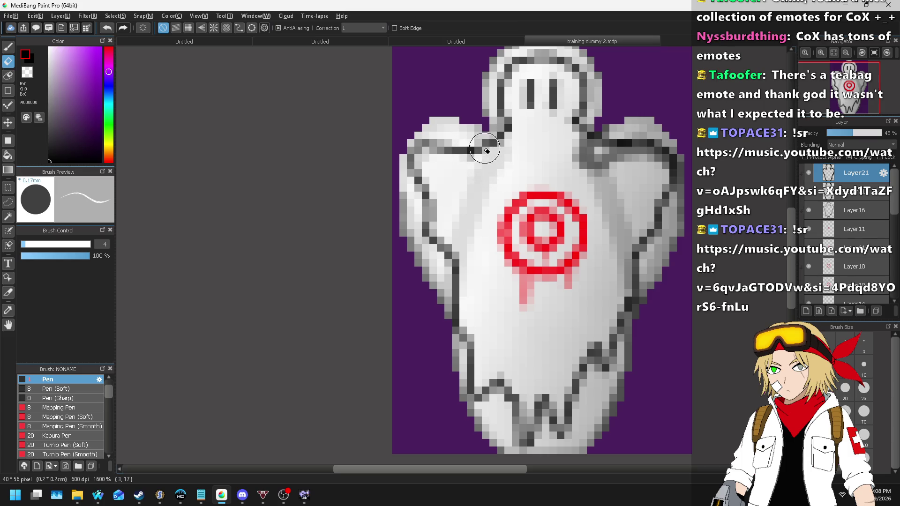
mouse_move(566, 172)
mouse_down()
mouse_move(626, 129)
mouse_move(605, 141)
mouse_move(592, 183)
mouse_move(640, 140)
mouse_move(672, 135)
mouse_move(663, 177)
mouse_move(663, 137)
mouse_up()
- With a size-3 pen, outline the ghost's left edge, top, right side and wing top
click(8, 46)
text(3)
key(Return)
scroll(382, 177, up, 2)
mouse_move(393, 232)
mouse_down()
mouse_move(386, 146)
mouse_move(441, 88)
mouse_move(539, 81)
mouse_move(568, 91)
mouse_move(584, 115)
mouse_up()
scroll(372, 114, down, 3)
scroll(524, 162, up, 2)
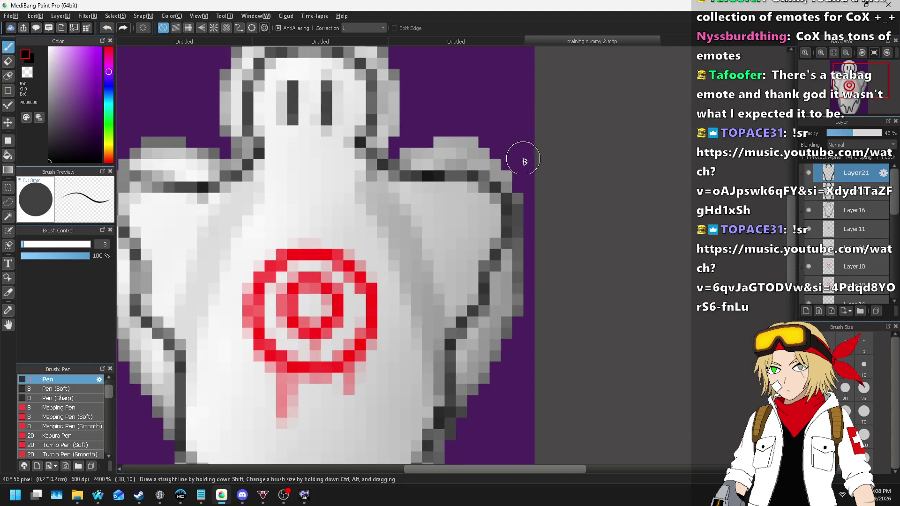
mouse_move(533, 254)
mouse_down()
mouse_move(521, 190)
mouse_move(493, 149)
mouse_move(448, 138)
mouse_move(387, 145)
mouse_up()
scroll(547, 109, down, 6)
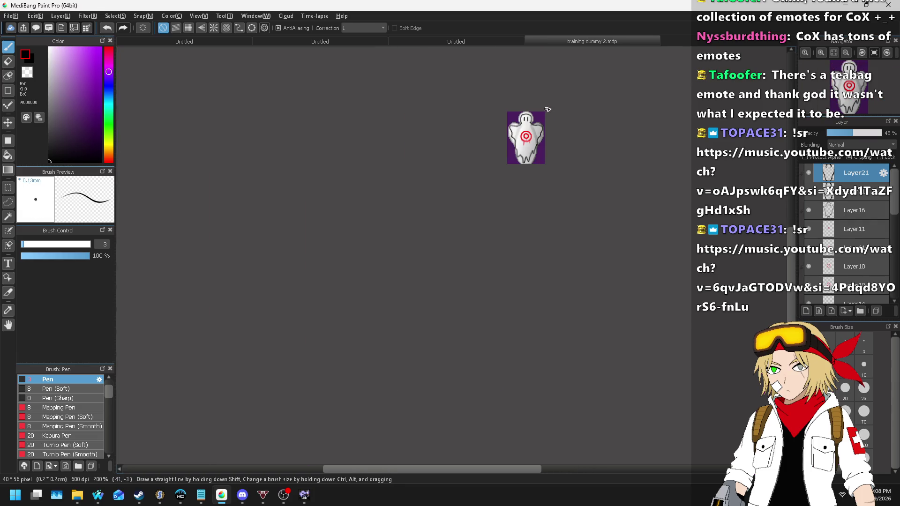
scroll(556, 110, up, 3)
scroll(563, 108, down, 3)
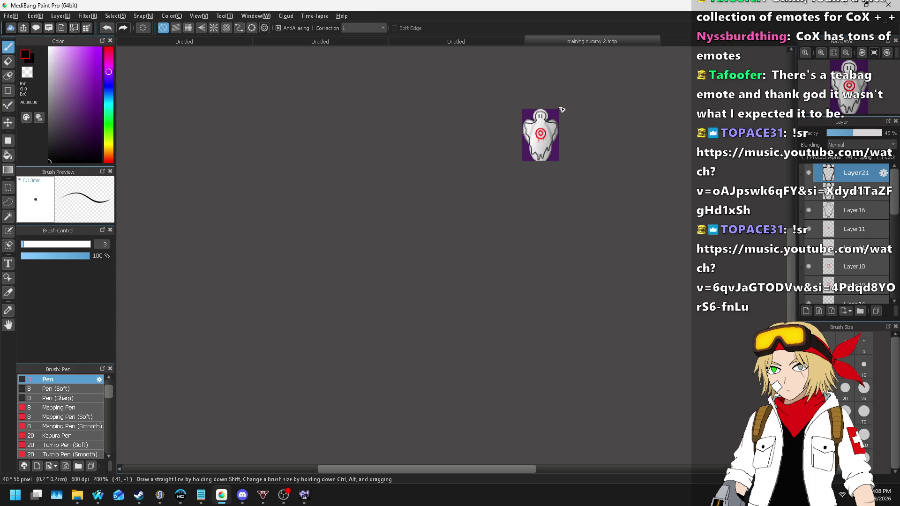
- Select the red target layers from Layer11 through Layer14
click(853, 229)
scroll(853, 229, down, 2)
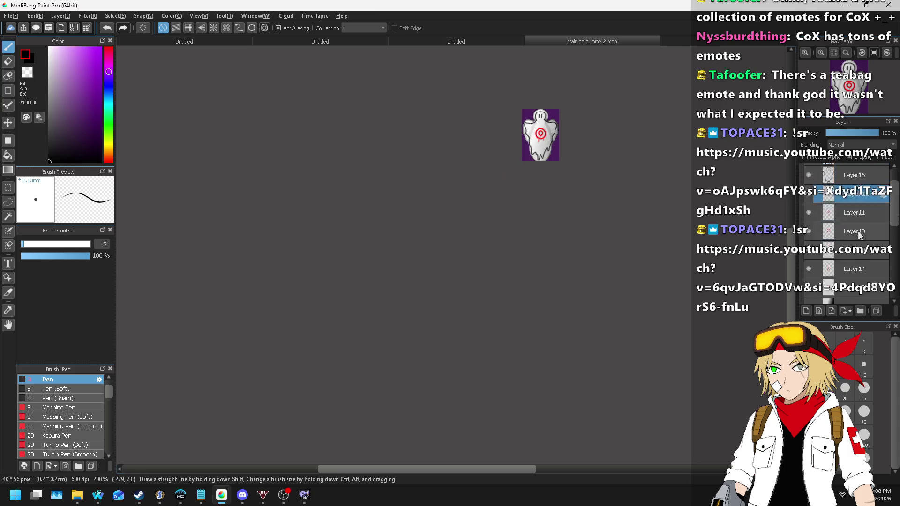
shift+click(858, 255)
scroll(570, 111, up, 1)
scroll(571, 111, up, 2)
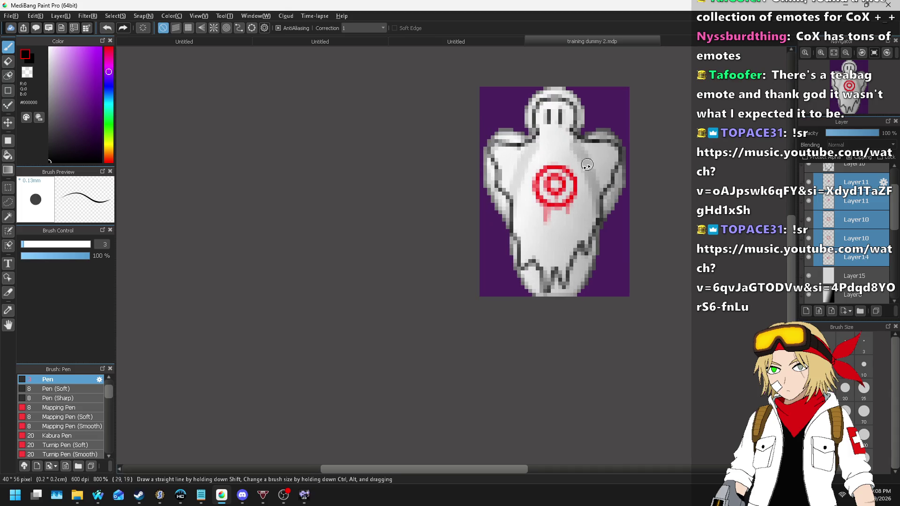
- Use the Move tool to raise the red target 5 pixels
click(8, 123)
drag(587, 187, 577, 156)
scroll(604, 131, down, 3)
scroll(644, 111, down, 2)
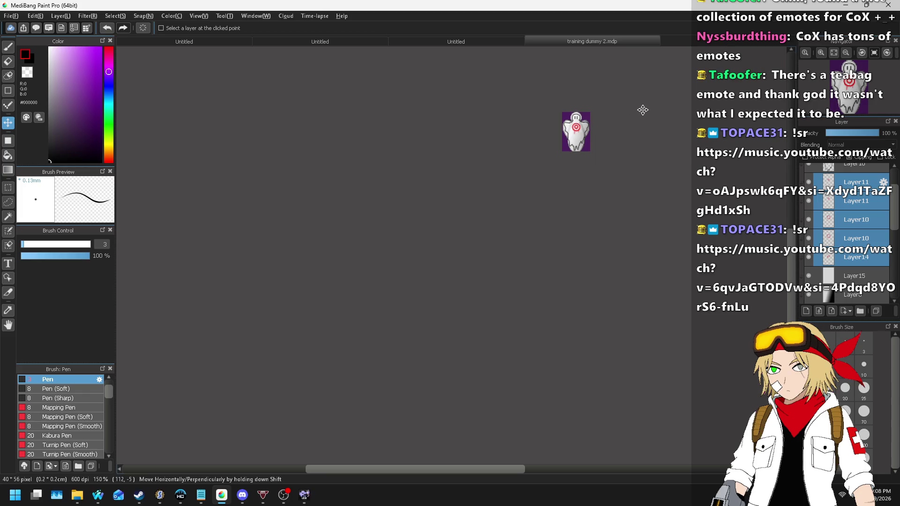
scroll(641, 115, up, 4)
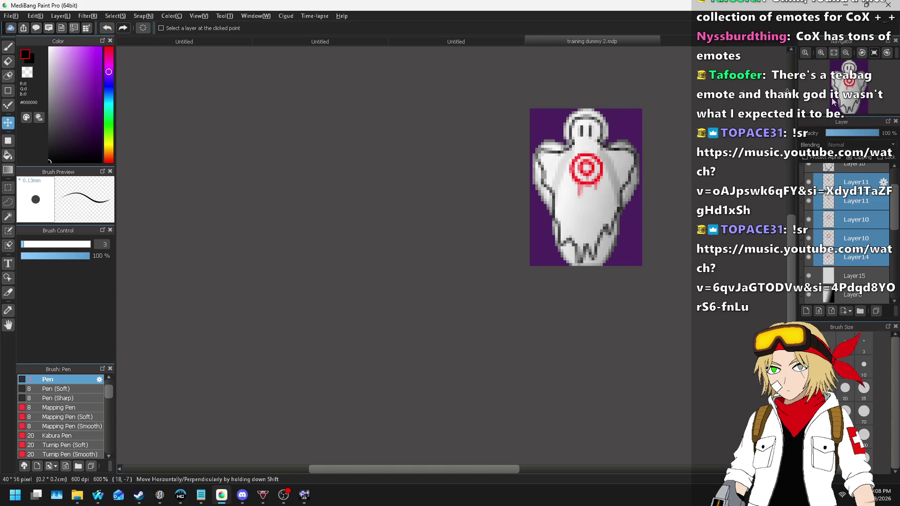
scroll(869, 212, down, 5)
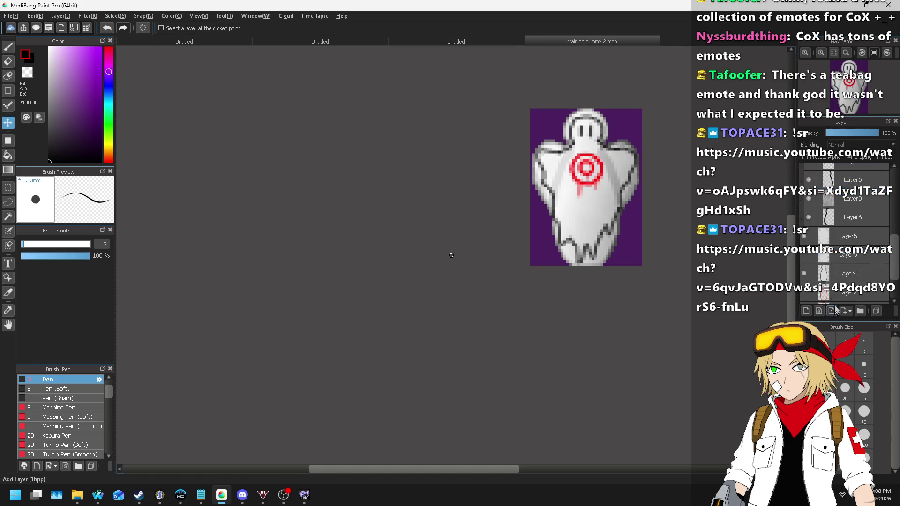
- Hide the purple background Layer17 and select Layer5
click(804, 276)
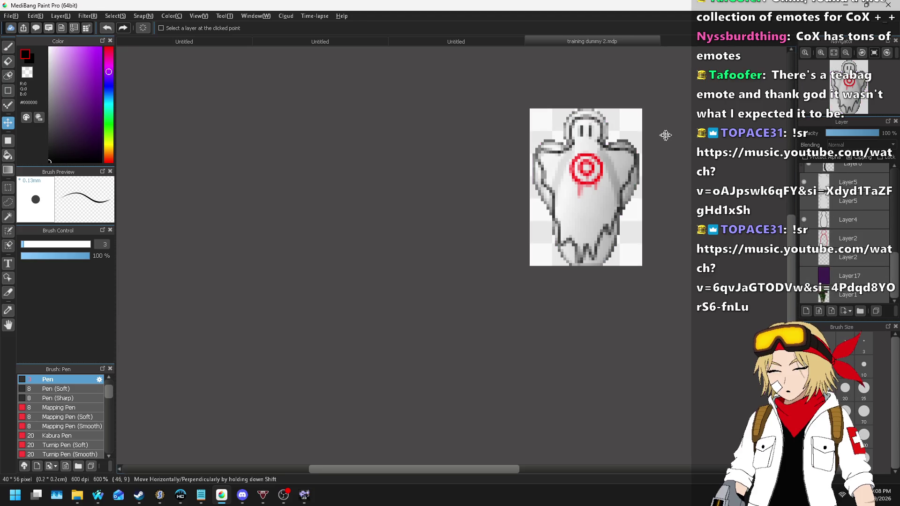
scroll(846, 218, up, 2)
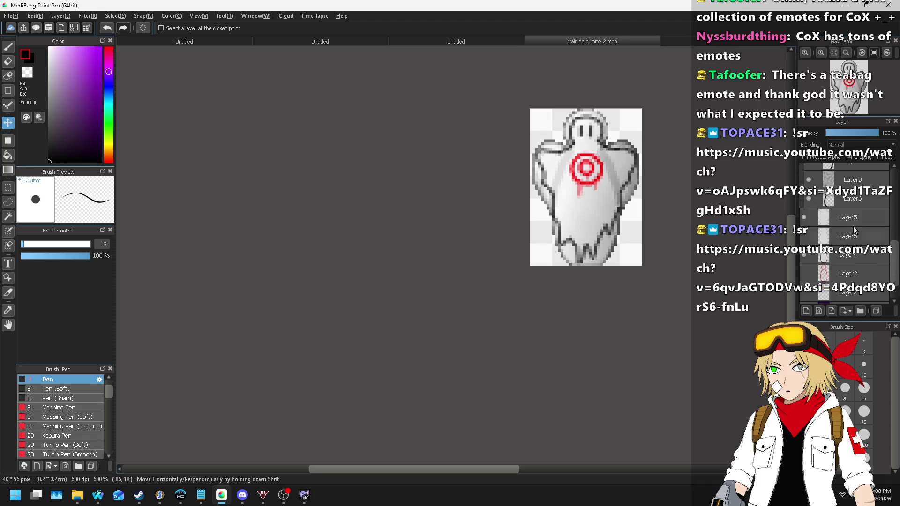
click(846, 218)
scroll(603, 142, up, 3)
scroll(615, 118, down, 3)
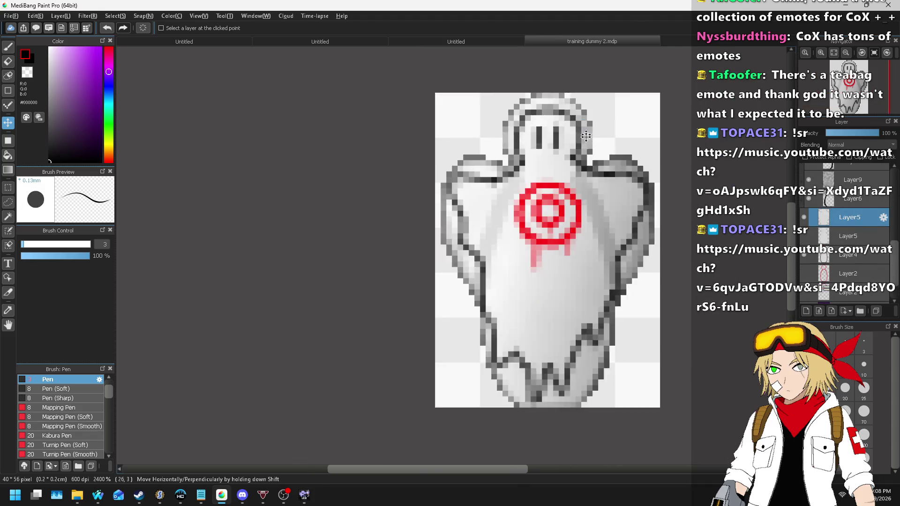
click(60, 16)
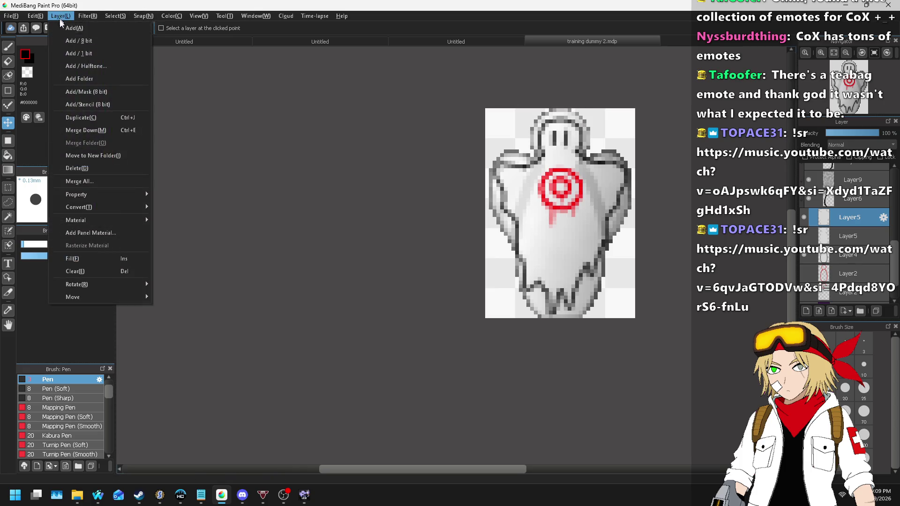
- Add a new layer with tan #F1C88C, trying Soft Light blending before reverting to Normal
click(70, 26)
click(108, 152)
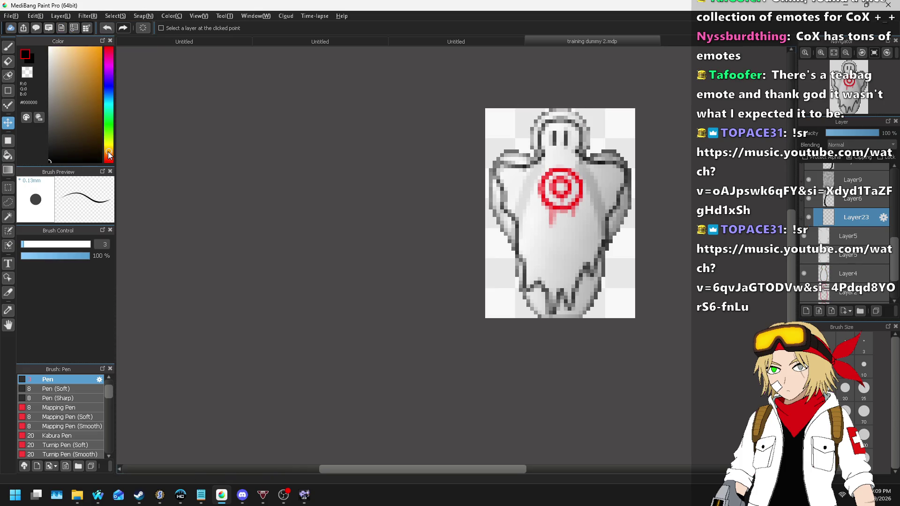
click(71, 53)
click(8, 46)
scroll(562, 115, up, 1)
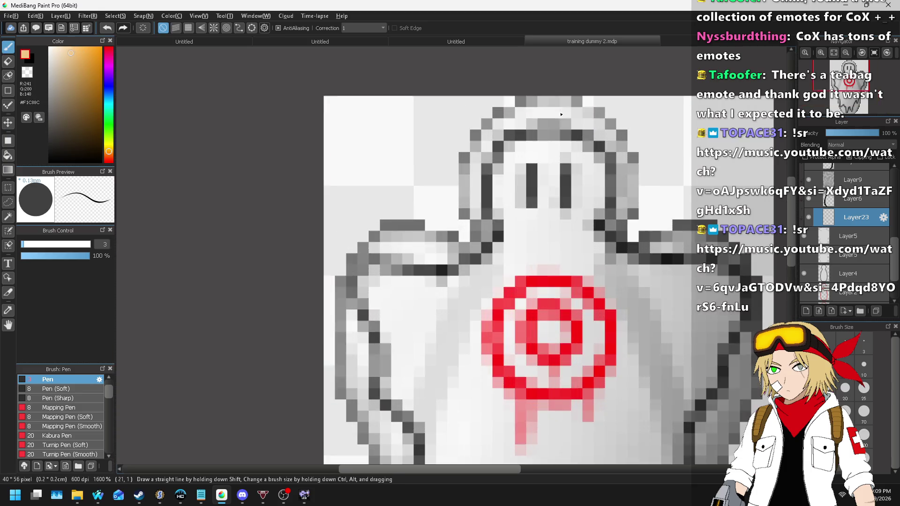
click(852, 147)
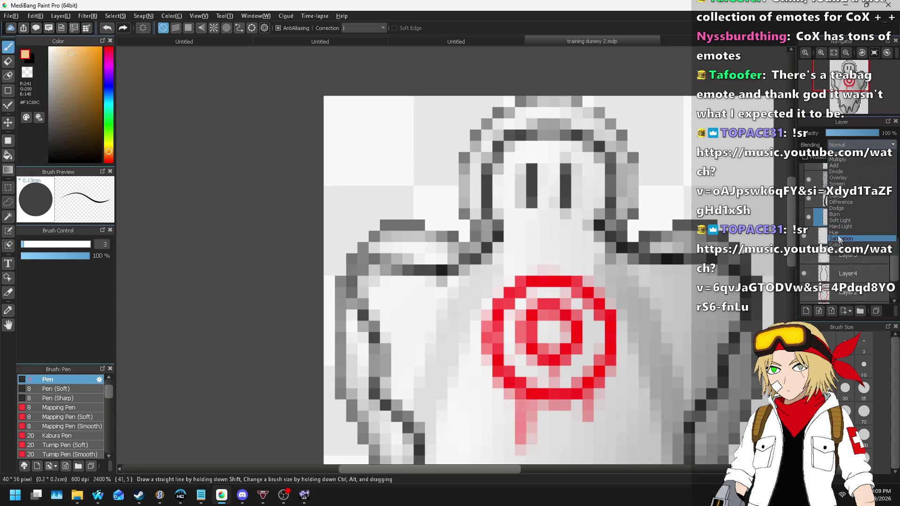
click(832, 220)
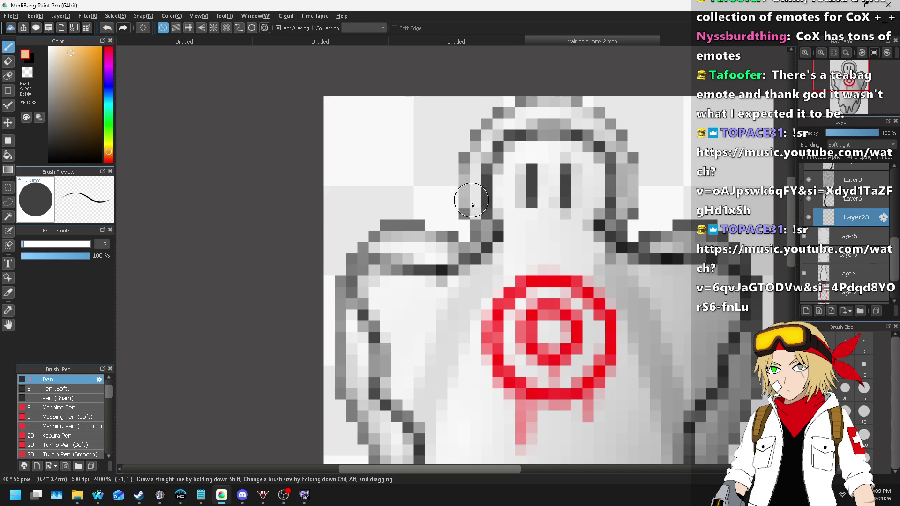
click(850, 145)
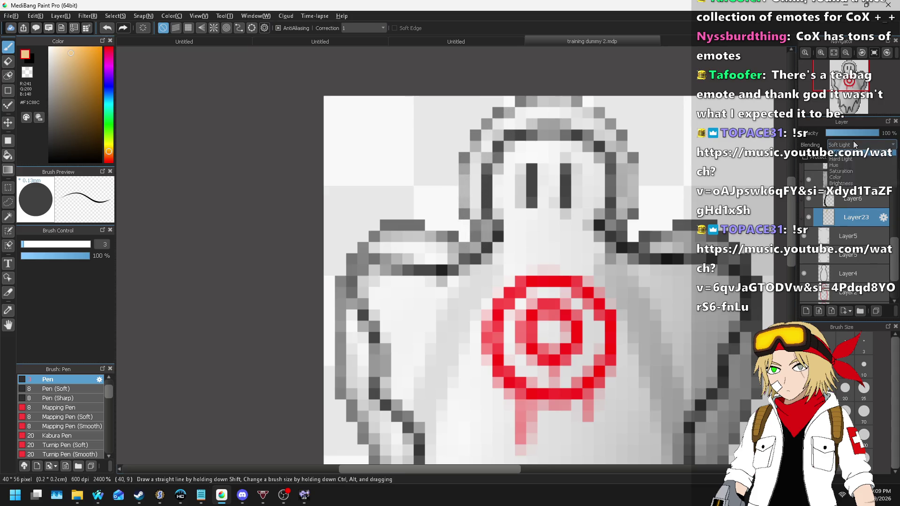
click(848, 153)
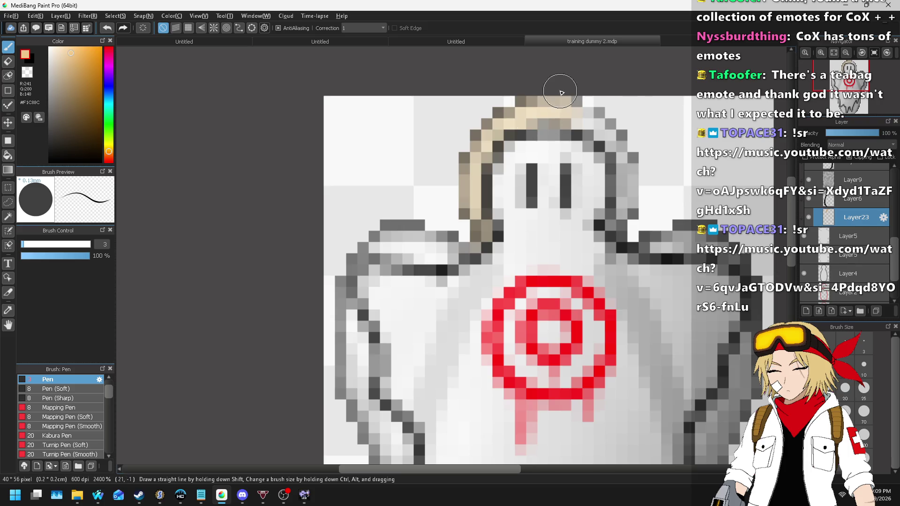
- Paint tan along the head's right edge, the ghost's right side and lower-right edge
mouse_move(601, 131)
mouse_down()
mouse_move(626, 154)
mouse_move(624, 221)
mouse_move(653, 238)
mouse_move(707, 239)
mouse_up()
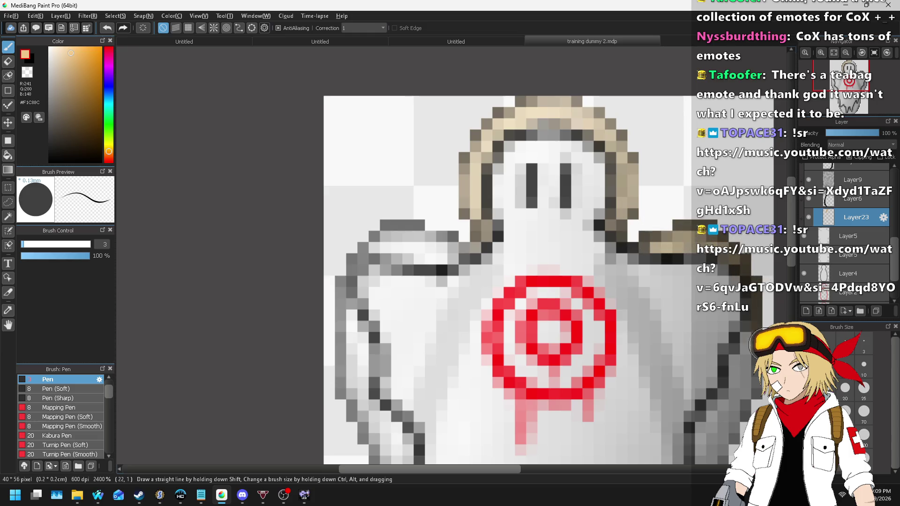
scroll(759, 286, down, 4)
scroll(711, 191, up, 4)
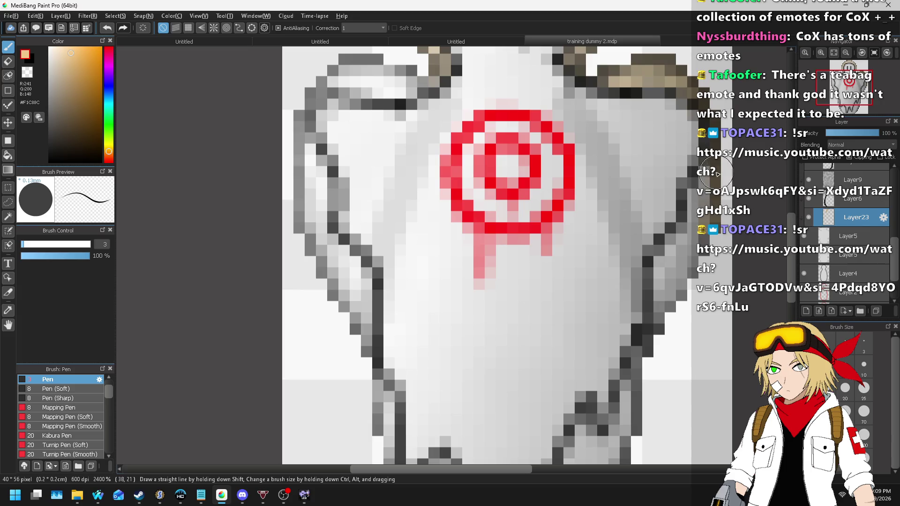
mouse_move(704, 201)
mouse_down()
mouse_move(670, 277)
mouse_move(665, 330)
mouse_up()
scroll(709, 232, down, 4)
scroll(684, 248, up, 4)
mouse_move(692, 241)
mouse_down()
mouse_move(609, 429)
mouse_move(630, 315)
mouse_move(638, 353)
mouse_move(612, 372)
mouse_move(581, 445)
mouse_move(560, 437)
mouse_move(555, 392)
mouse_move(539, 443)
mouse_move(508, 434)
mouse_move(483, 362)
mouse_move(460, 383)
mouse_move(496, 444)
mouse_up()
- Paint tan along the lower-left outline, the left side and the left arm's edges
drag(443, 385, 421, 282)
mouse_move(402, 243)
mouse_down()
mouse_move(382, 143)
mouse_move(350, 100)
mouse_move(389, 205)
mouse_up()
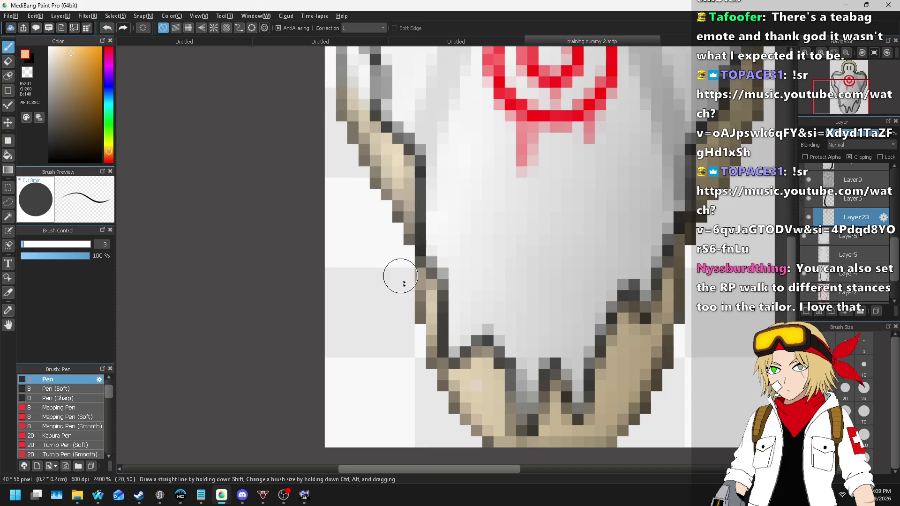
scroll(401, 276, down, 4)
scroll(362, 202, up, 4)
drag(368, 227, 380, 322)
mouse_move(365, 153)
mouse_down()
mouse_move(391, 130)
mouse_move(424, 140)
mouse_move(483, 130)
mouse_move(481, 138)
mouse_up()
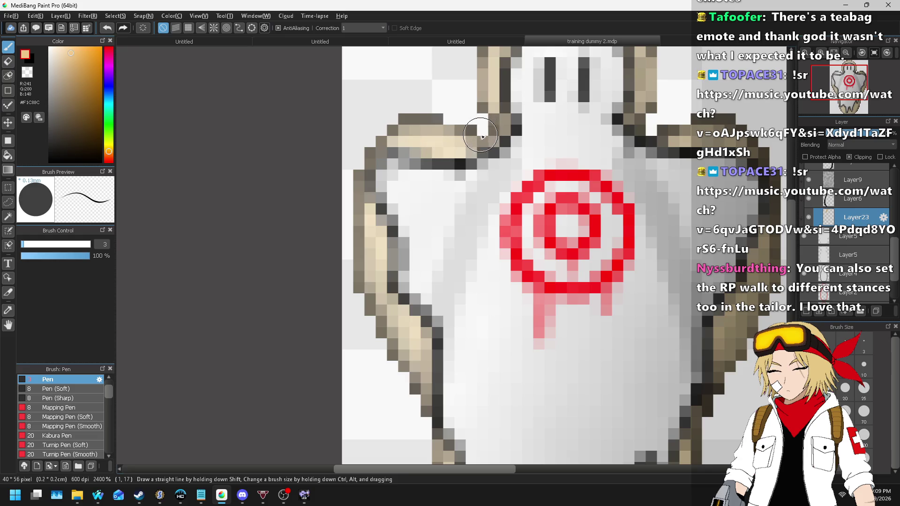
scroll(369, 147, down, 5)
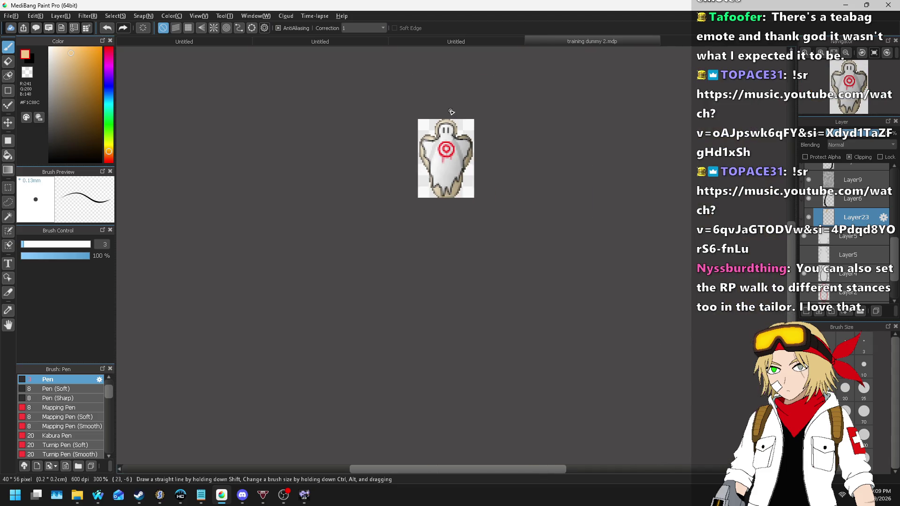
scroll(451, 117, up, 5)
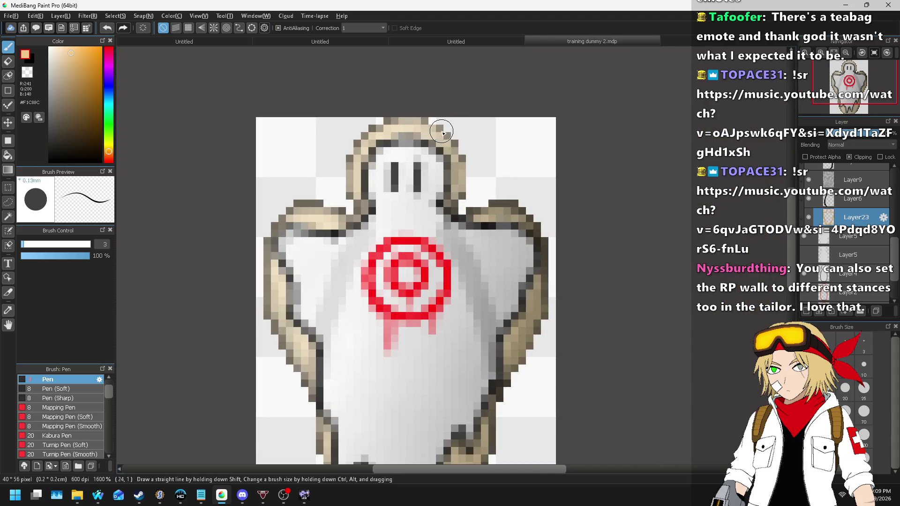
- Adjust the outline to hue -10 and brightness -60, then undo the last colour change
key(ctrl+u)
drag(415, 275, 562, 263)
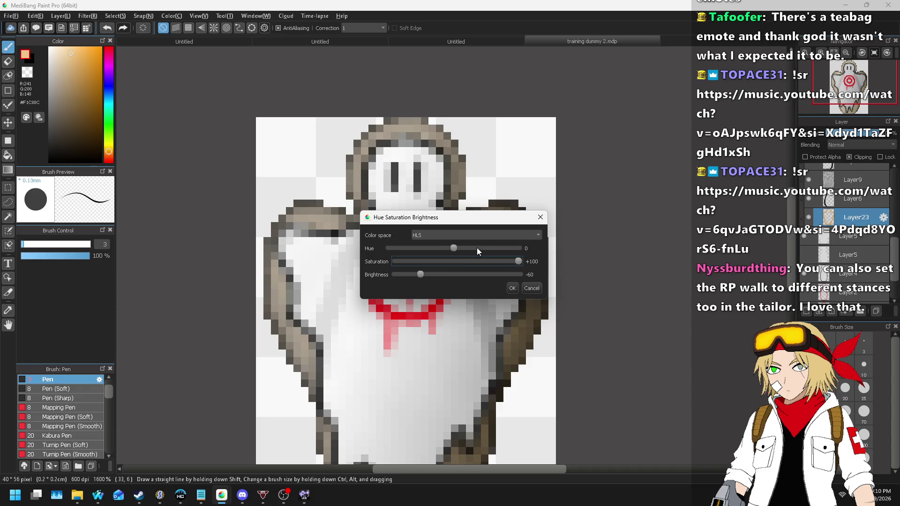
click(432, 247)
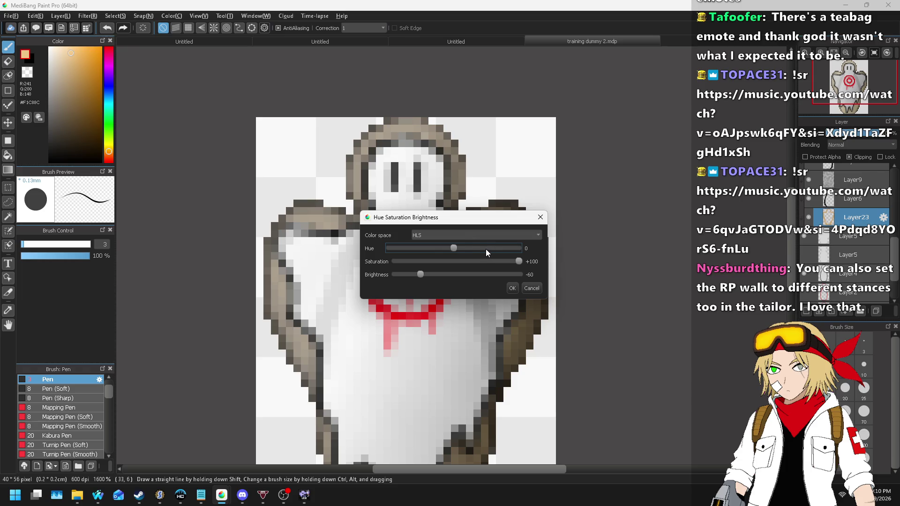
click(512, 287)
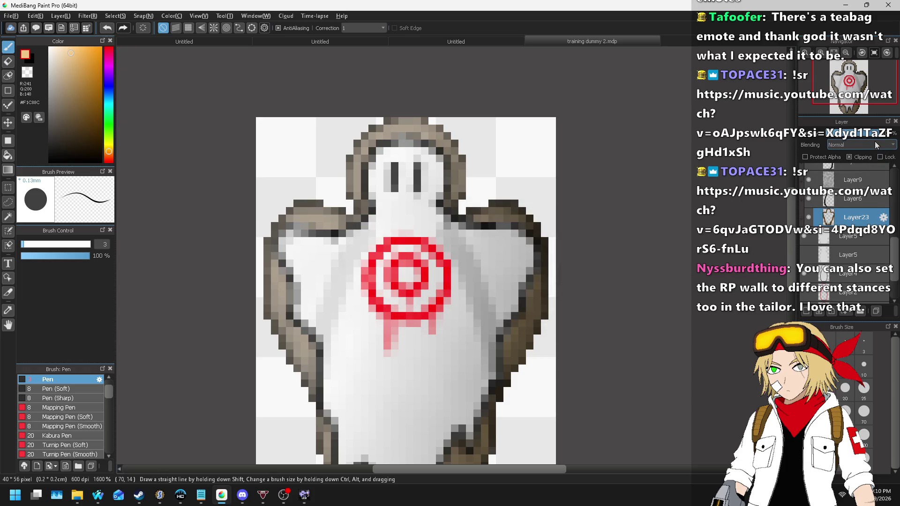
scroll(875, 145, down, 8)
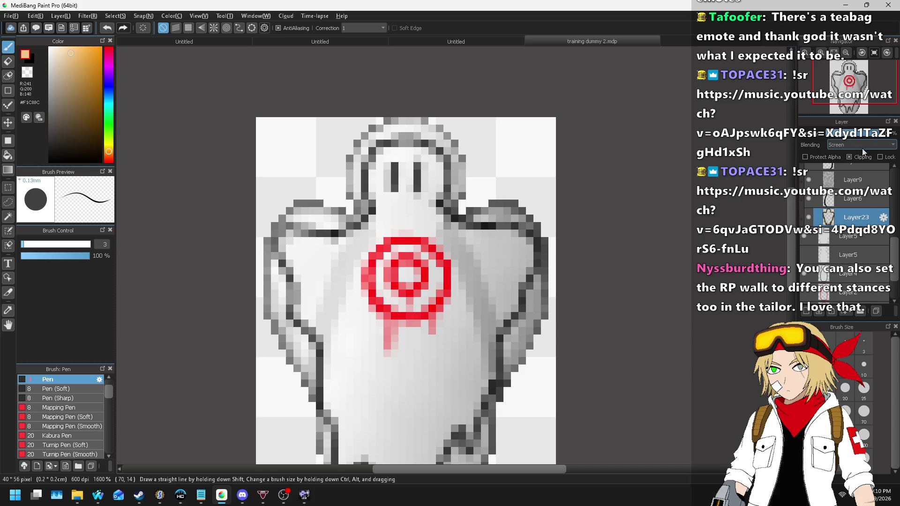
scroll(860, 146, up, 6)
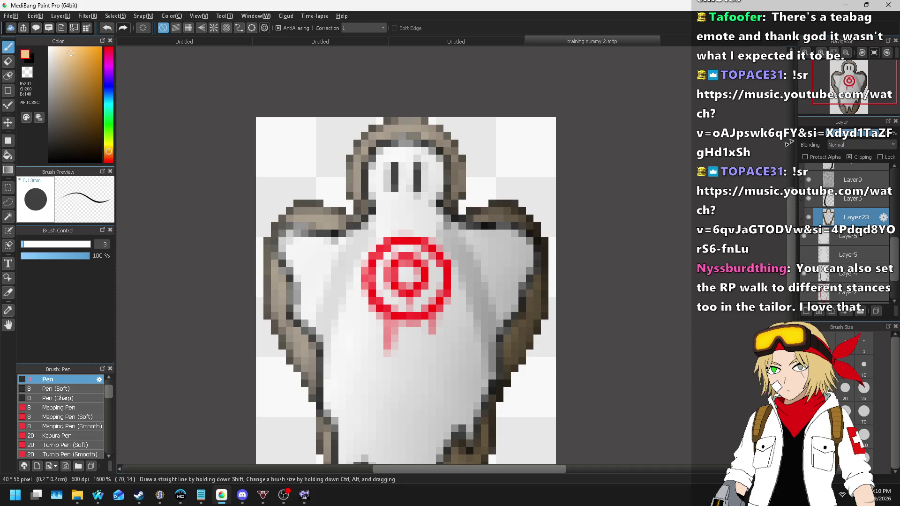
key(ctrl+u)
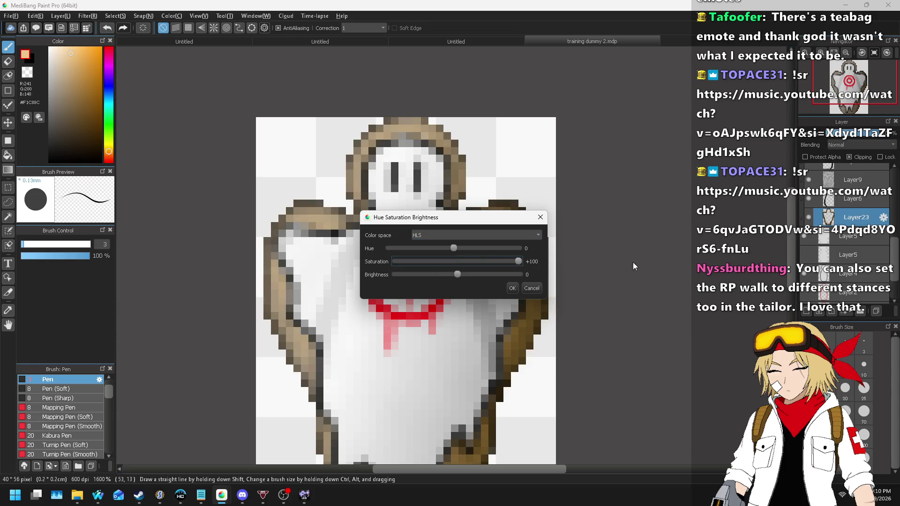
click(512, 288)
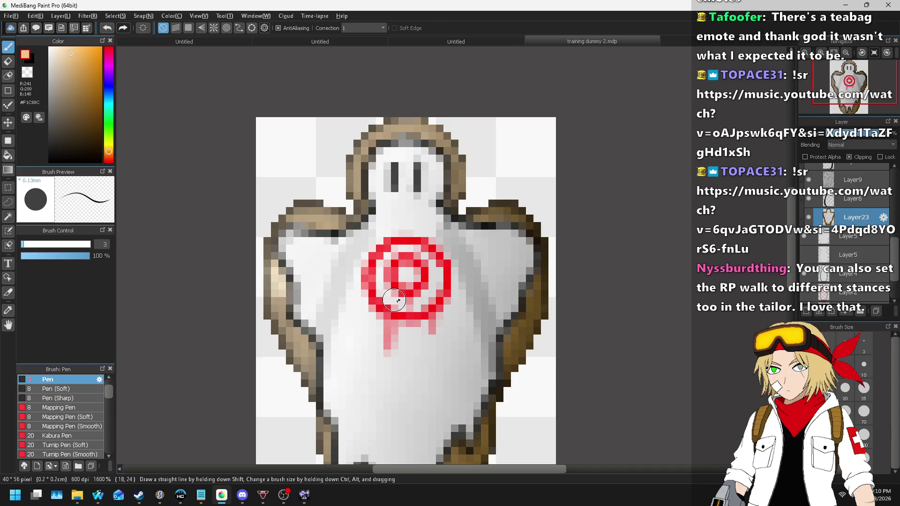
key(ctrl+z)
key(ctrl+z)
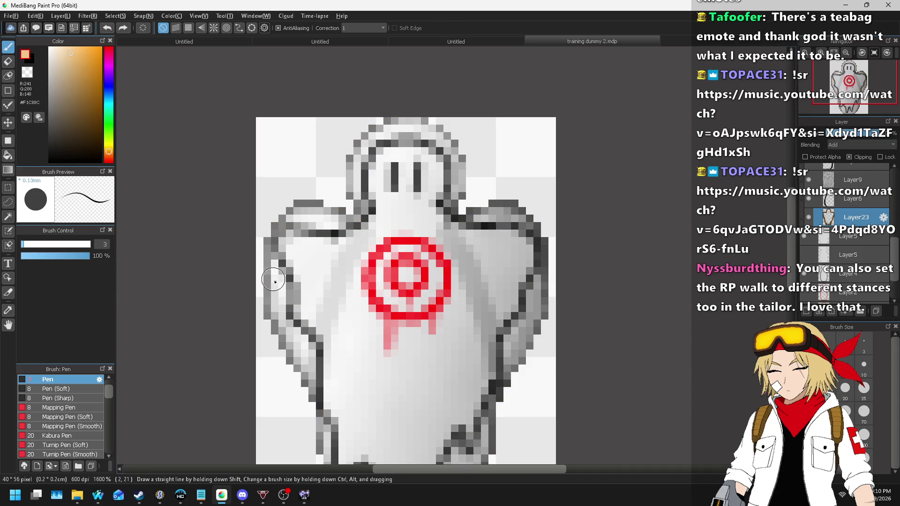
- Cycle Layer23's blending modes and leave it on Normal
scroll(275, 234, up, 3)
key(Down)
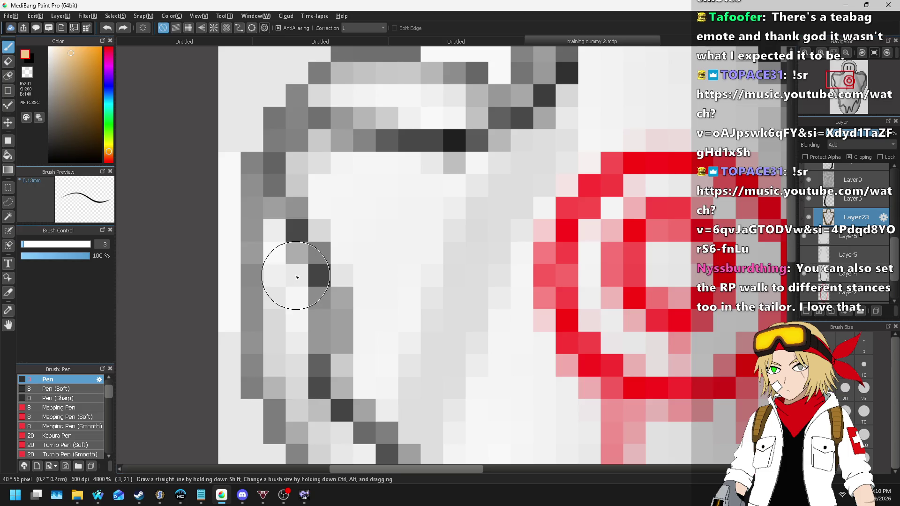
key(Down)
key(Down)
key(Up)
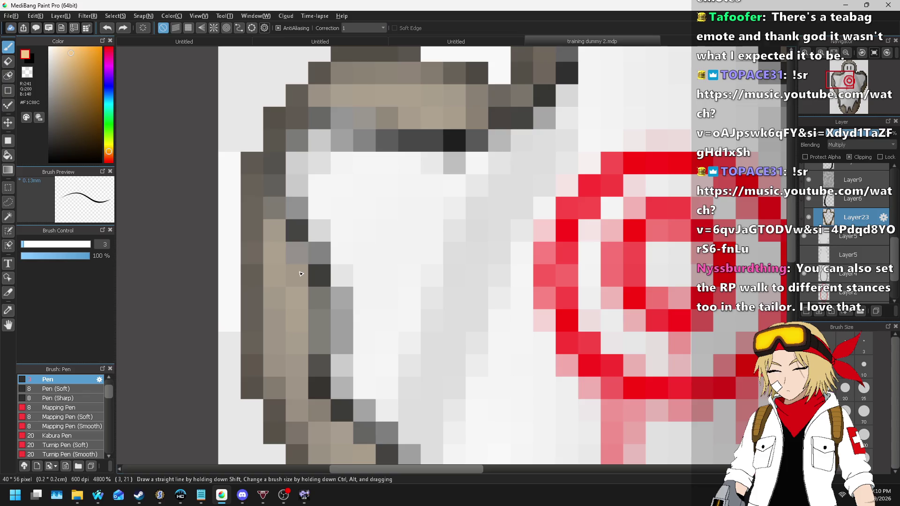
key(Up)
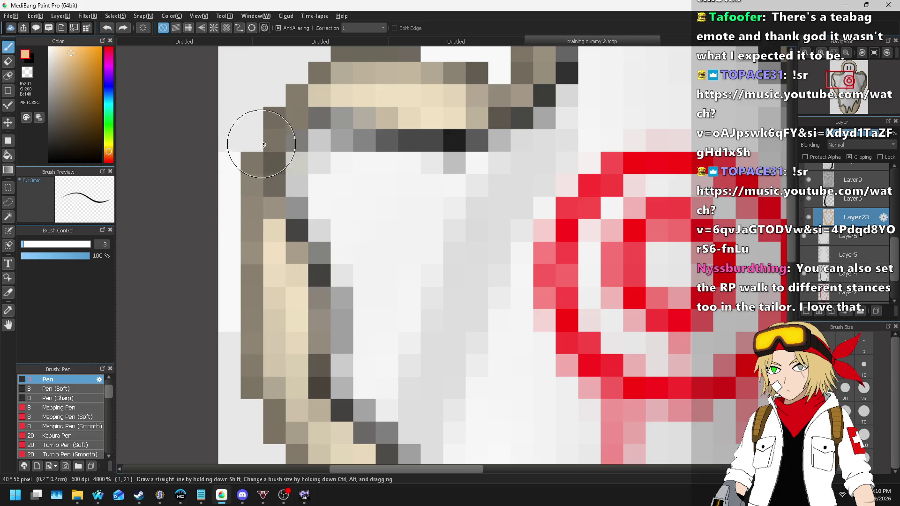
scroll(204, 289, down, 1)
scroll(334, 215, up, 2)
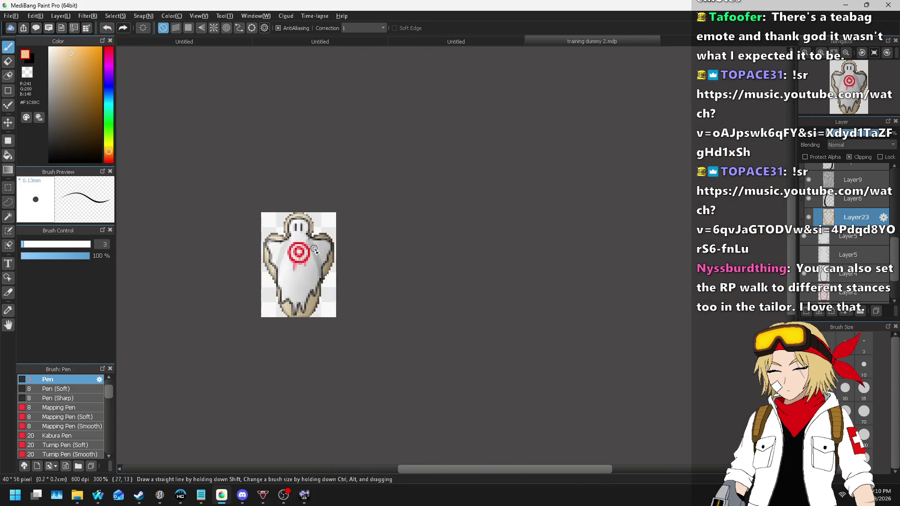
- Choose a dark brown colour and create the new Layer24
click(75, 111)
click(92, 122)
click(96, 123)
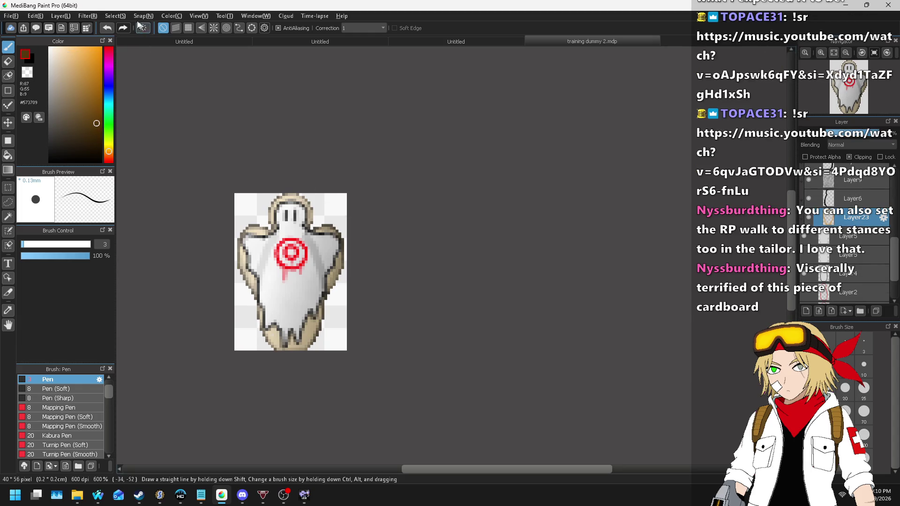
click(113, 15)
click(68, 15)
click(68, 15)
click(55, 69)
- Try a brown bucket fill on the ghost's body, then undo it
key(g)
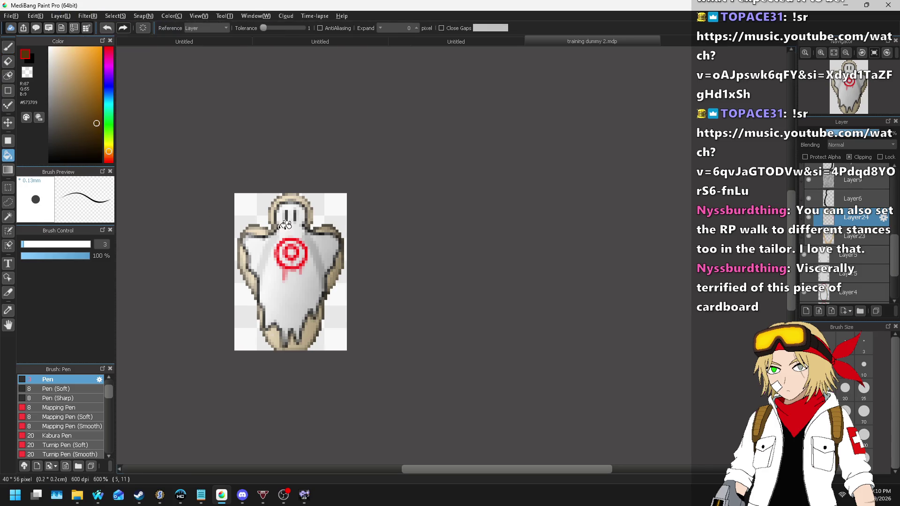
click(333, 206)
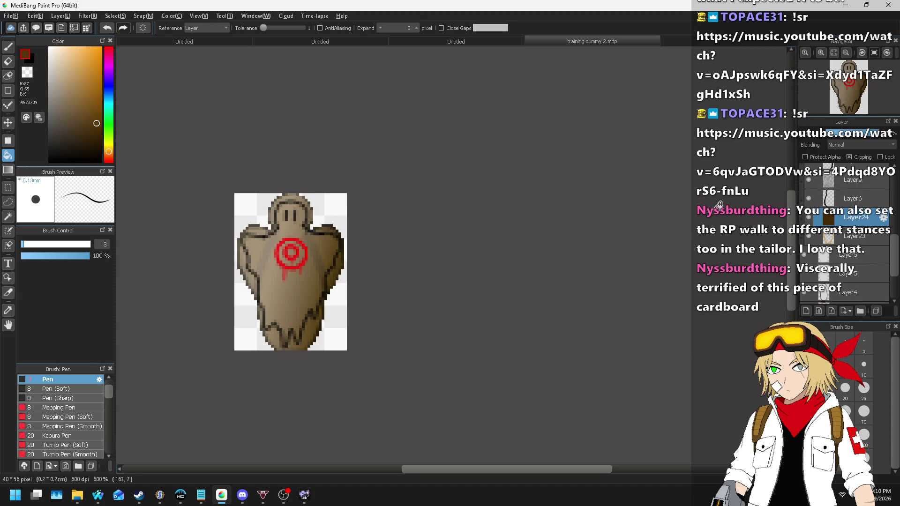
key(ctrl+z)
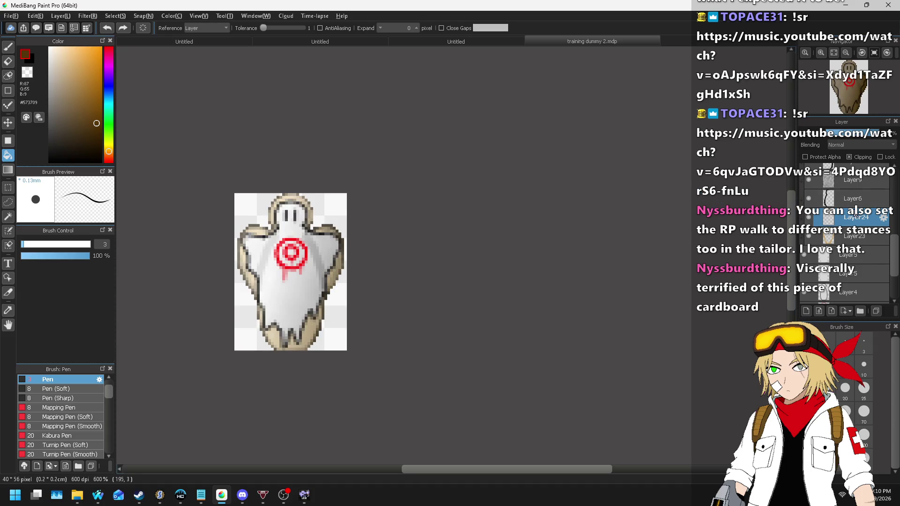
- Toggle clipping on Layer23 and Layer24, merge Layer24 down, and re-enable clipping
click(856, 242)
click(850, 158)
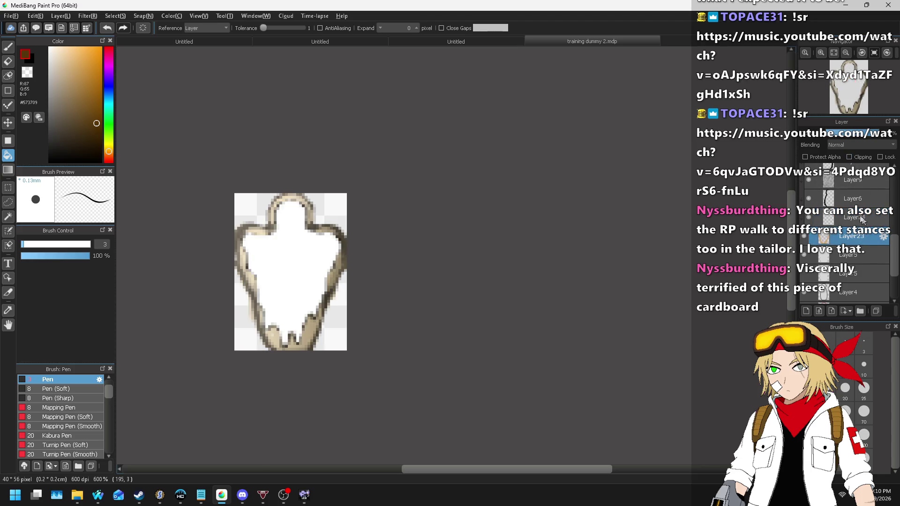
click(865, 217)
click(854, 157)
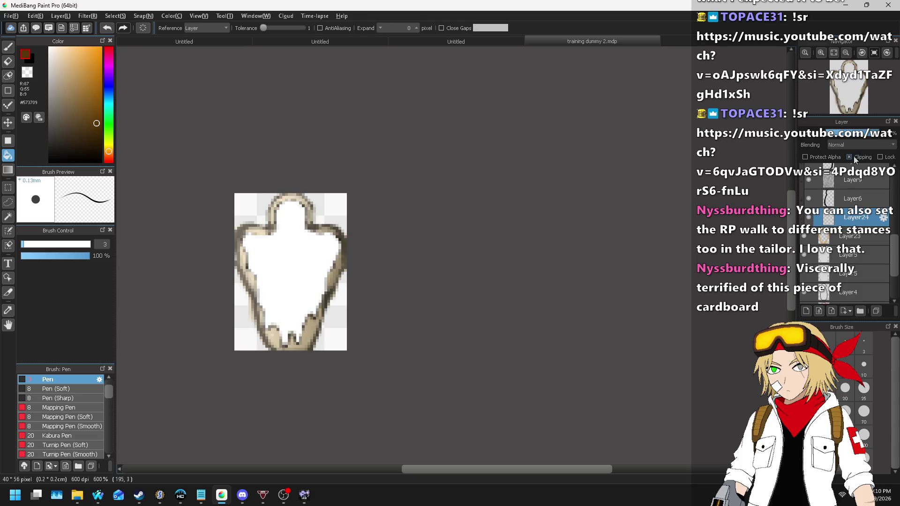
key(ctrl+e)
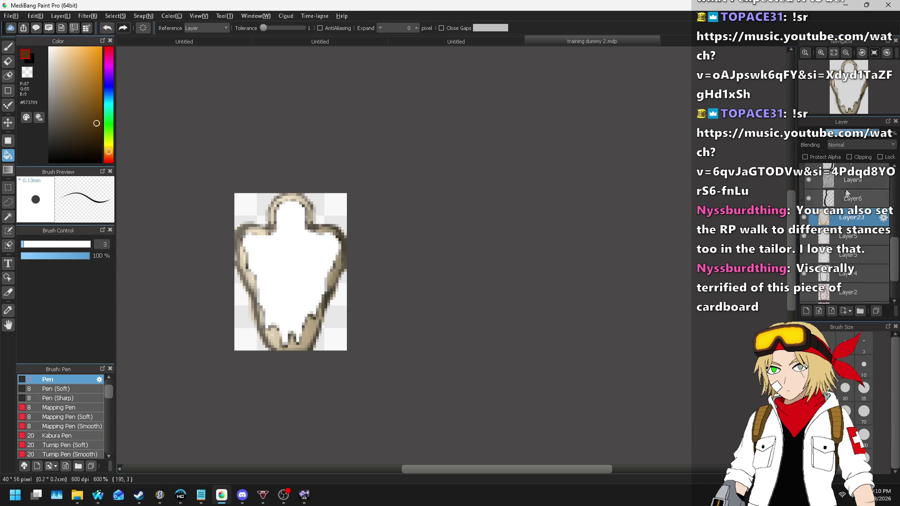
click(854, 158)
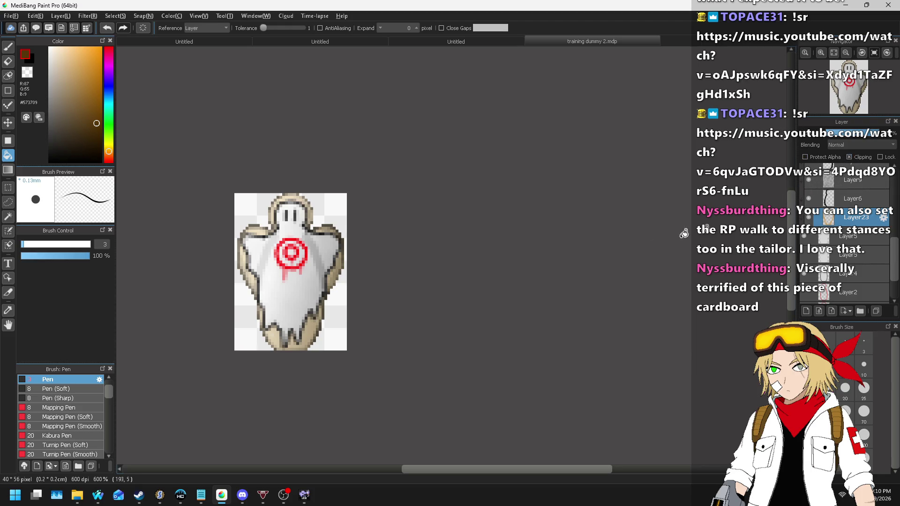
key(ctrl+u)
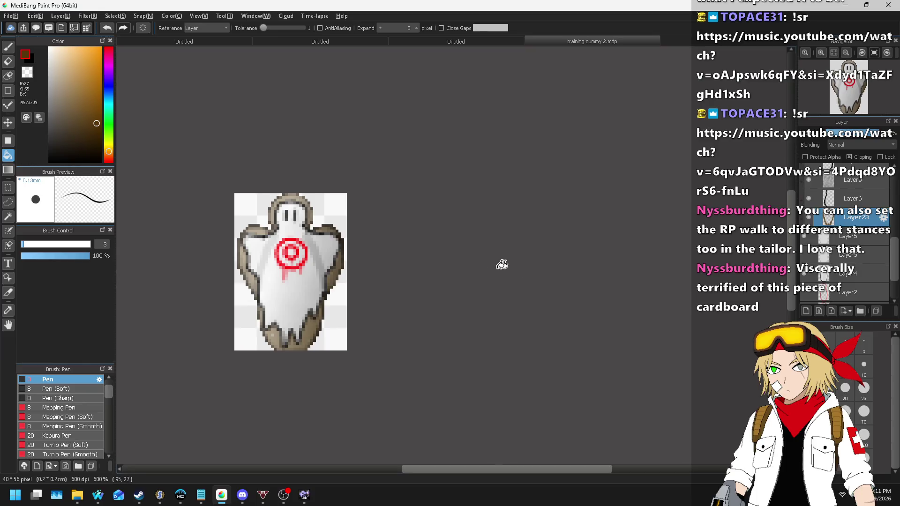
- Boost outline saturation +100, then reapply saturation +100, hue -10 and brightness -70
drag(456, 264, 663, 268)
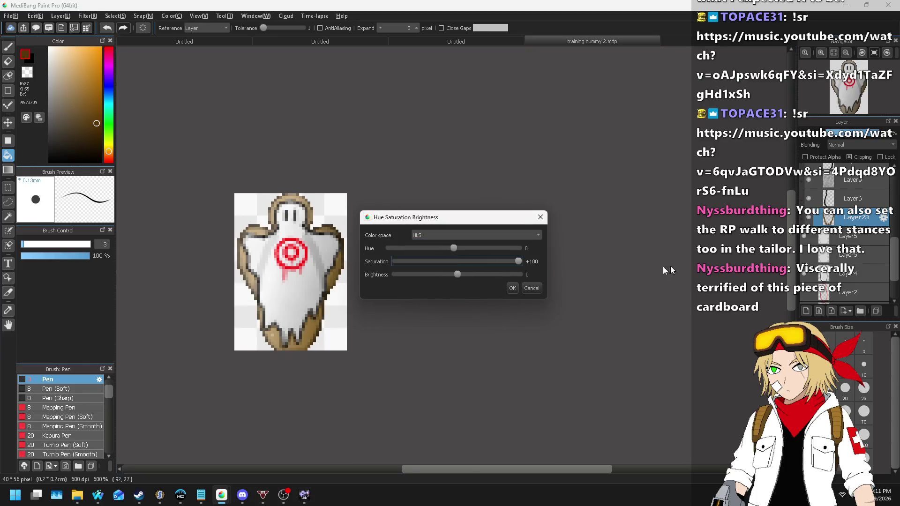
click(512, 288)
key(ctrl+u)
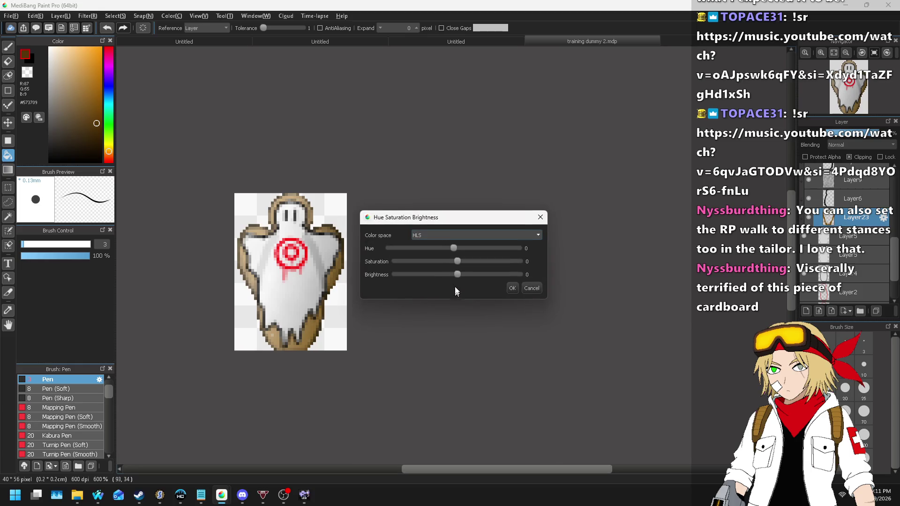
drag(457, 264, 669, 263)
click(419, 248)
click(418, 274)
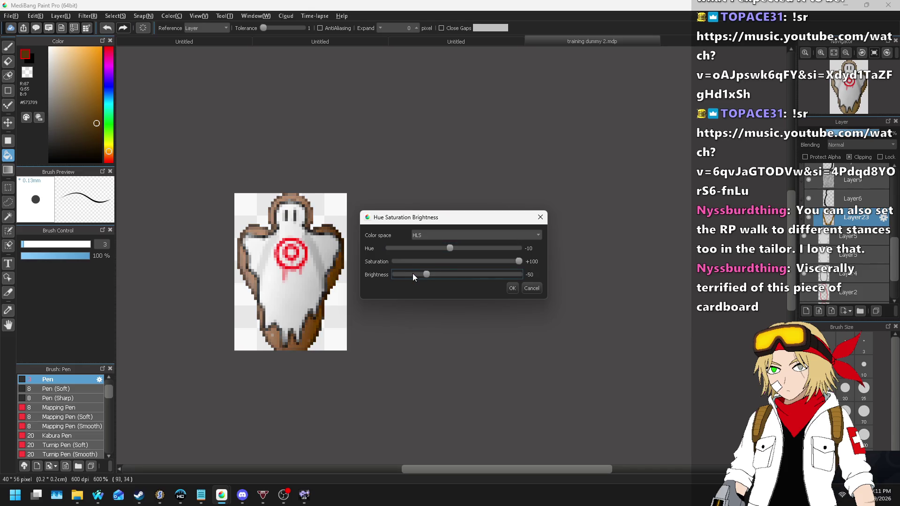
click(404, 274)
click(403, 274)
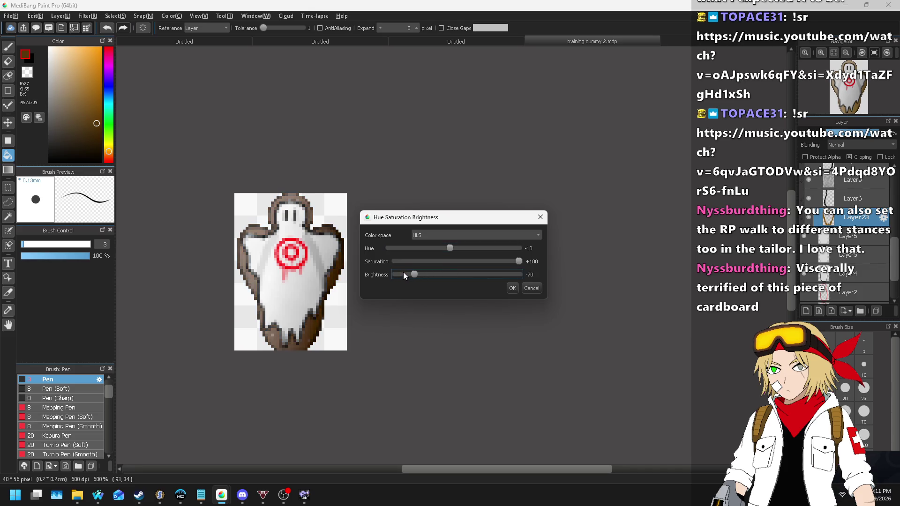
click(512, 288)
scroll(258, 366, up, 5)
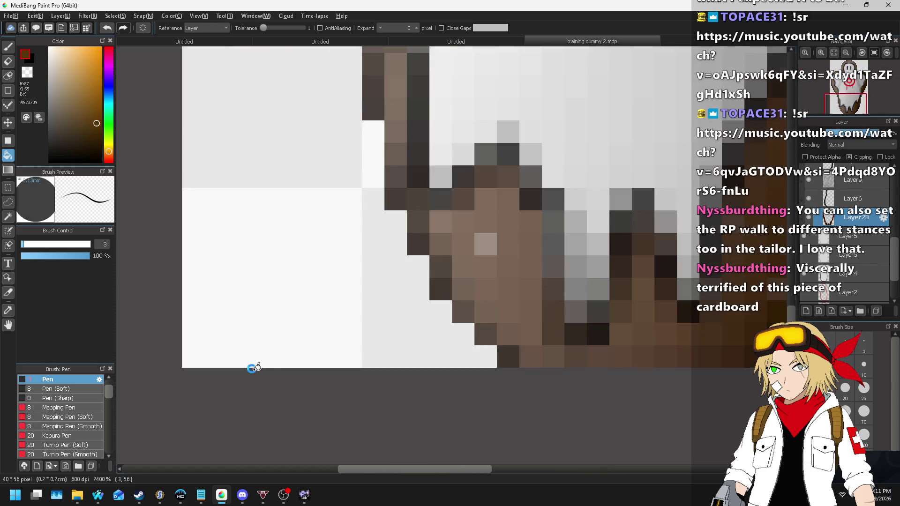
- Switch to the pixel tool and sample the brown from the ghost's outline
scroll(304, 263, down, 5)
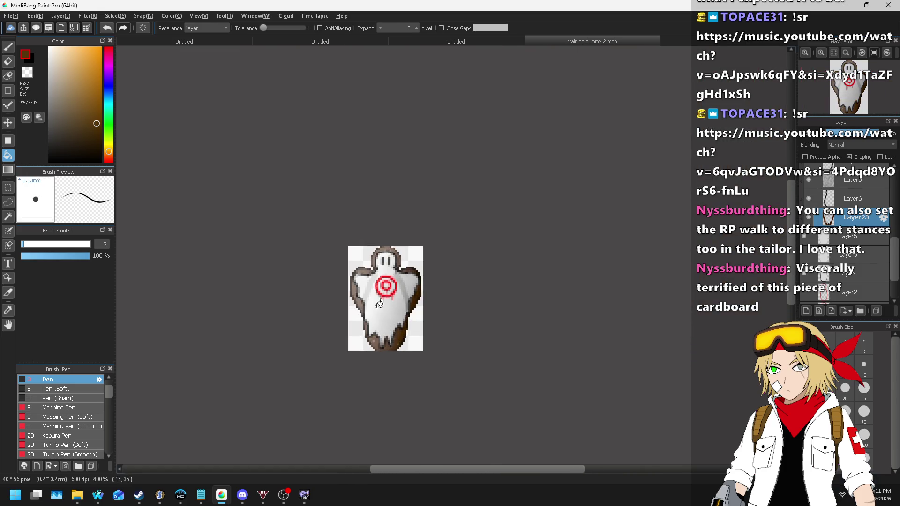
scroll(389, 330, up, 4)
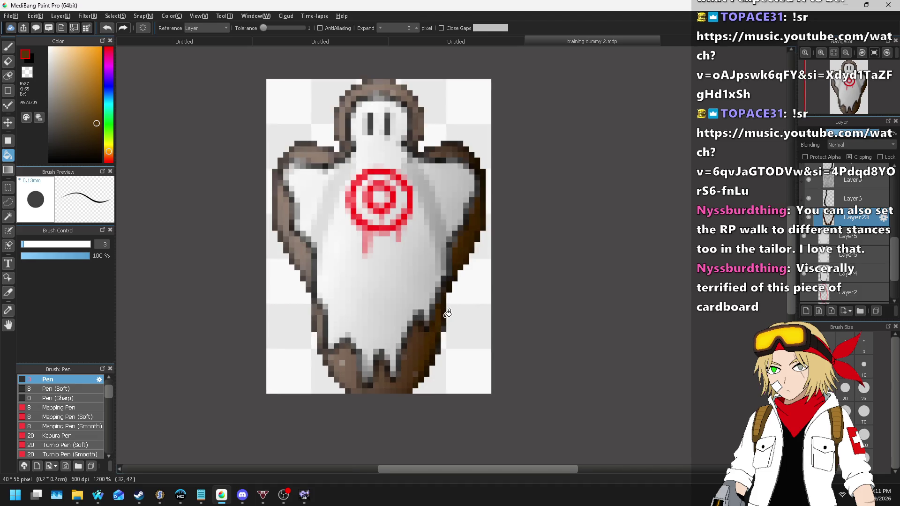
scroll(475, 231, down, 7)
scroll(504, 228, up, 7)
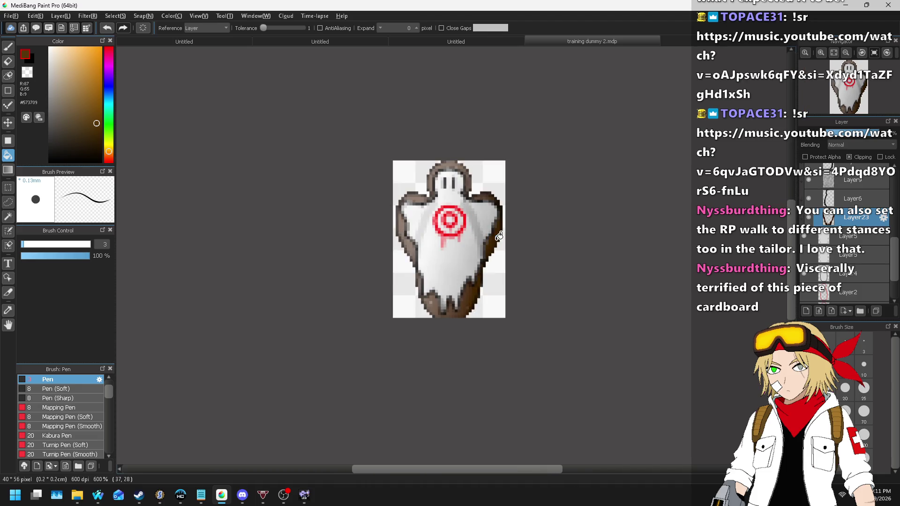
scroll(481, 214, down, 3)
scroll(482, 215, down, 3)
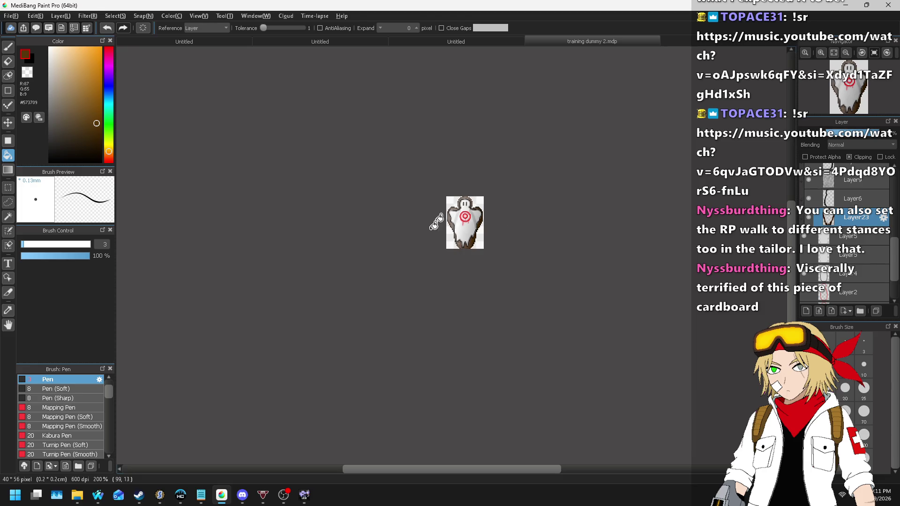
scroll(438, 223, up, 7)
scroll(441, 250, up, 1)
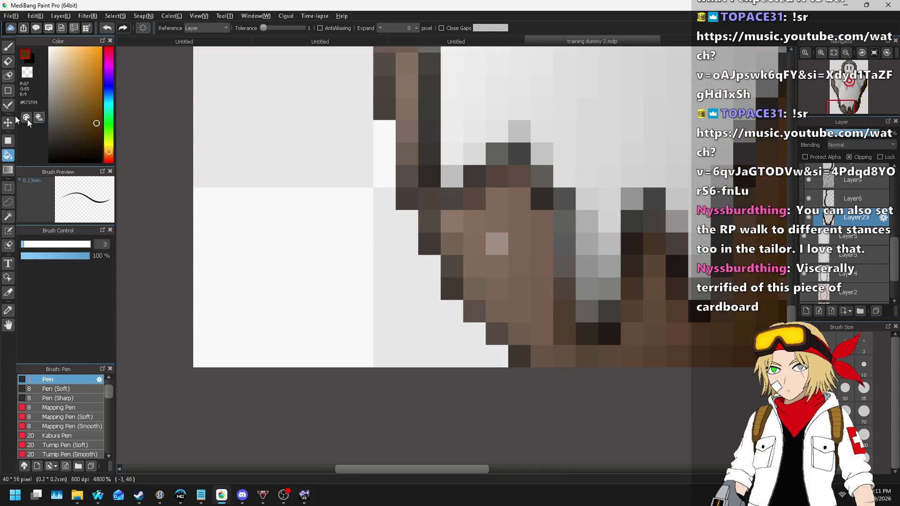
click(8, 105)
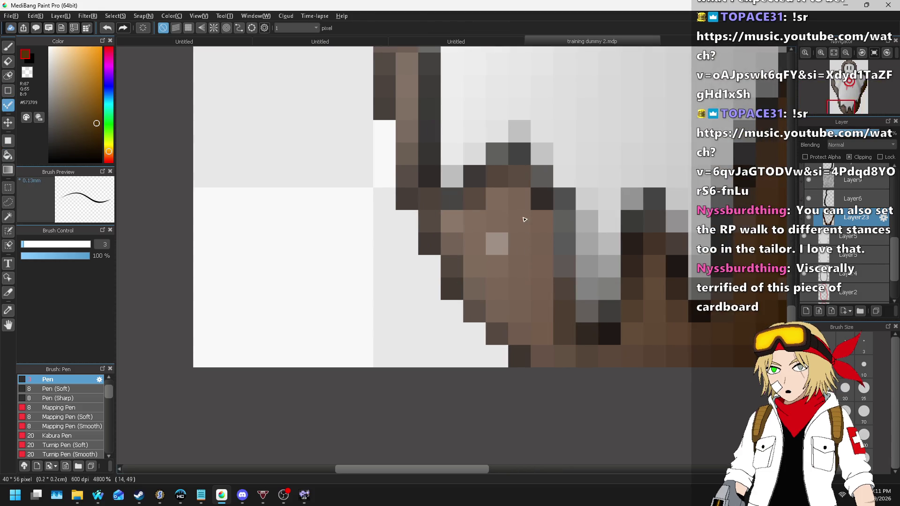
scroll(524, 219, up, 1)
alt+click(522, 226)
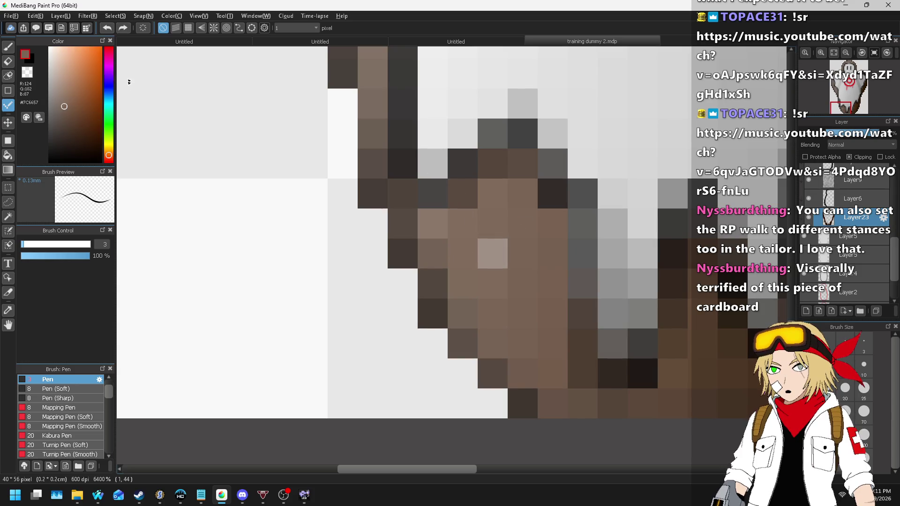
- Compare Layer23 with clipping off and on, then move it above Layer21
scroll(619, 233, down, 3)
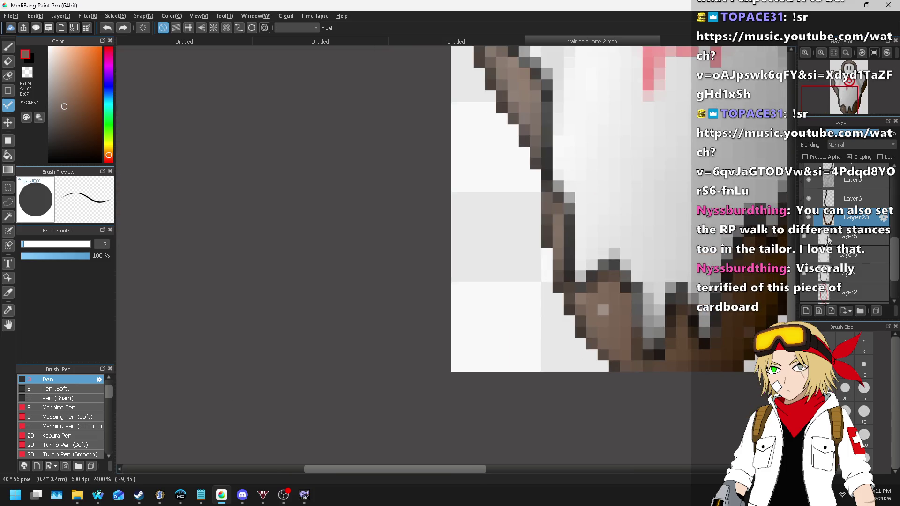
scroll(872, 280, up, 2)
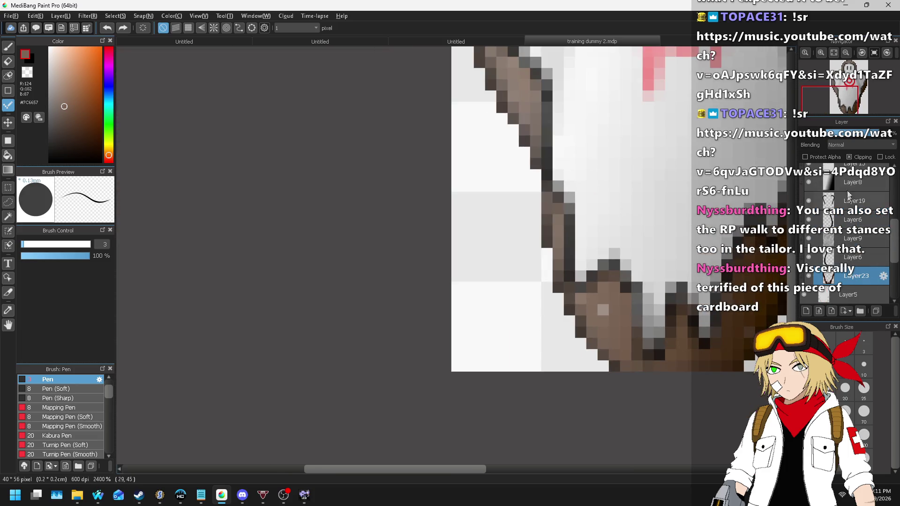
click(860, 156)
click(859, 156)
scroll(570, 228, down, 2)
scroll(458, 173, up, 1)
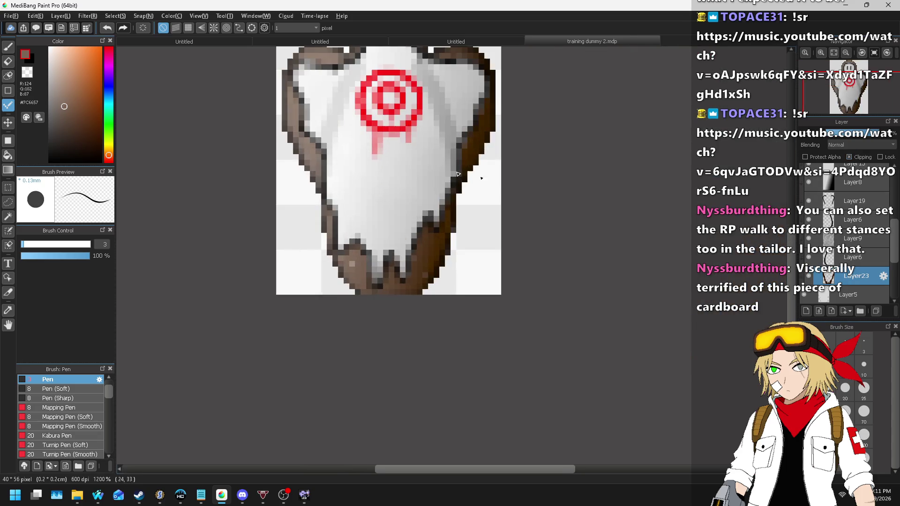
drag(873, 272, 856, 178)
scroll(325, 266, up, 3)
- Recolour the light pixel on the ghost's bottom outline to very dark brown
click(389, 229)
scroll(586, 256, down, 4)
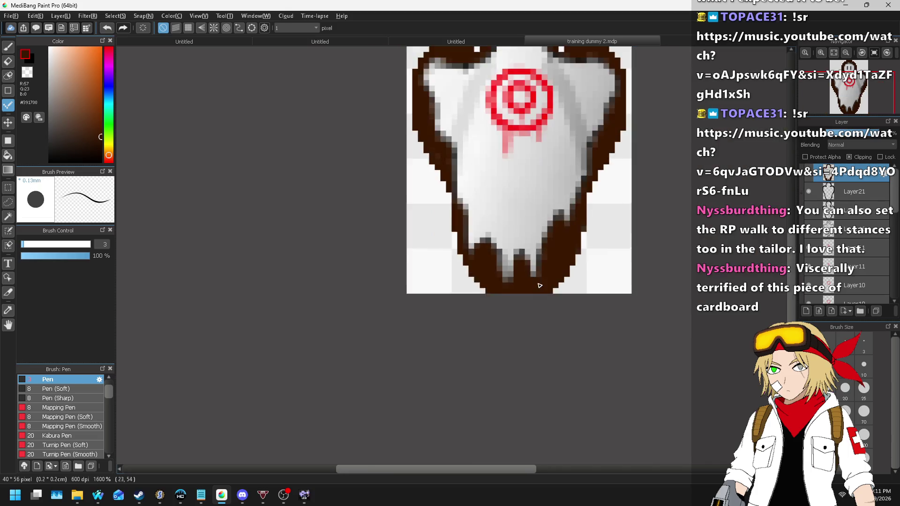
scroll(588, 157, up, 4)
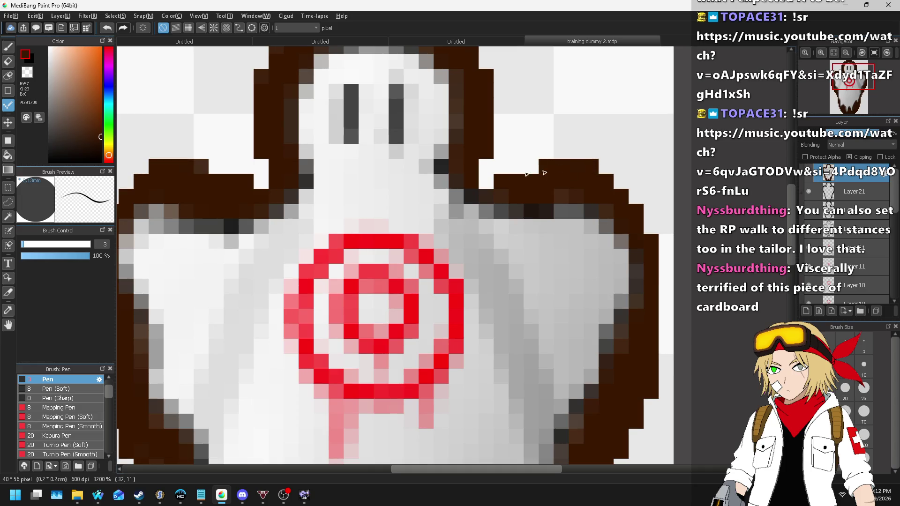
scroll(202, 171, down, 4)
scroll(247, 134, up, 4)
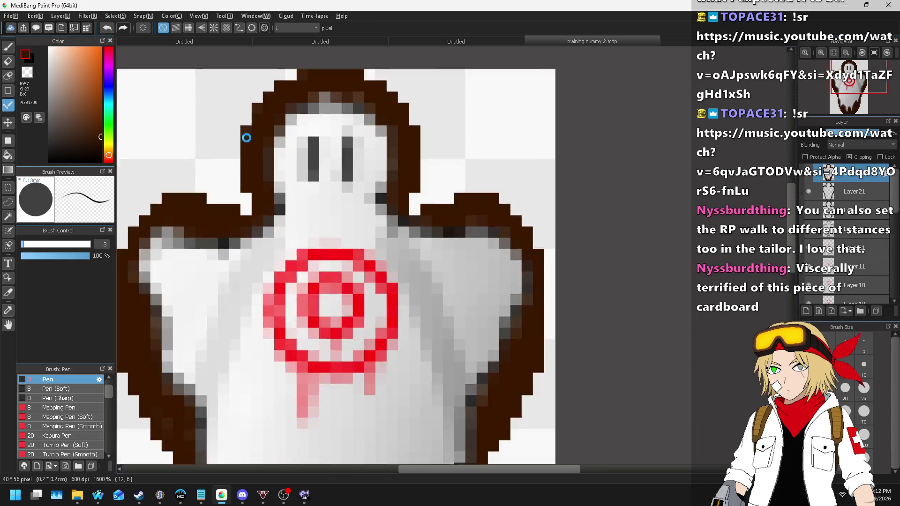
scroll(244, 131, down, 2)
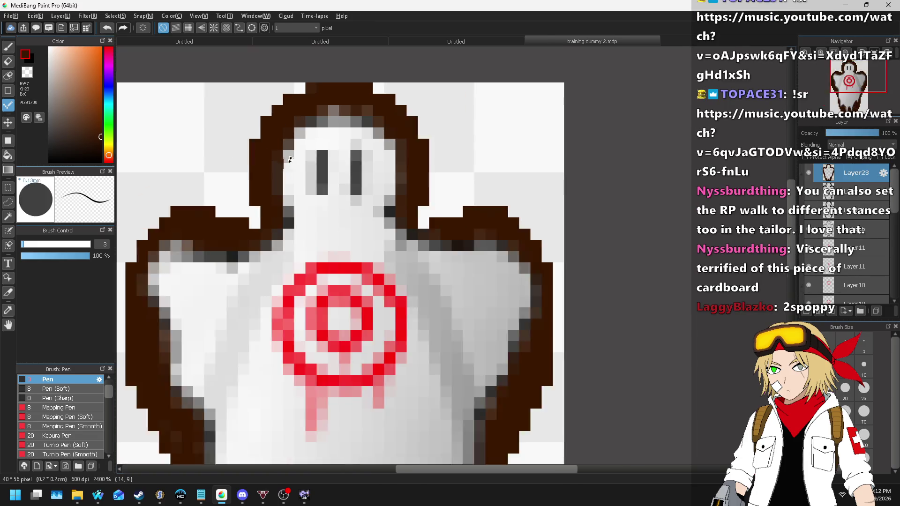
scroll(309, 118, up, 2)
scroll(309, 118, down, 3)
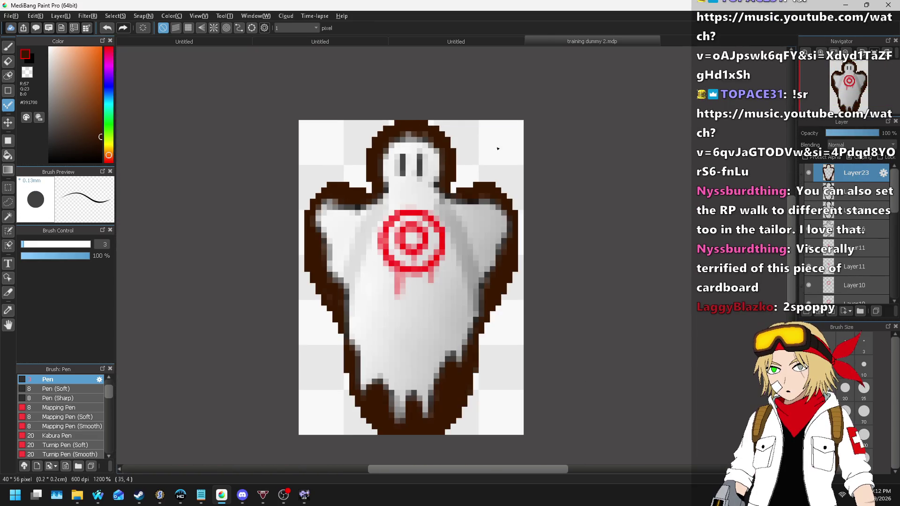
scroll(475, 351, up, 2)
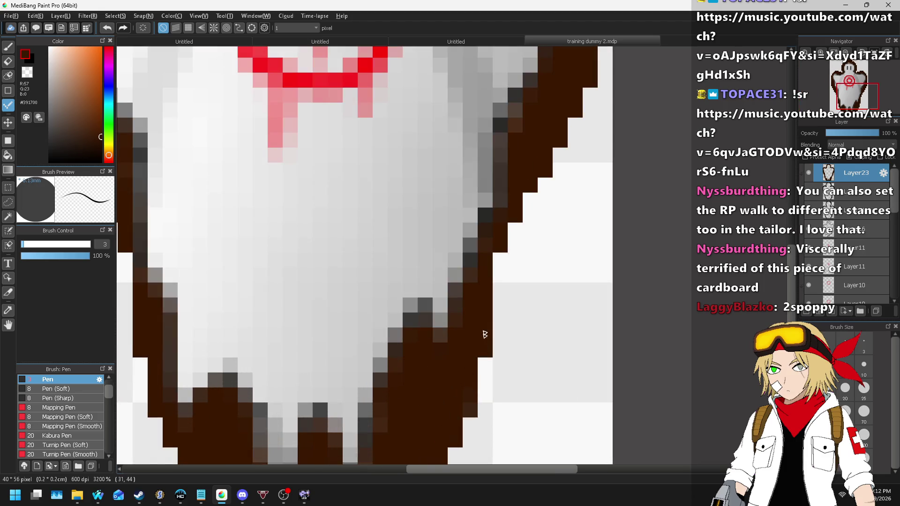
scroll(469, 386, down, 3)
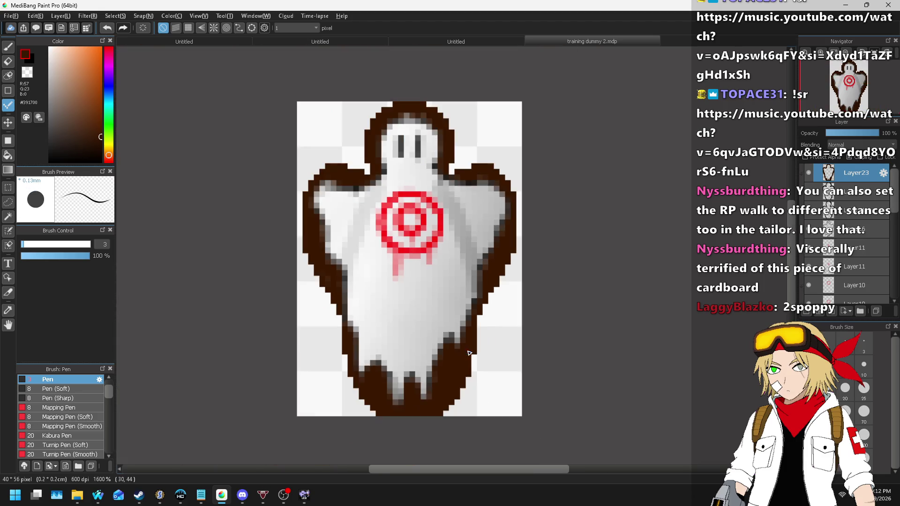
scroll(323, 273, up, 5)
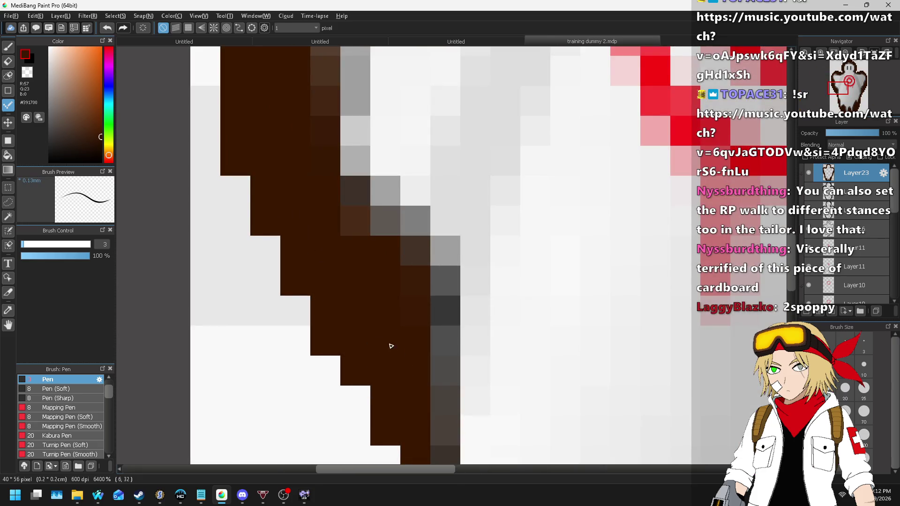
scroll(391, 346, down, 1)
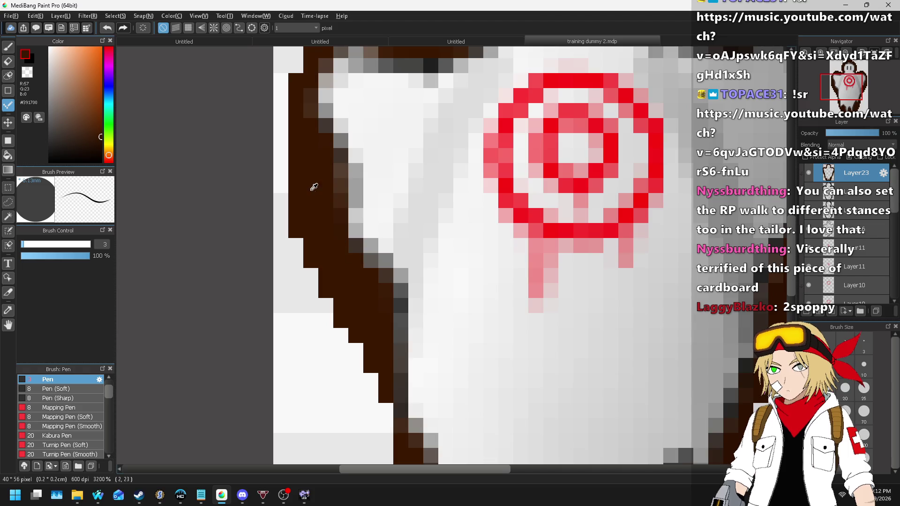
click(8, 46)
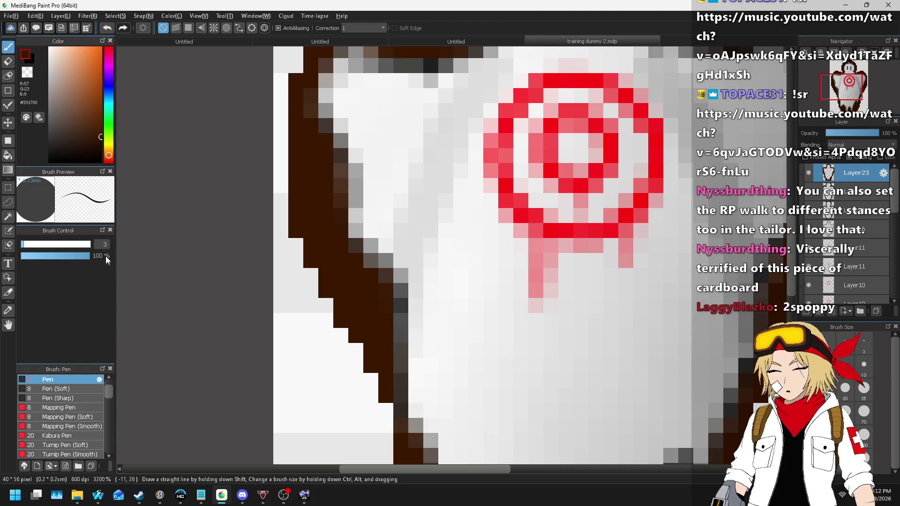
- Set the pen size to 2 and darken stray pixels on the left outline and top edge
text(2)
scroll(283, 197, up, 1)
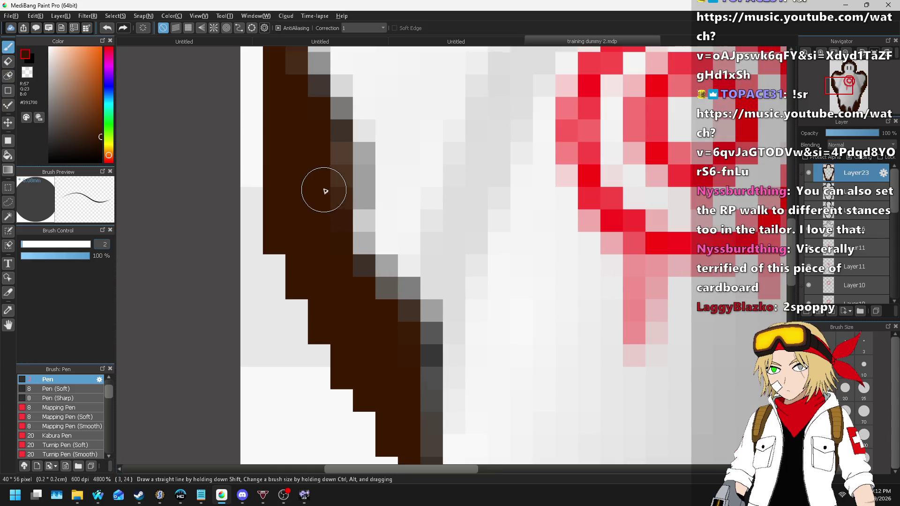
click(322, 157)
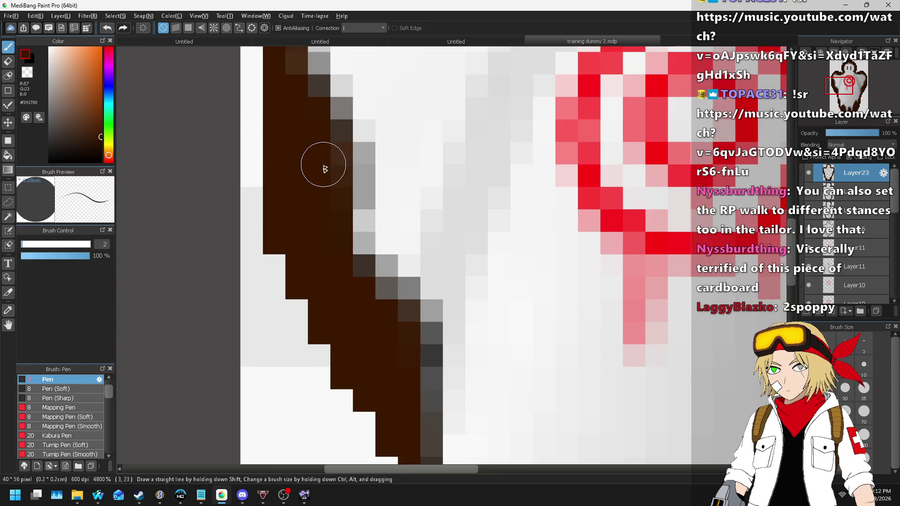
scroll(258, 328, down, 2)
scroll(264, 220, up, 2)
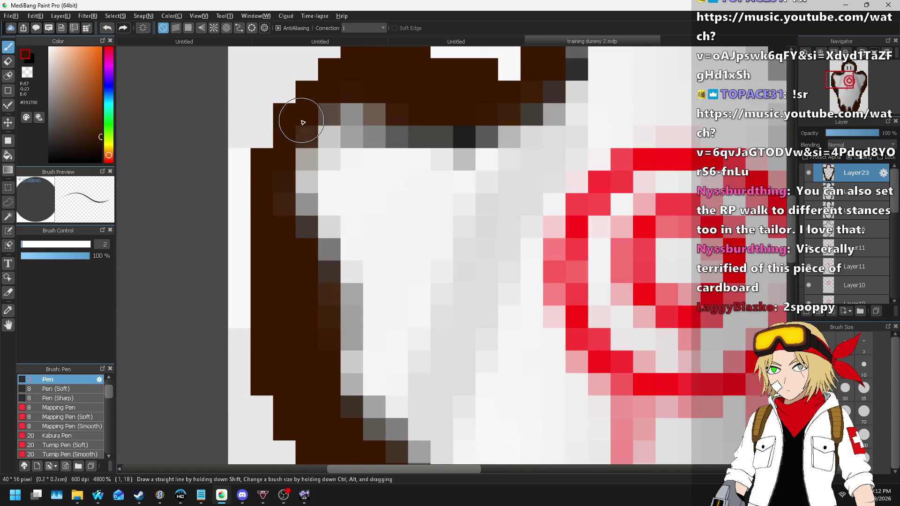
drag(325, 90, 407, 96)
scroll(408, 97, down, 4)
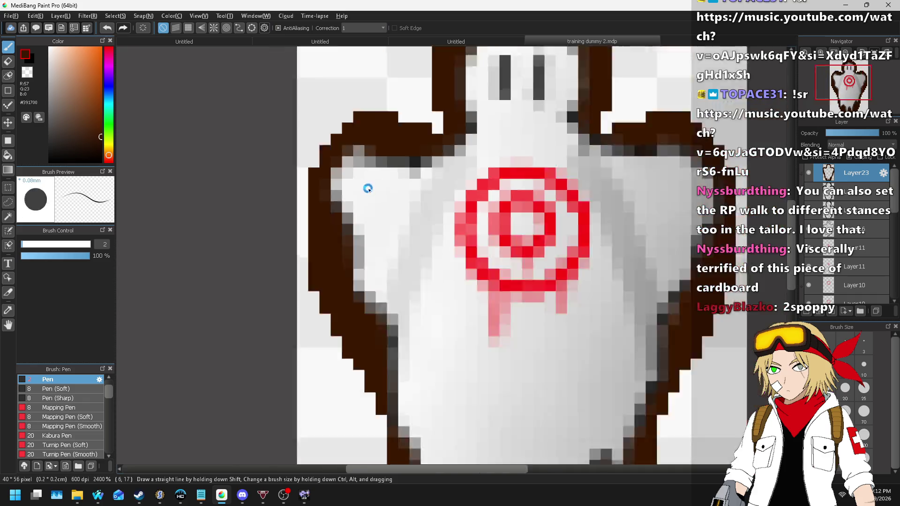
scroll(443, 90, up, 3)
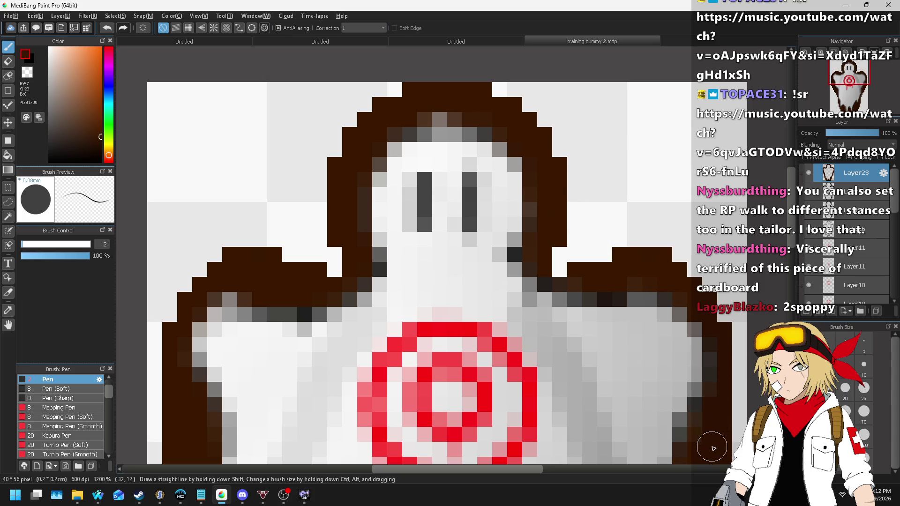
scroll(693, 251, down, 3)
scroll(693, 251, up, 4)
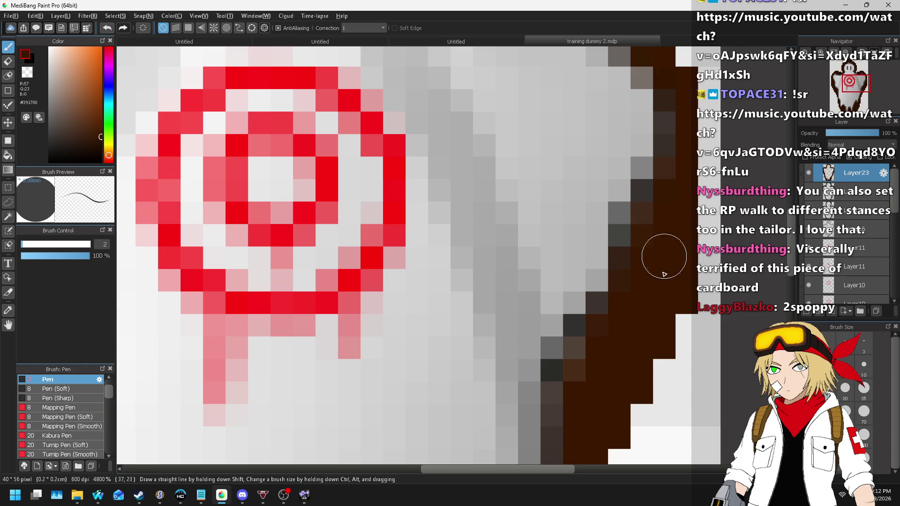
- Darken the two lighter pixels on the ghost's right outline
click(595, 359)
scroll(646, 403, down, 3)
scroll(628, 360, up, 3)
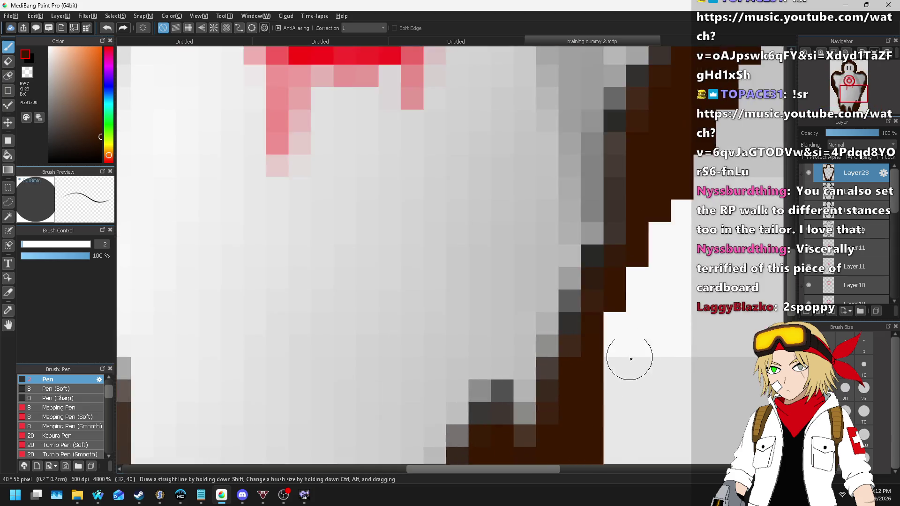
scroll(629, 358, down, 3)
scroll(617, 361, up, 3)
scroll(615, 335, down, 3)
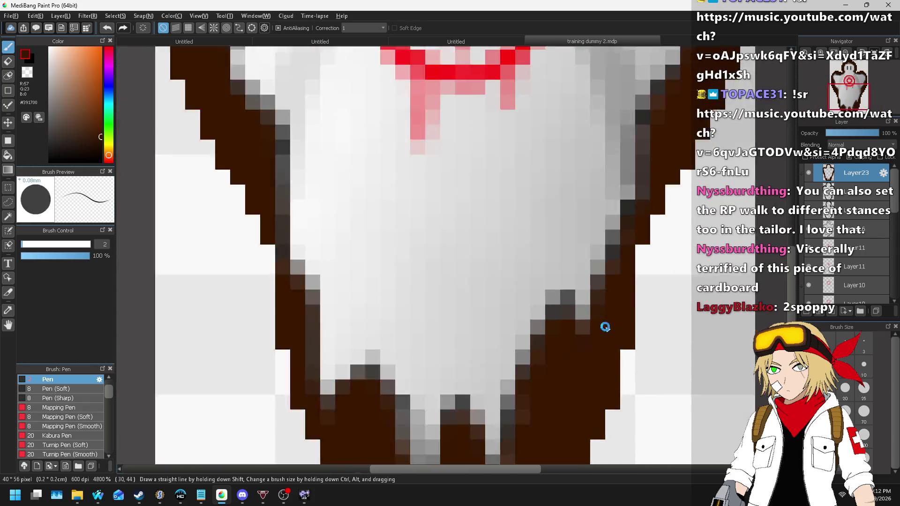
scroll(602, 325, up, 3)
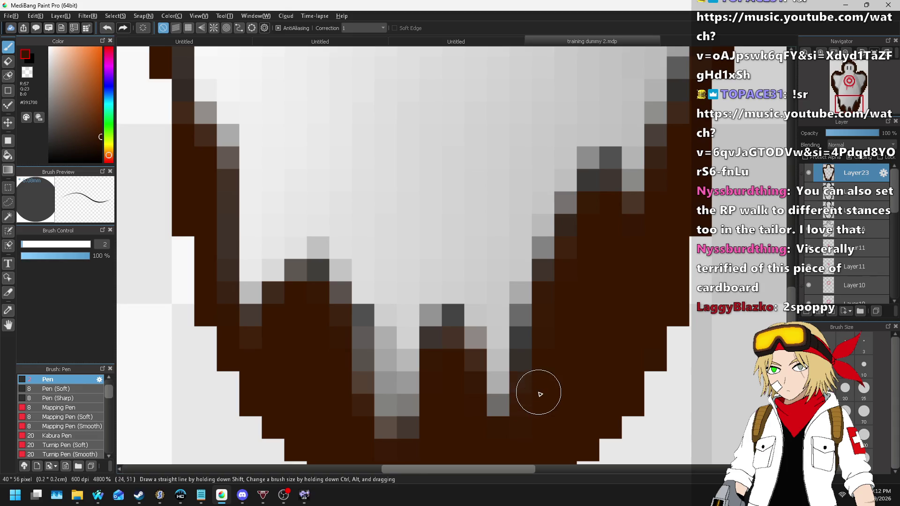
scroll(587, 301, down, 2)
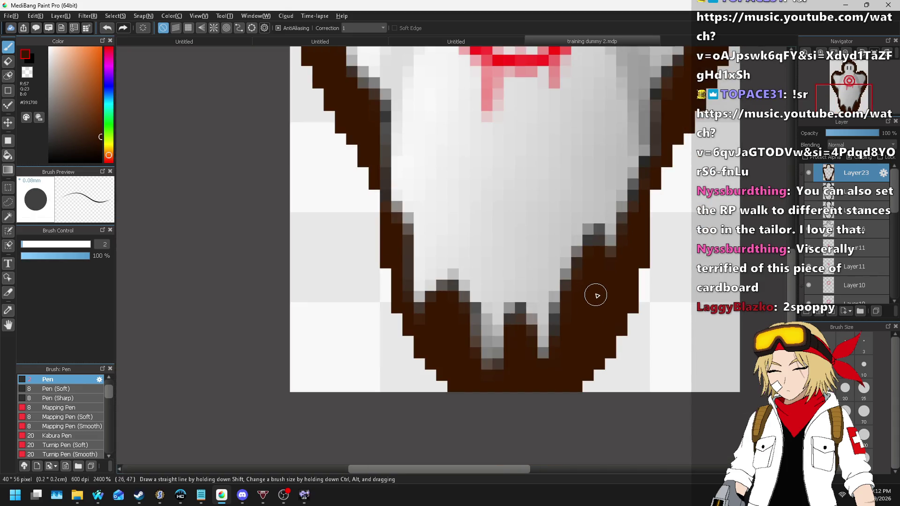
scroll(610, 319, down, 3)
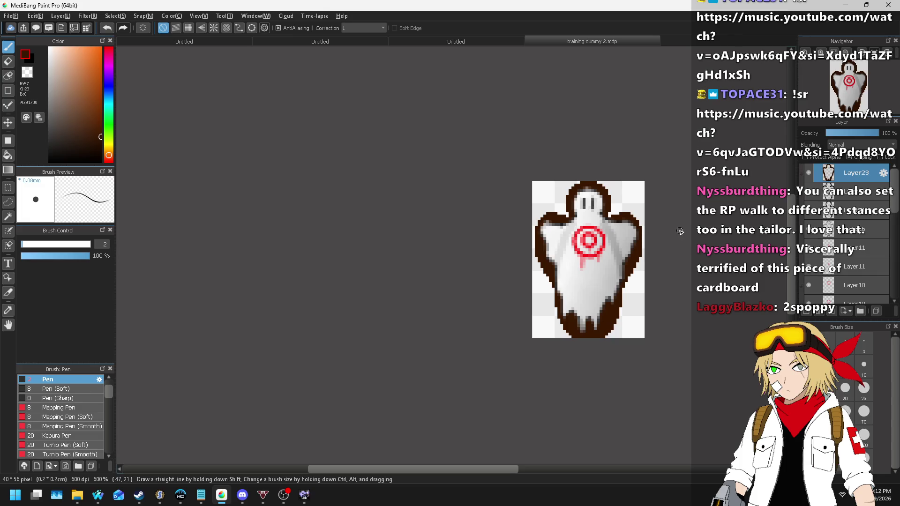
- Return Layer23 to just above Layer5 and select Layer8
scroll(856, 184, down, 5)
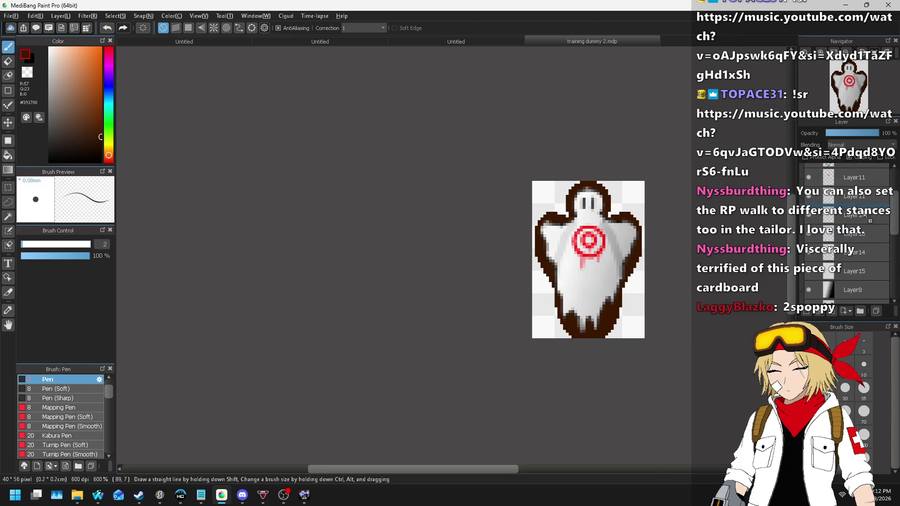
drag(857, 224, 856, 263)
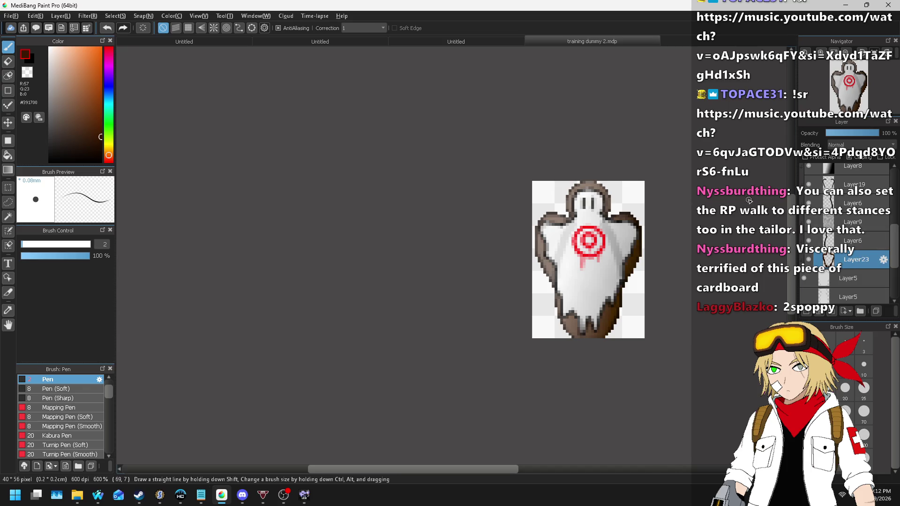
click(855, 169)
- Set Layer8 to Overlay blending at 33% opacity, toggling its visibility to compare
scroll(855, 145, down, 2)
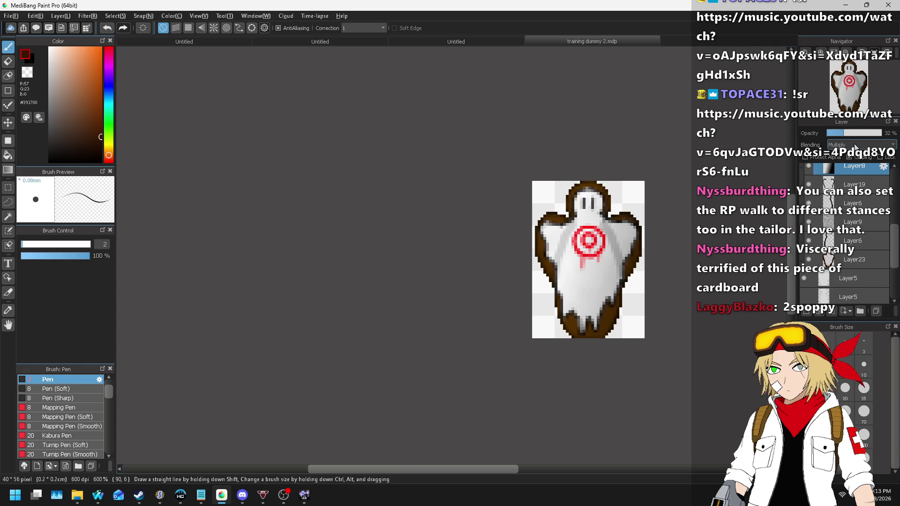
scroll(851, 146, down, 1)
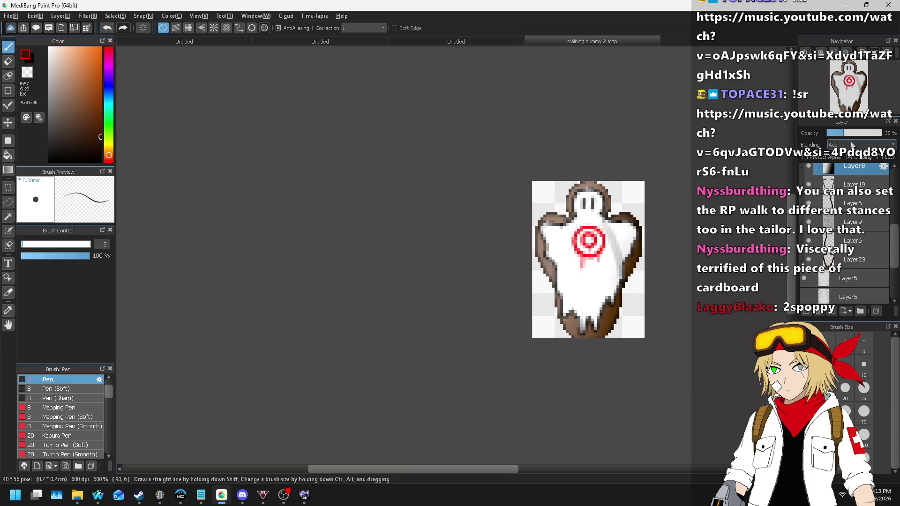
scroll(852, 145, down, 2)
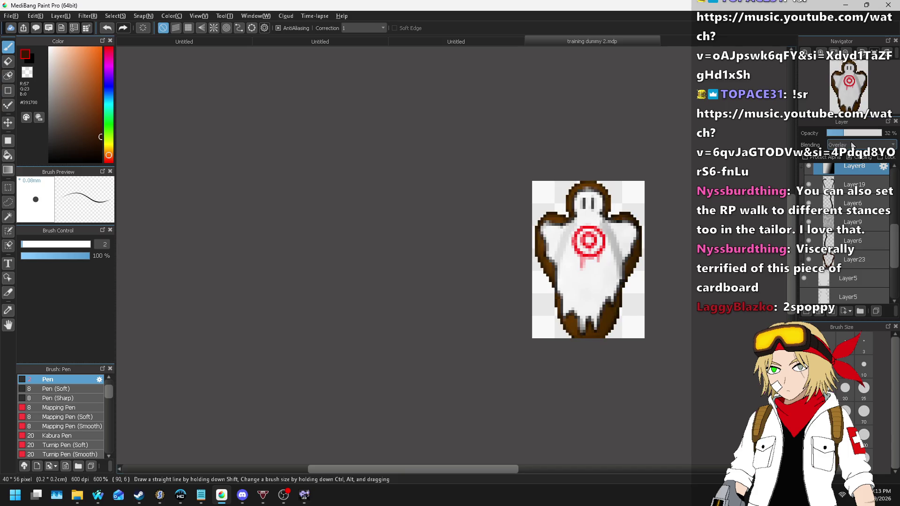
click(808, 169)
click(808, 168)
scroll(580, 188, down, 5)
- On the outline layer at brush size 1, paint dark pixels across the top of the ghost's head
scroll(548, 202, up, 5)
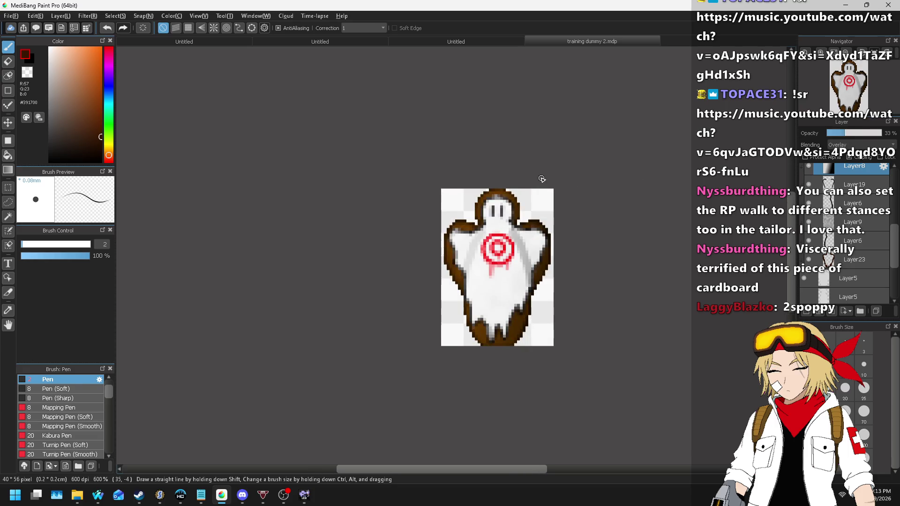
scroll(483, 169, up, 4)
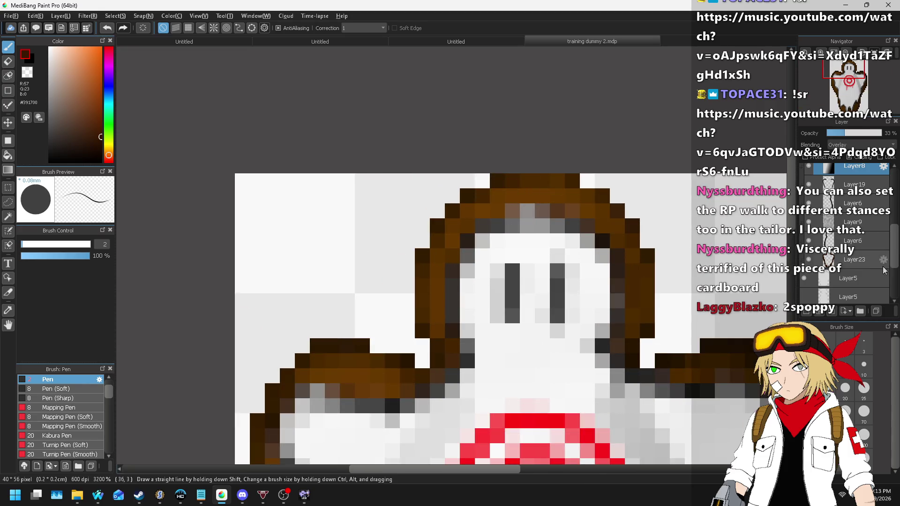
scroll(872, 244, up, 5)
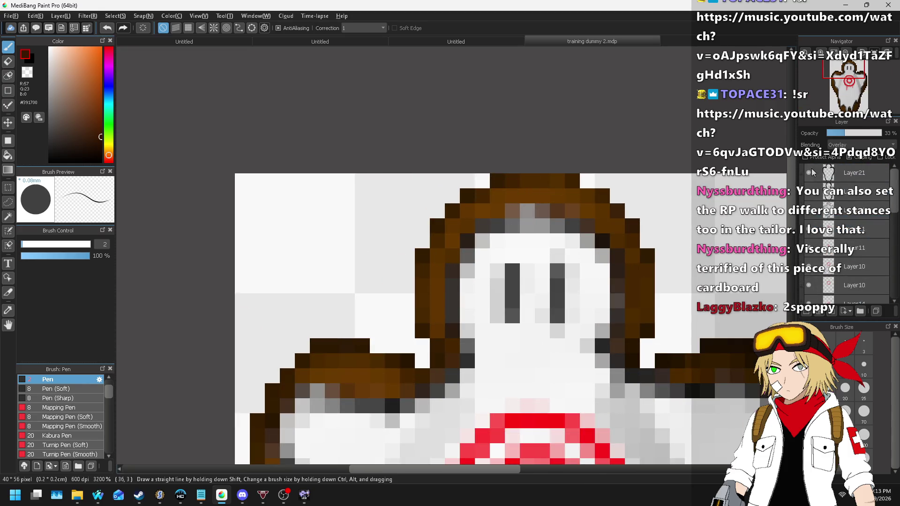
click(818, 210)
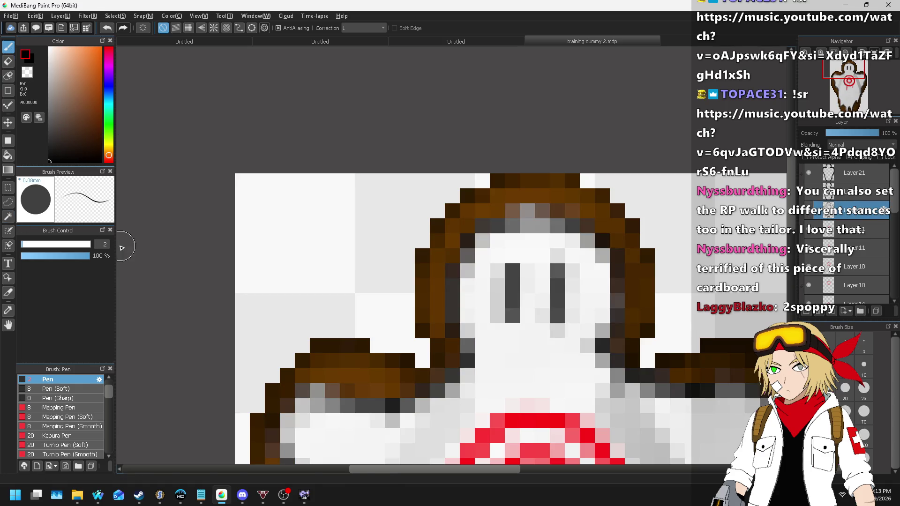
key(bracketleft)
scroll(516, 195, up, 1)
drag(579, 229, 490, 225)
- Darken the row below the head's top outline, then undo the last stroke
scroll(554, 162, down, 3)
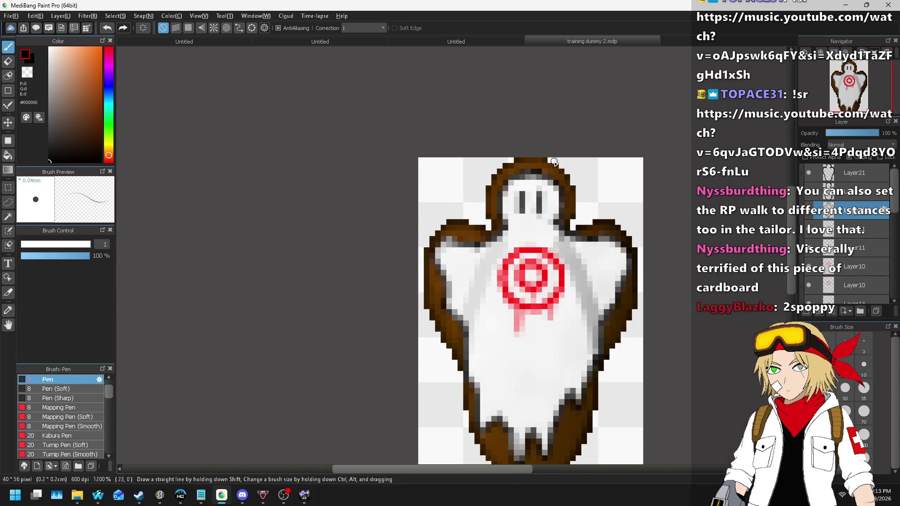
scroll(554, 161, up, 2)
mouse_move(542, 241)
mouse_down()
mouse_move(463, 221)
mouse_move(398, 253)
mouse_move(408, 353)
mouse_move(424, 396)
mouse_up()
scroll(394, 201, down, 4)
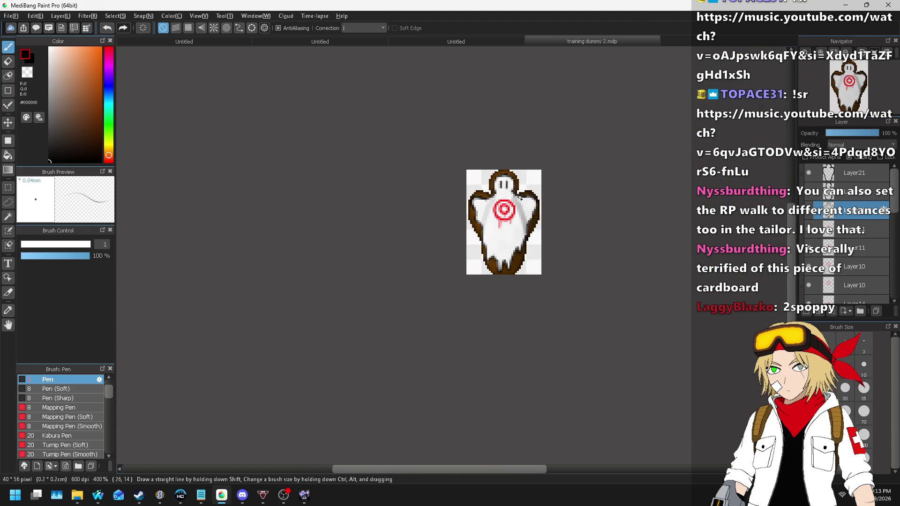
scroll(532, 199, up, 2)
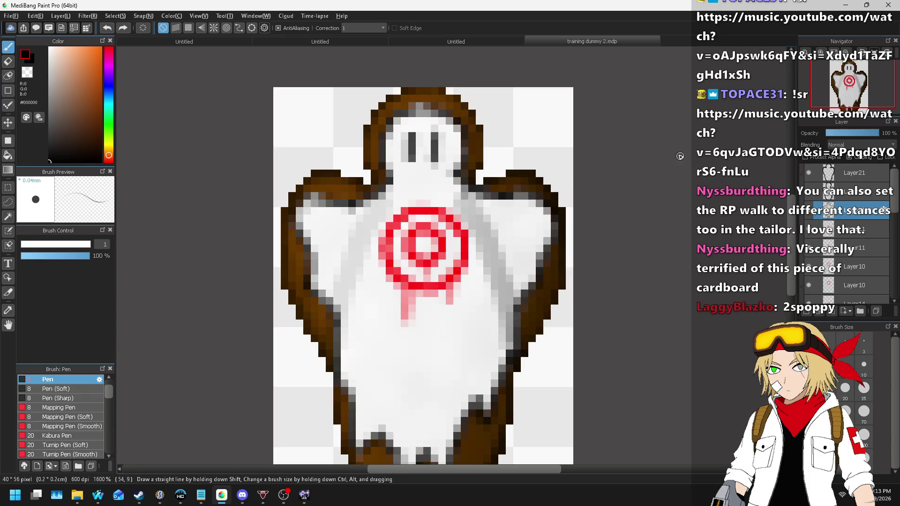
key(ctrl+z)
scroll(669, 123, down, 5)
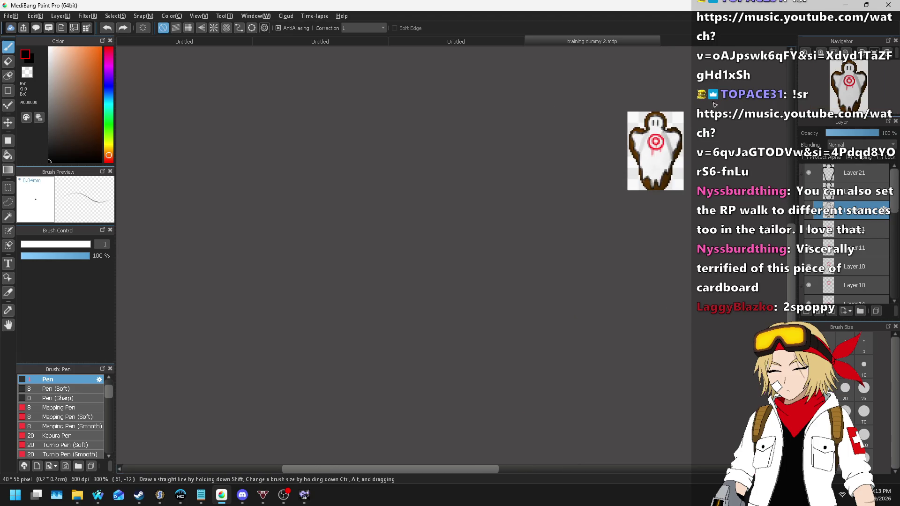
scroll(674, 113, up, 4)
click(59, 13)
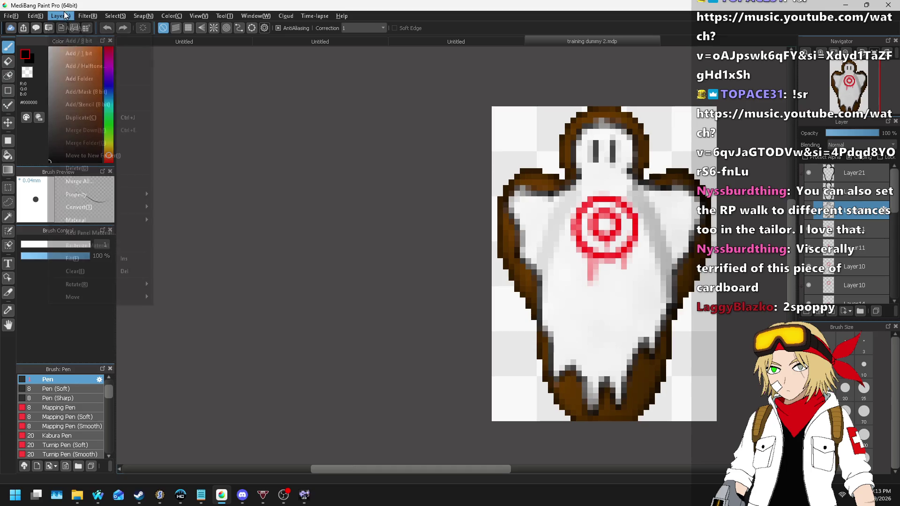
- Paint dark strokes over the ghost's head outline and down its left edge
scroll(681, 172, up, 4)
mouse_move(680, 172)
mouse_down()
mouse_move(683, 157)
mouse_move(609, 151)
mouse_move(549, 173)
mouse_move(519, 217)
mouse_move(375, 226)
mouse_move(356, 250)
mouse_move(364, 302)
mouse_move(382, 394)
mouse_move(408, 409)
mouse_up()
scroll(519, 217, down, 4)
scroll(532, 151, up, 3)
scroll(415, 198, down, 2)
scroll(415, 199, up, 2)
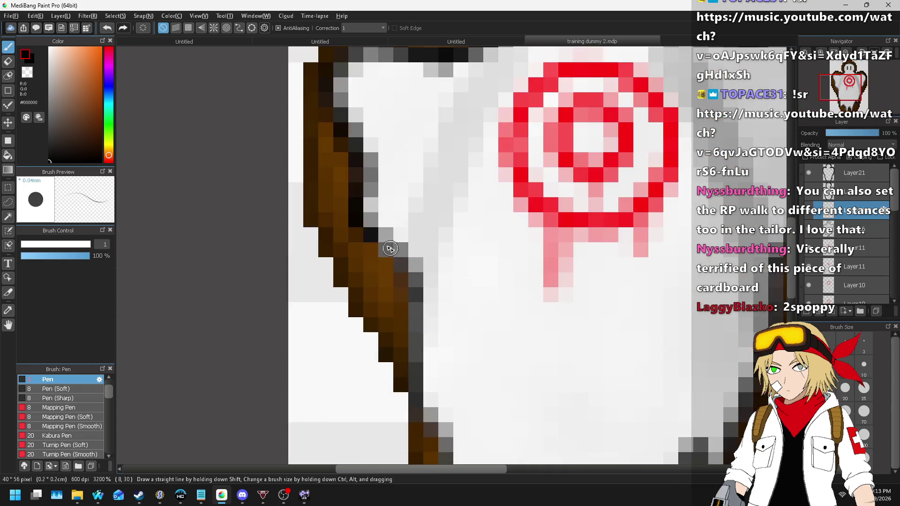
mouse_move(374, 247)
mouse_down()
mouse_move(414, 311)
mouse_move(415, 394)
mouse_up()
scroll(420, 185, down, 2)
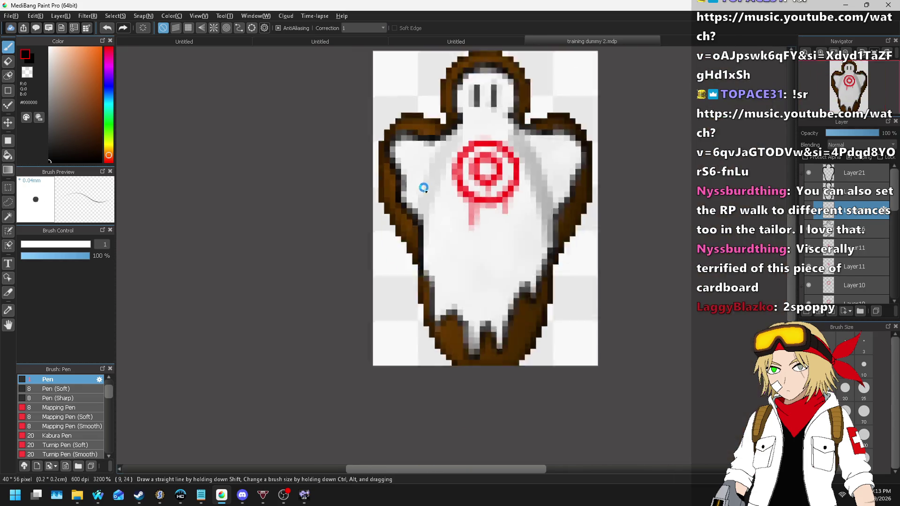
scroll(412, 201, up, 2)
- Darken the outline along the ghost's left edge, bottom, right side and top
mouse_move(405, 164)
mouse_down()
mouse_move(436, 318)
mouse_move(474, 266)
mouse_move(510, 314)
mouse_move(544, 390)
mouse_move(575, 302)
mouse_move(623, 356)
mouse_move(651, 240)
mouse_move(677, 181)
mouse_up()
scroll(693, 244, down, 5)
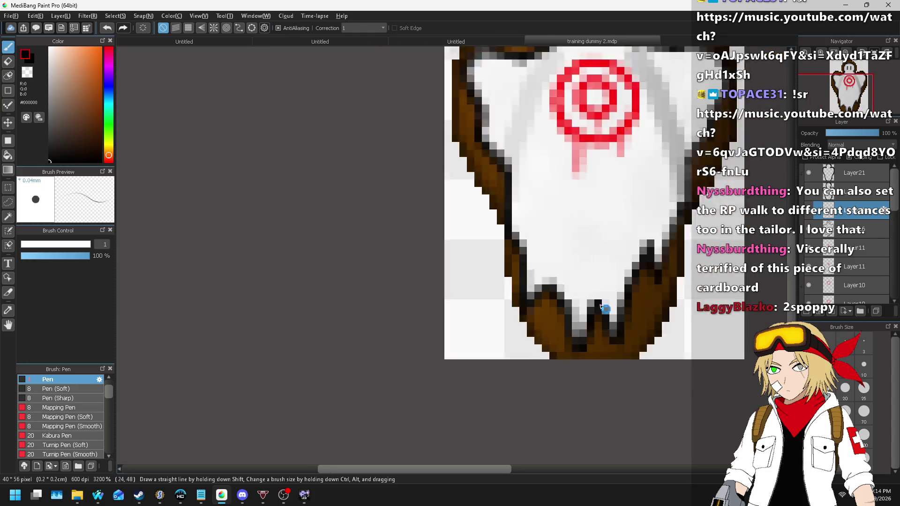
scroll(585, 315, up, 4)
scroll(585, 315, up, 2)
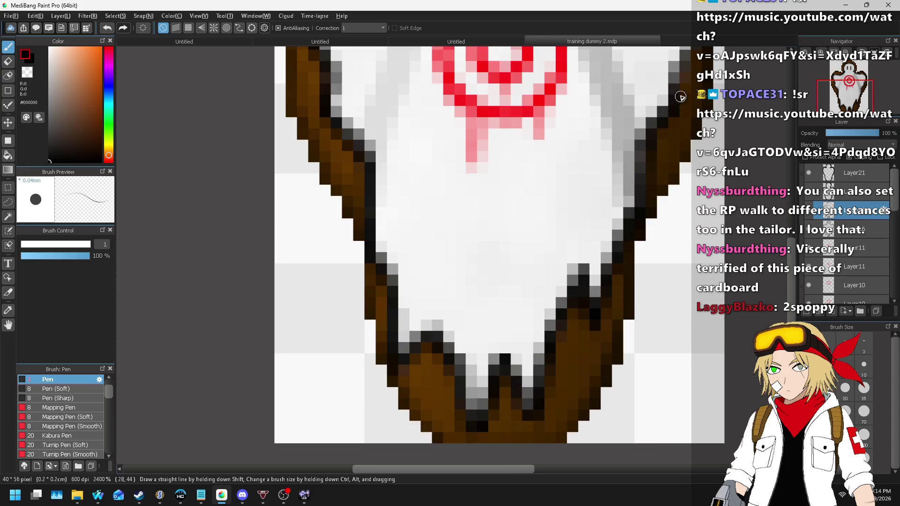
scroll(680, 96, down, 2)
scroll(558, 286, up, 3)
mouse_move(581, 313)
mouse_down()
mouse_move(606, 245)
mouse_move(583, 174)
mouse_move(535, 153)
mouse_move(491, 160)
mouse_move(408, 117)
mouse_up()
scroll(415, 154, down, 3)
scroll(429, 161, up, 3)
- Remove a stray stroke on the head and repaint both eyes a darker near-black
mouse_move(432, 164)
mouse_down()
mouse_move(477, 217)
mouse_move(471, 286)
mouse_up()
key(ctrl+z)
drag(404, 200, 406, 271)
mouse_move(361, 202)
mouse_down()
mouse_move(367, 261)
mouse_move(371, 200)
mouse_up()
scroll(371, 200, down, 5)
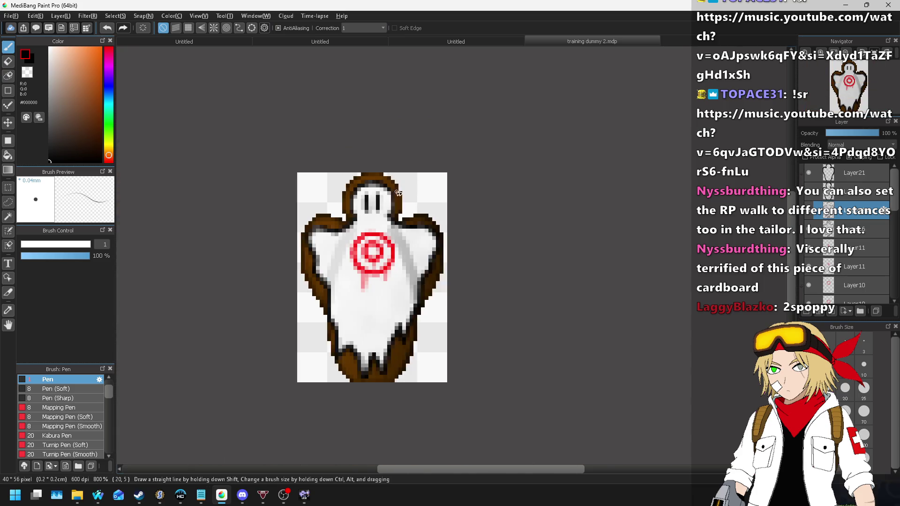
scroll(391, 178, up, 4)
scroll(391, 178, up, 2)
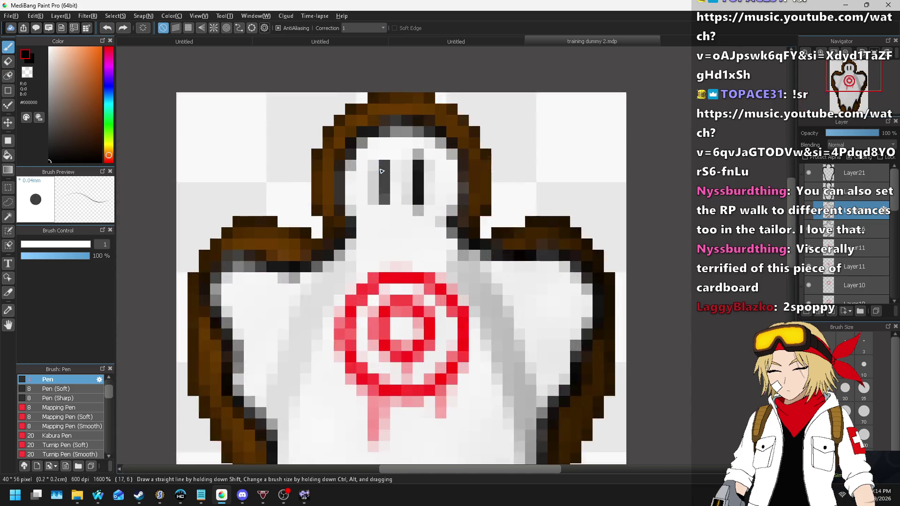
drag(381, 158, 383, 217)
scroll(383, 216, down, 4)
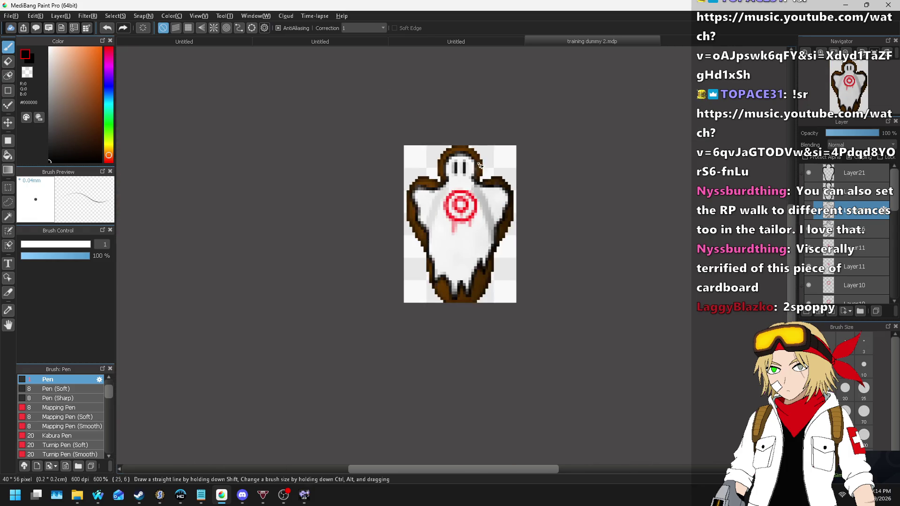
scroll(436, 225, up, 1)
click(47, 20)
- At brush size 2, scatter six dark dots across the ghost's body
click(145, 280)
text(2)
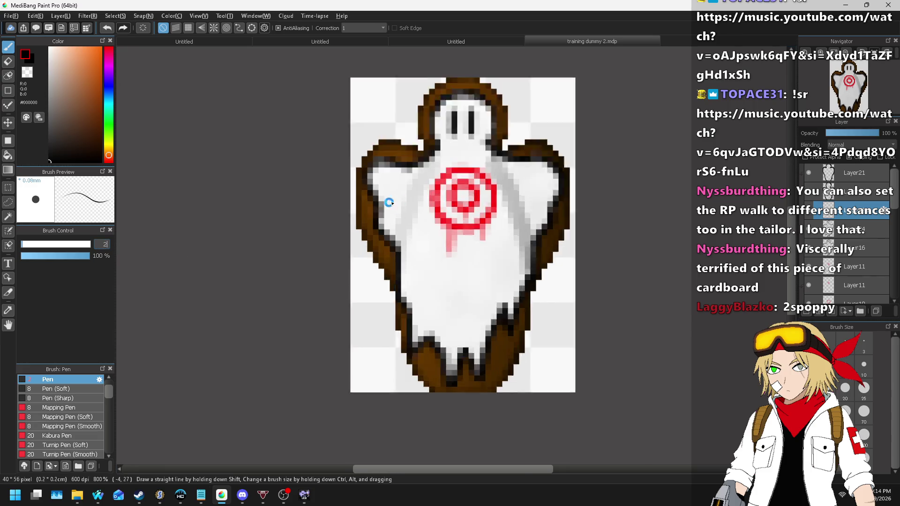
scroll(394, 201, up, 3)
click(485, 331)
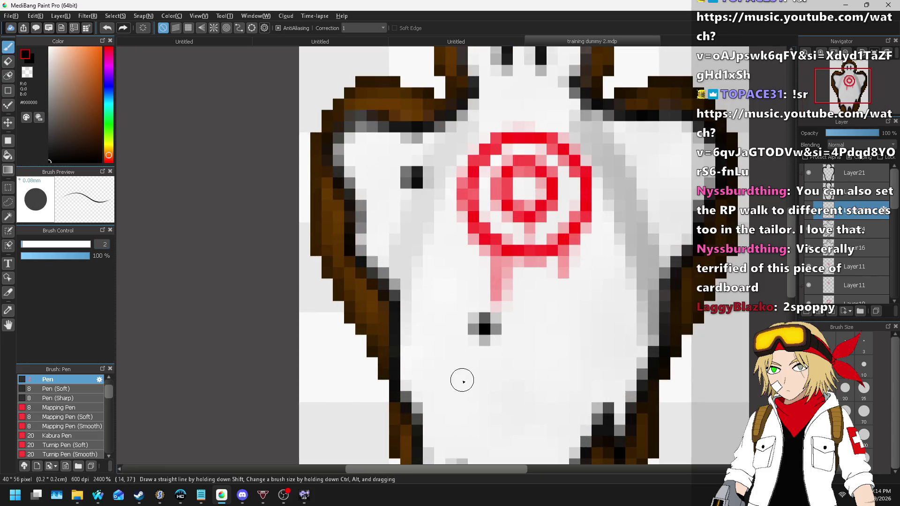
click(462, 380)
click(585, 291)
click(642, 171)
click(537, 105)
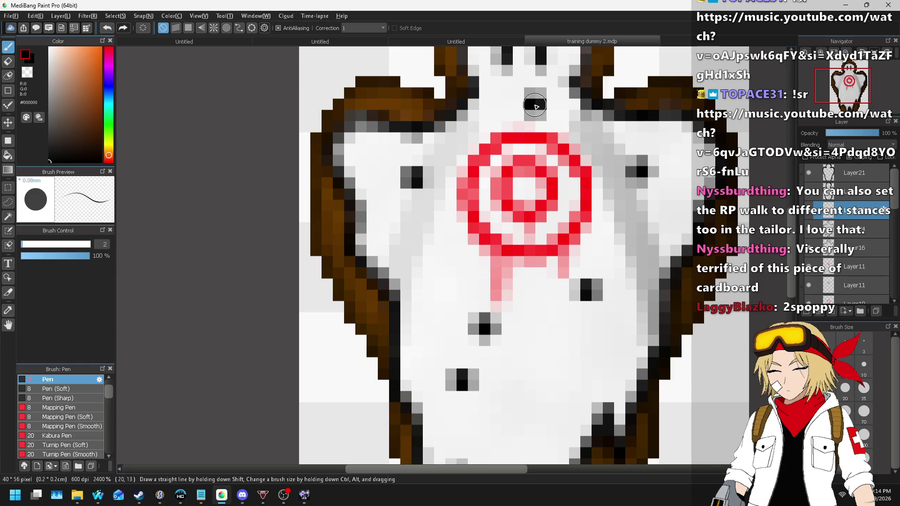
scroll(544, 211, down, 3)
scroll(554, 272, up, 2)
click(554, 274)
scroll(563, 300, down, 3)
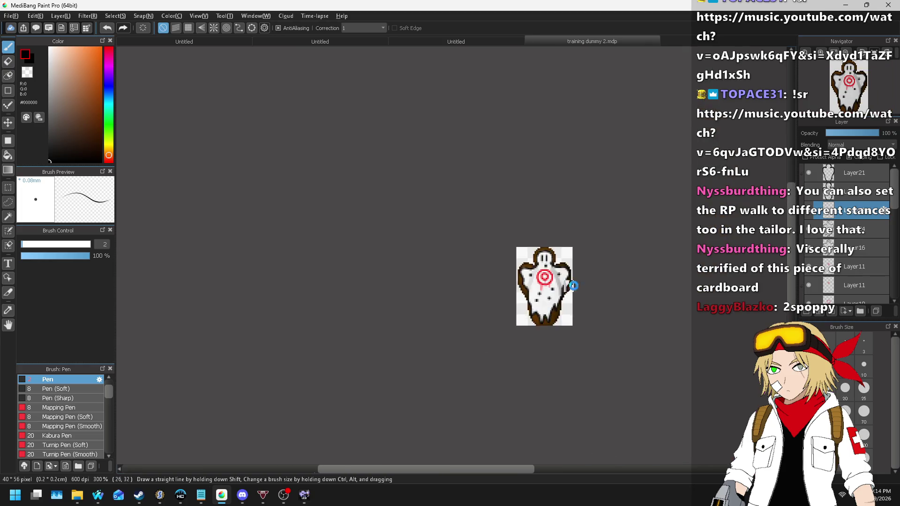
scroll(586, 288, up, 2)
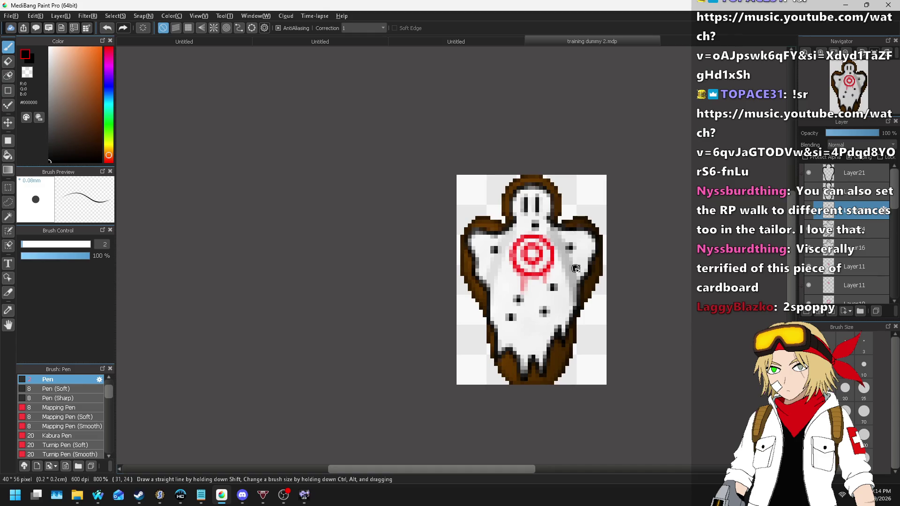
- Fade the dots layer to about 75% opacity and sample the outline's brown colour
click(852, 133)
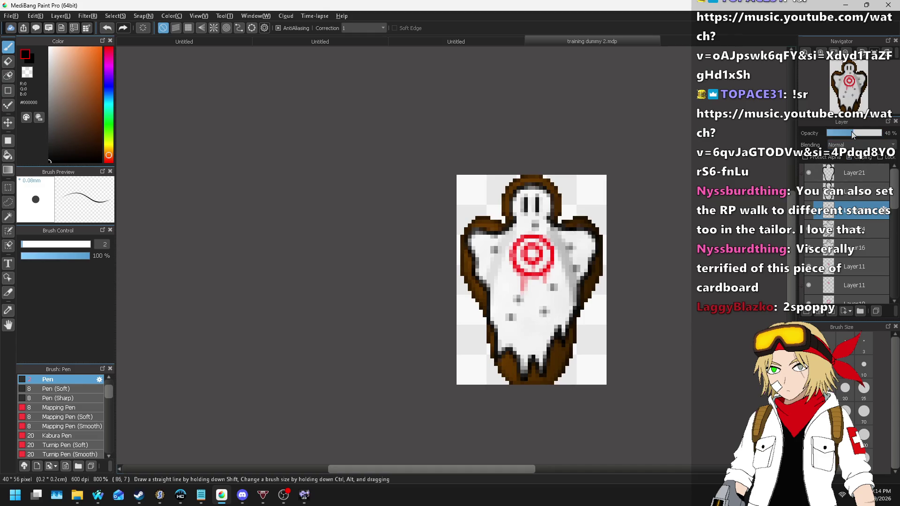
drag(853, 135, 869, 134)
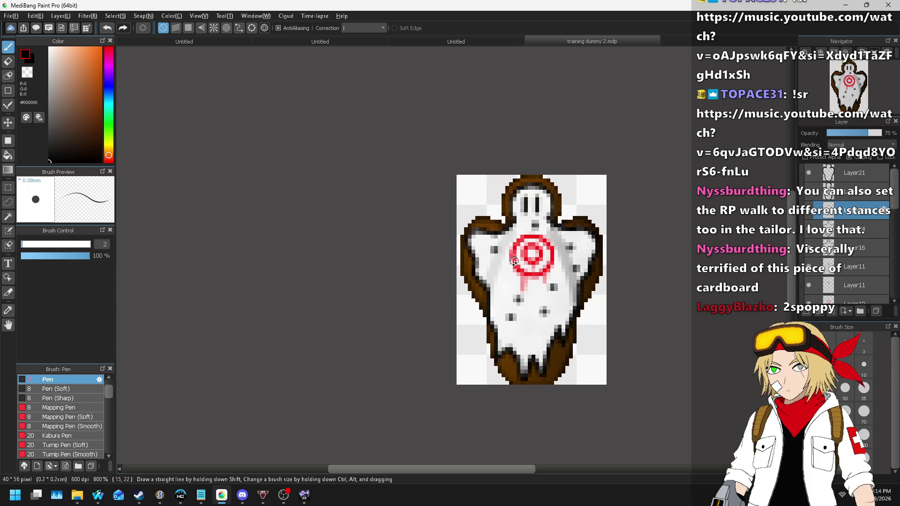
scroll(432, 309, up, 3)
alt+click(411, 288)
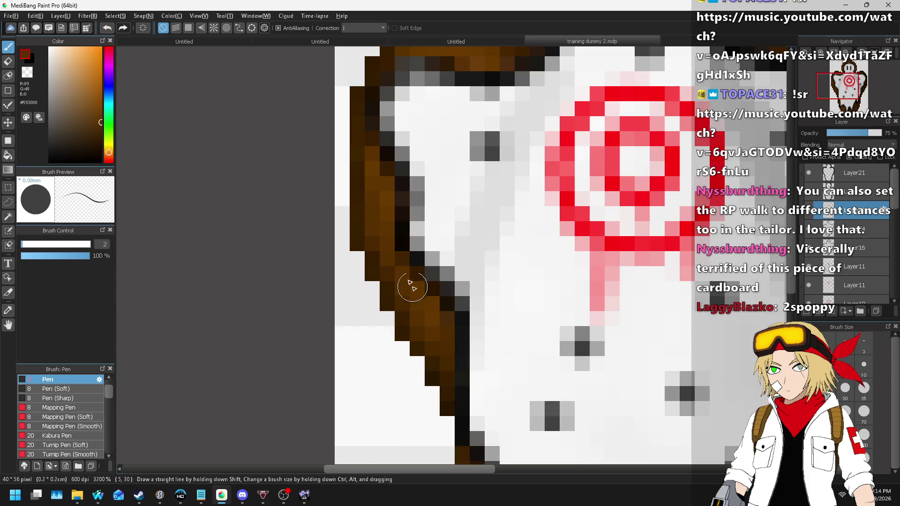
- Add a new layer and, at brush size 1, paint brown centres into the first three dots
click(59, 16)
click(71, 28)
double_click(102, 244)
text(1)
scroll(445, 192, up, 2)
click(478, 131)
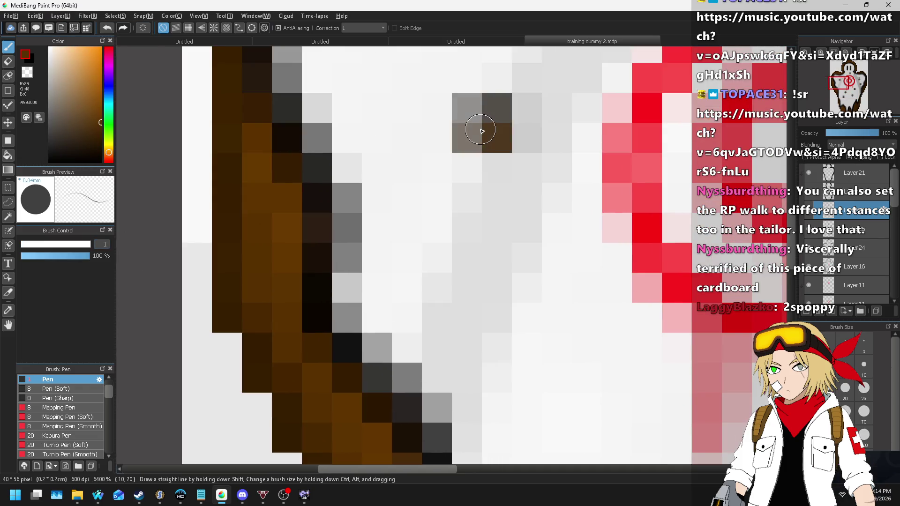
scroll(518, 248, down, 3)
scroll(518, 248, up, 3)
click(497, 269)
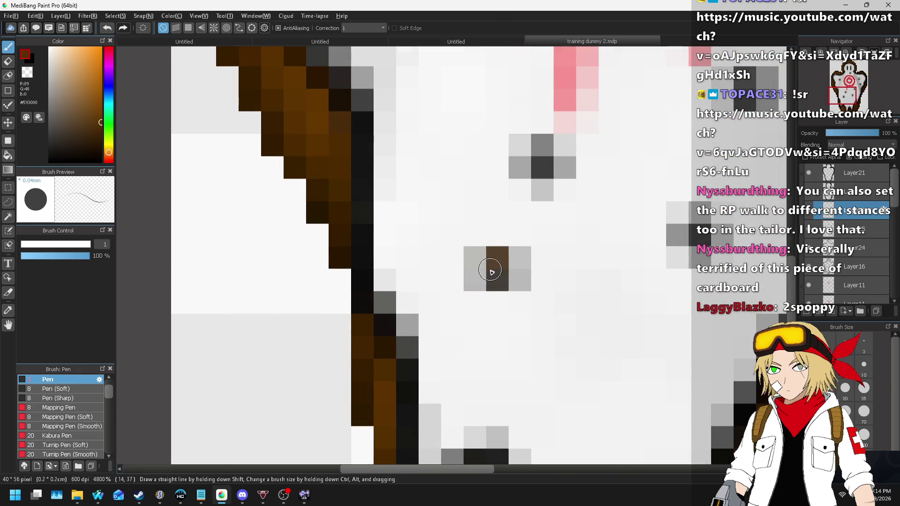
click(540, 163)
- Paint brown centre pixels into the remaining dots, including two on the right side
scroll(539, 211, down, 3)
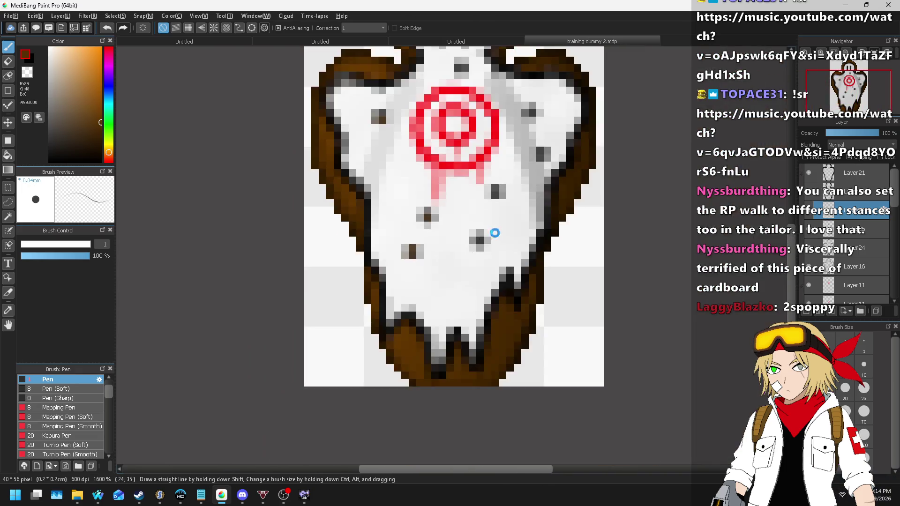
scroll(551, 233, up, 3)
click(438, 262)
scroll(431, 316, down, 2)
scroll(452, 241, up, 2)
click(450, 262)
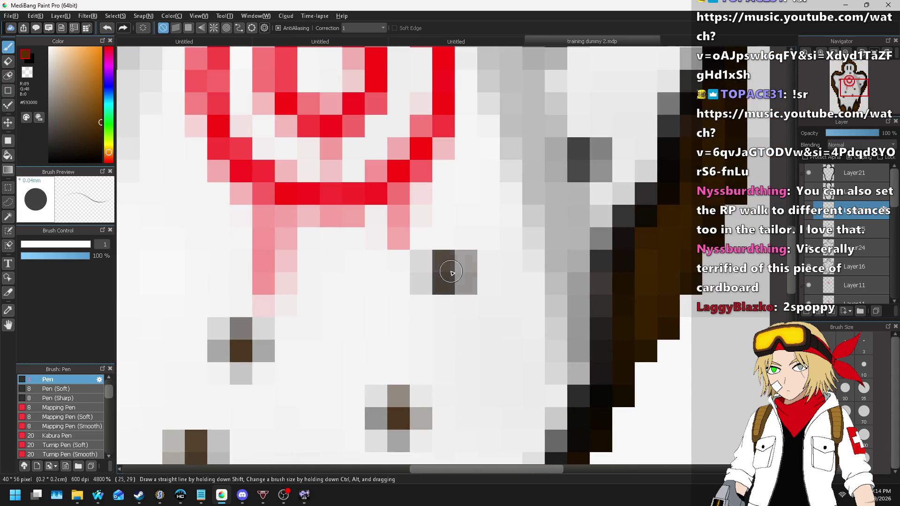
scroll(446, 272, down, 2)
scroll(502, 249, down, 2)
scroll(514, 238, up, 3)
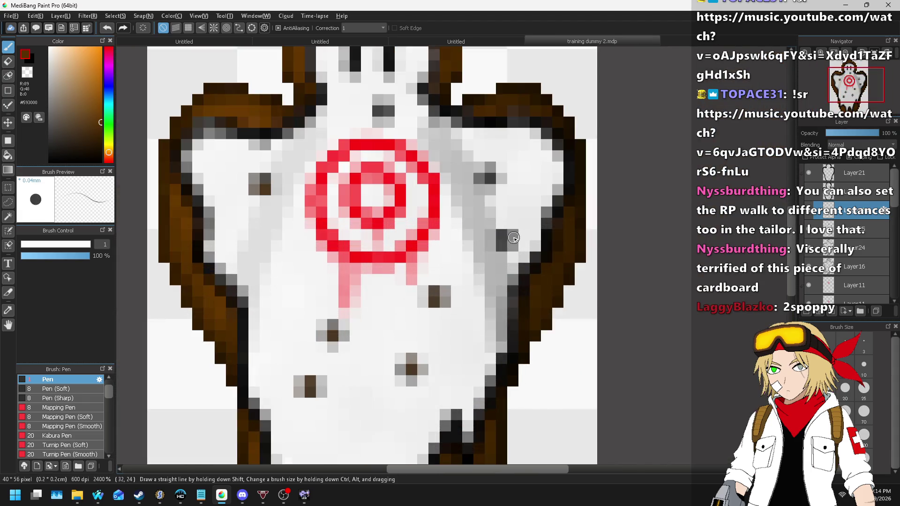
click(502, 238)
click(490, 177)
scroll(502, 194, down, 3)
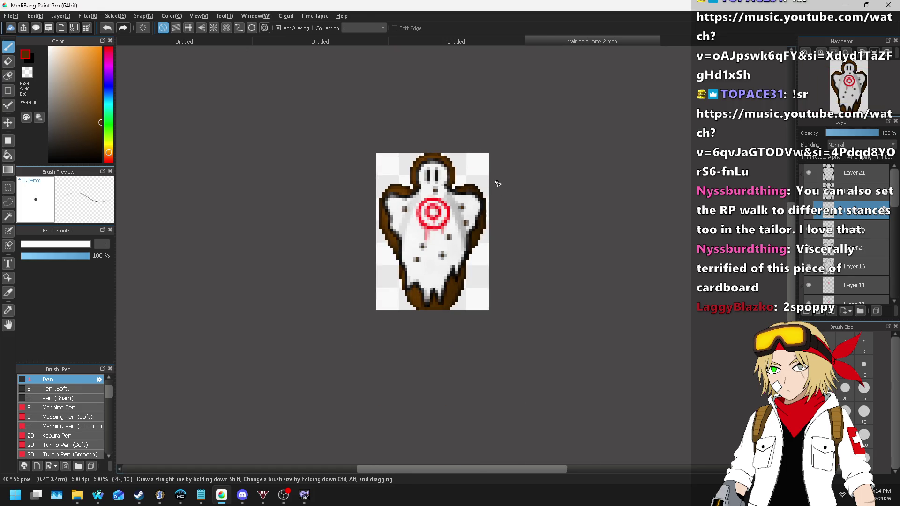
- Paint the two bullseye centre pixels dark tan and the light pixels above them grey
scroll(520, 180, down, 2)
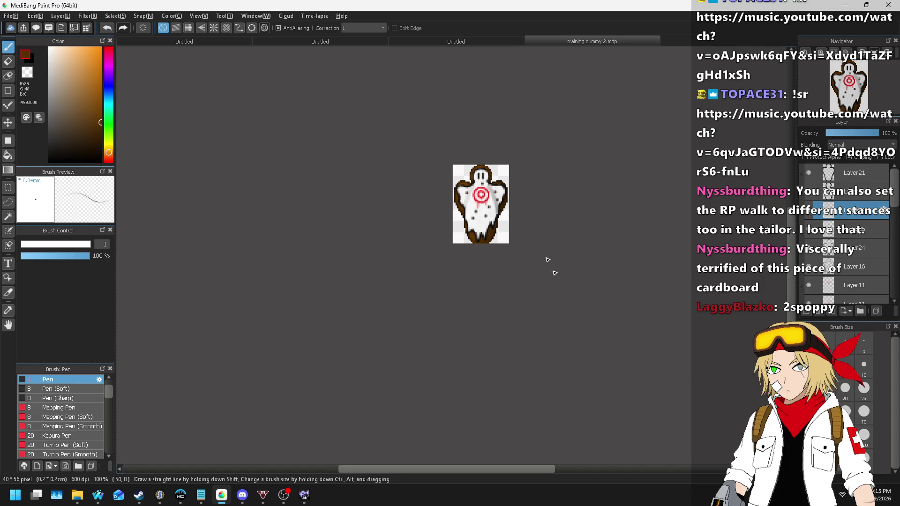
scroll(466, 276, up, 6)
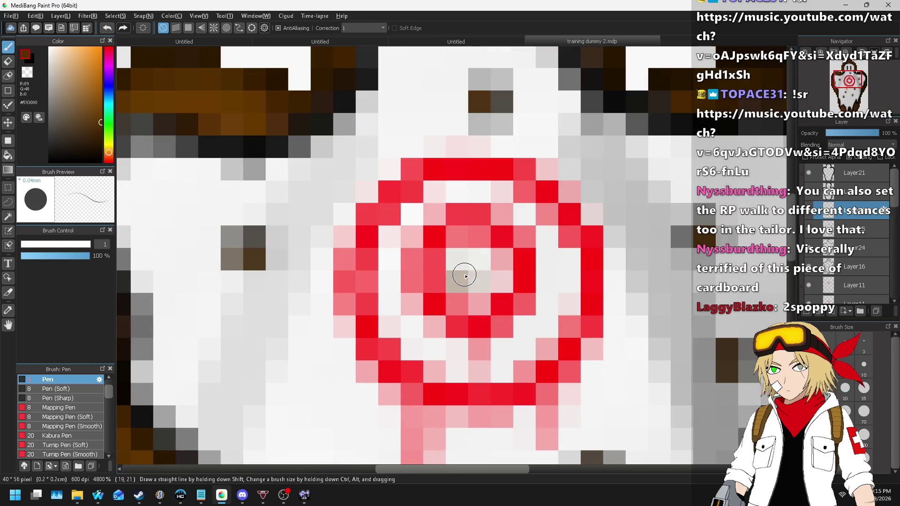
drag(466, 275, 474, 276)
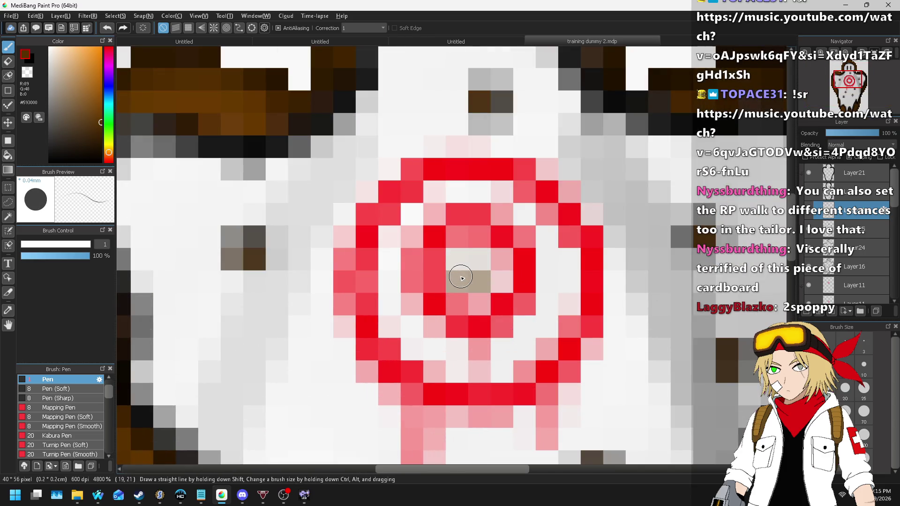
click(847, 222)
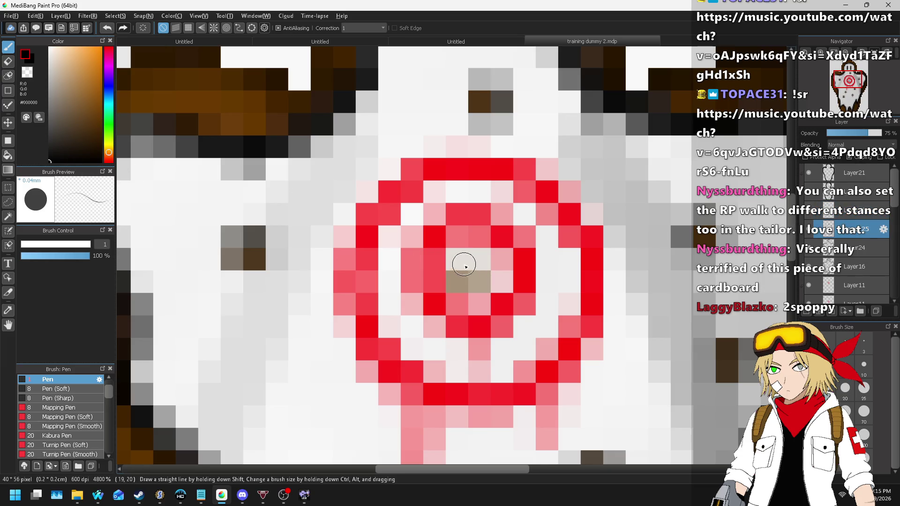
drag(458, 277, 458, 261)
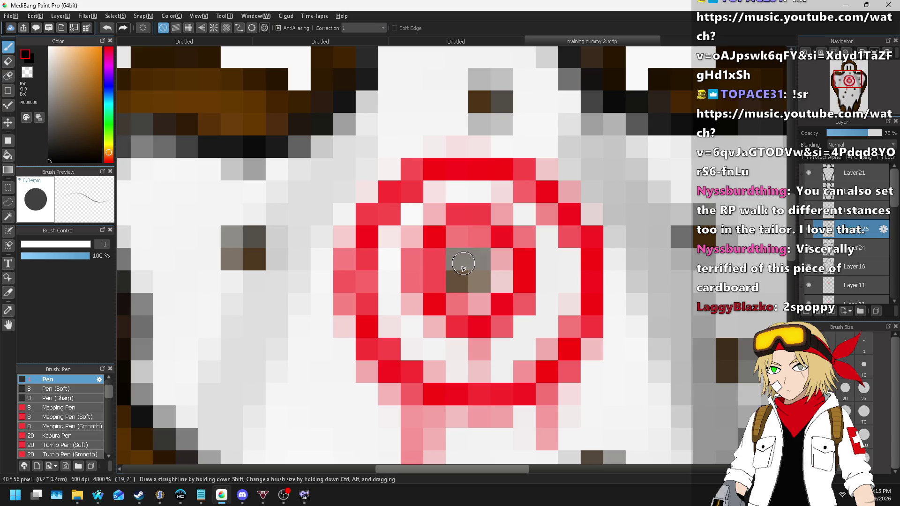
scroll(458, 274, down, 5)
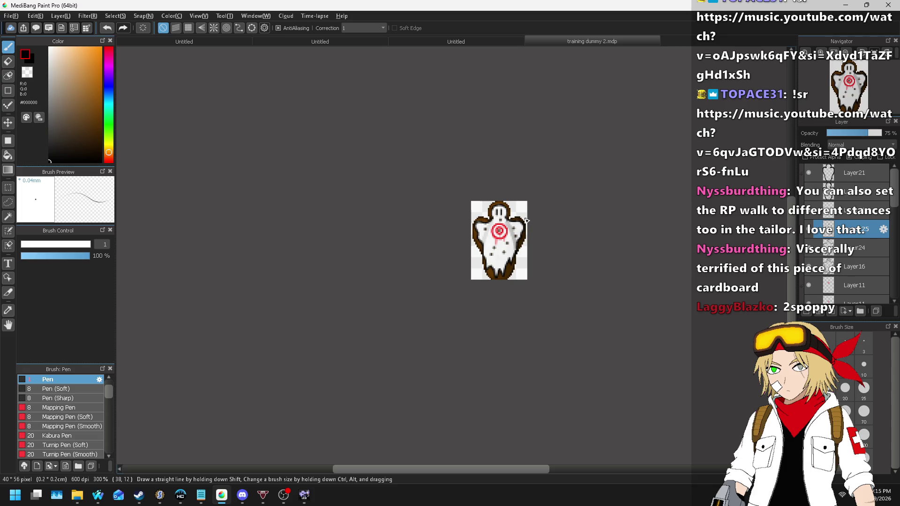
- Toggle the bullet-hole dots layer to compare at 600% zoom, then adjust it
click(809, 211)
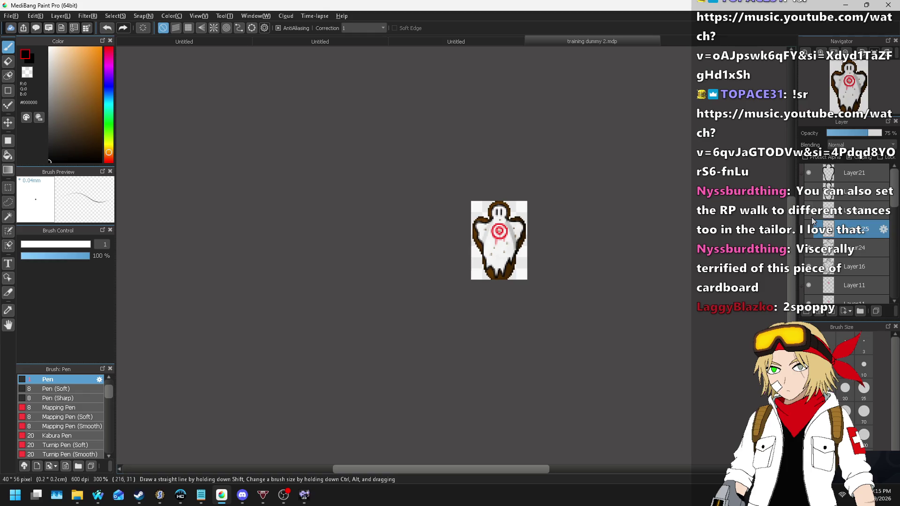
click(812, 233)
key(ctrl+plus)
key(ctrl+plus)
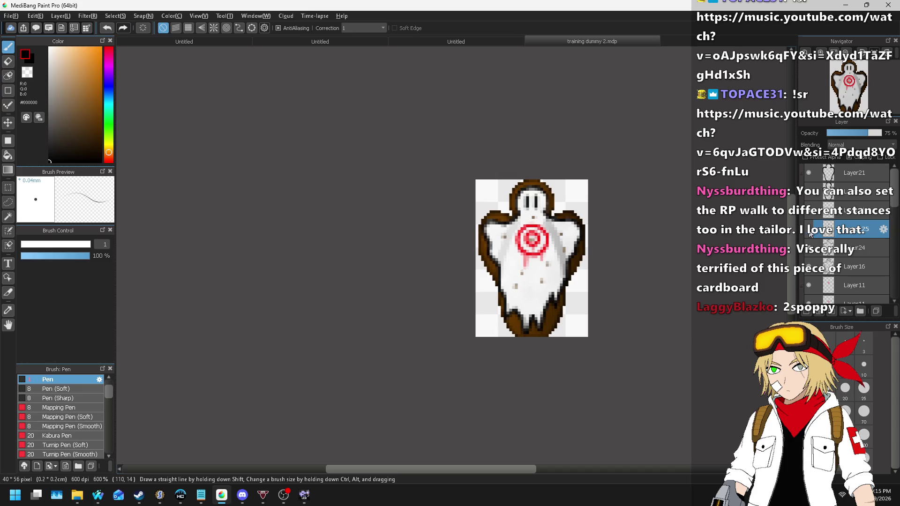
click(805, 234)
- Save the drawing from the File menu
scroll(305, 251, down, 3)
scroll(318, 216, up, 1)
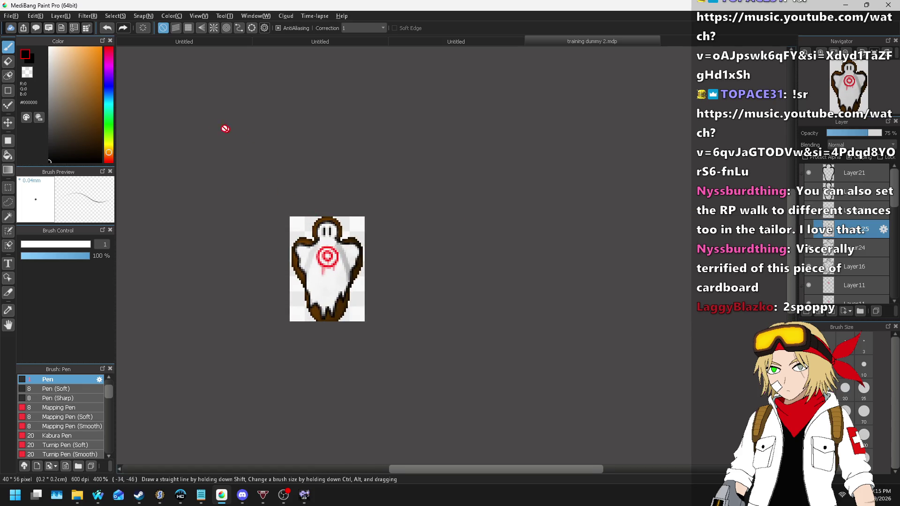
click(11, 16)
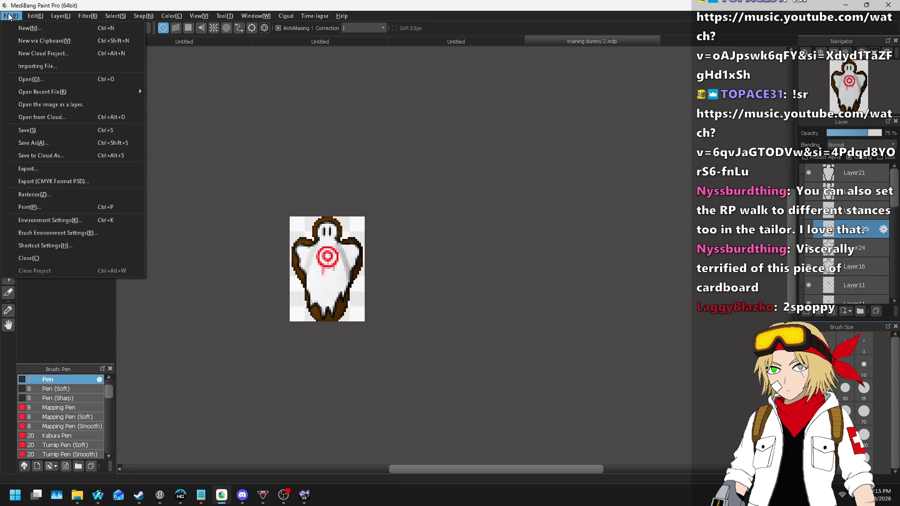
click(57, 130)
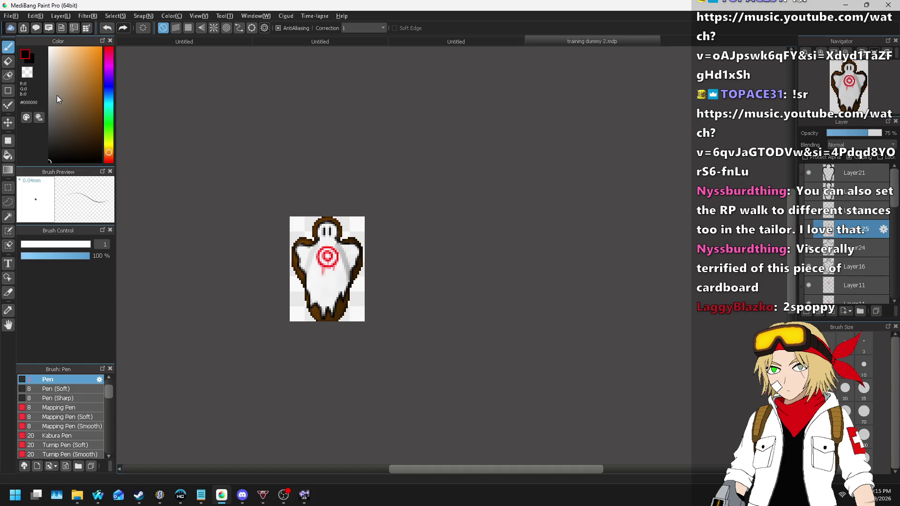
- Save a copy as PNG (*.png) named training dummy 2.png, accepting the layer-flattening warning
click(11, 15)
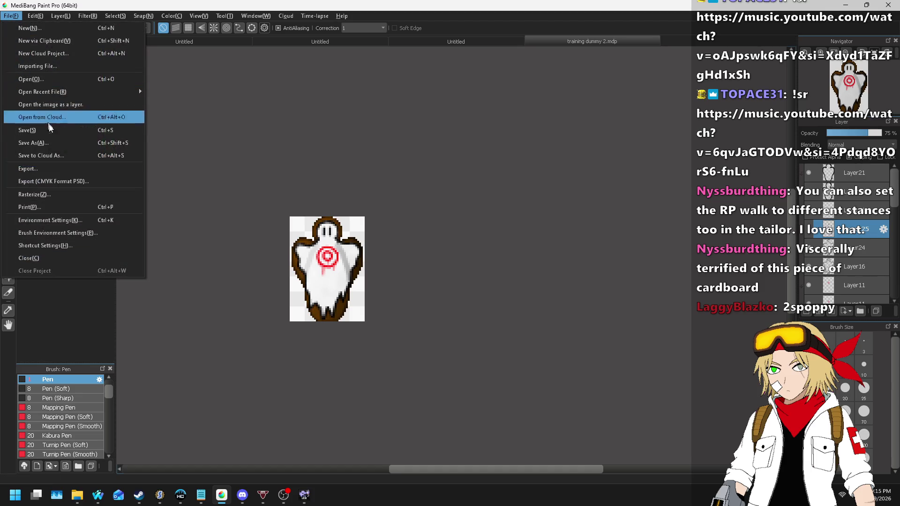
click(54, 143)
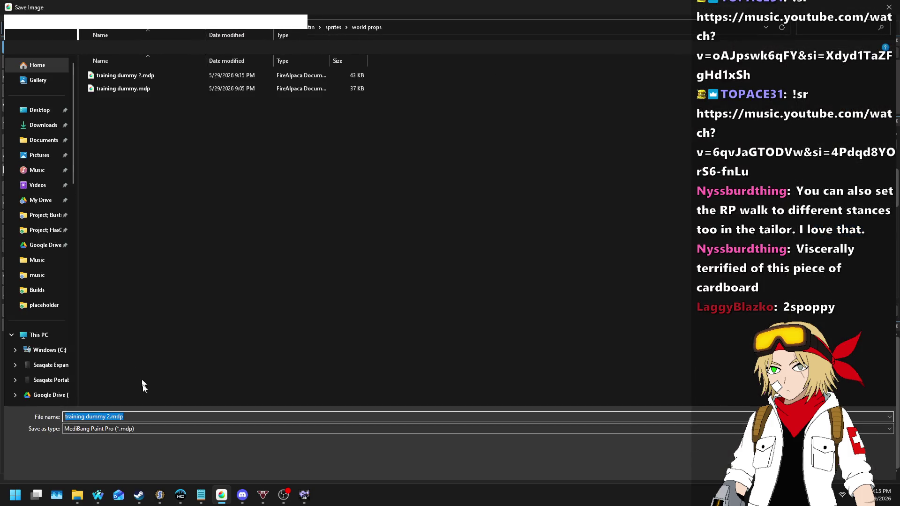
click(101, 431)
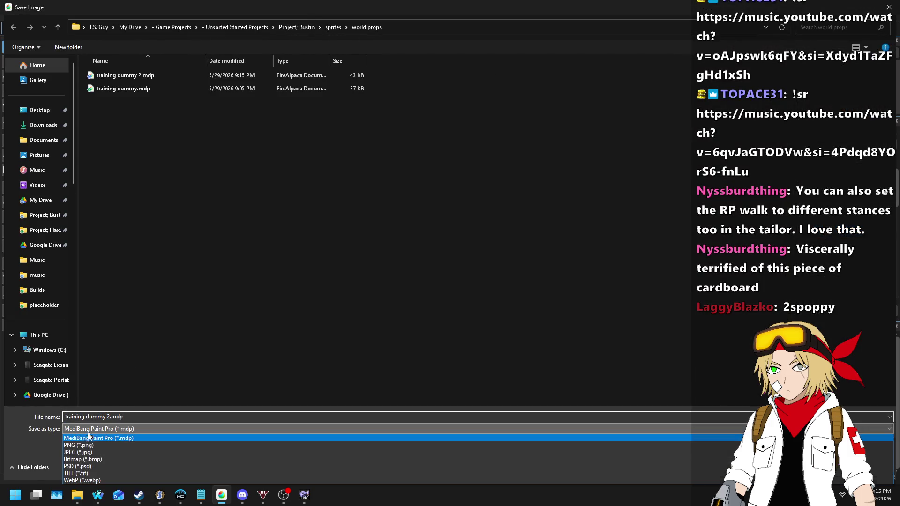
click(79, 445)
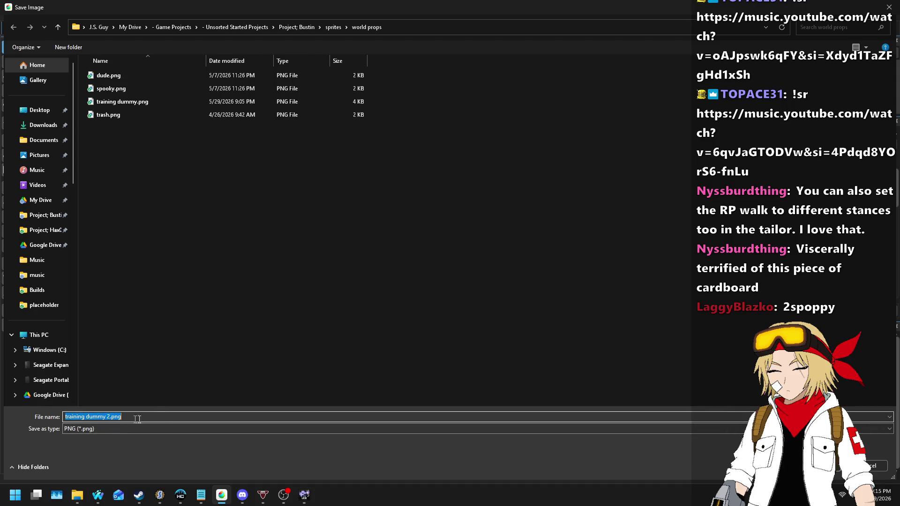
key(Return)
key(Return)
key(Return)
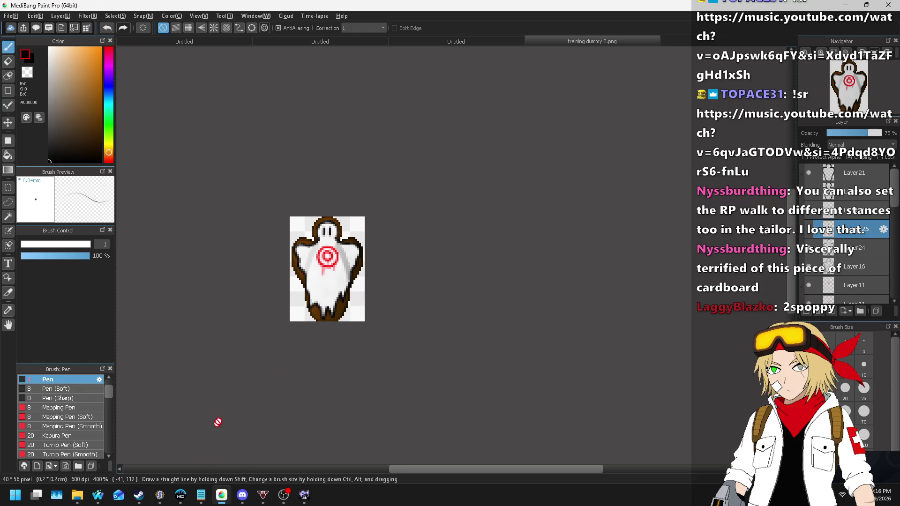
- In SLADE, collapse the wep2-scanner phoulder, Blood2, metro, placeholder and textures folders
click(159, 503)
scroll(122, 267, up, 20)
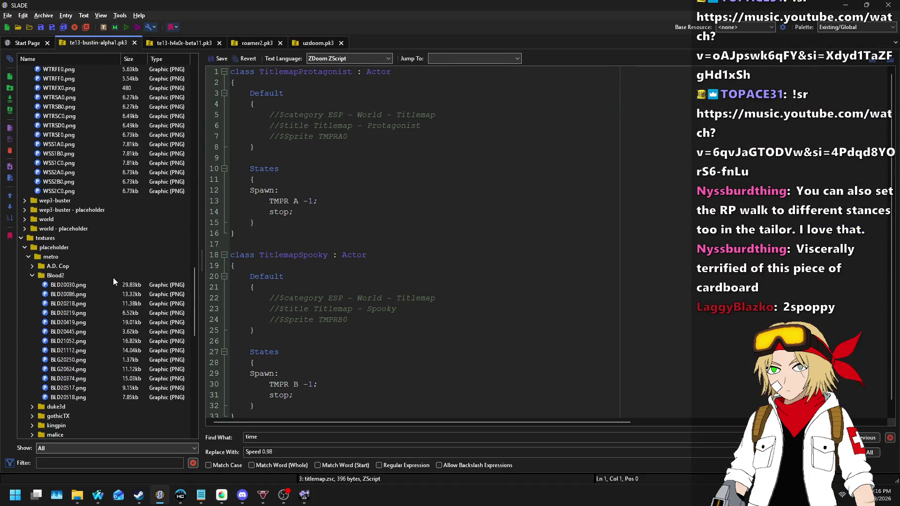
scroll(72, 238, up, 15)
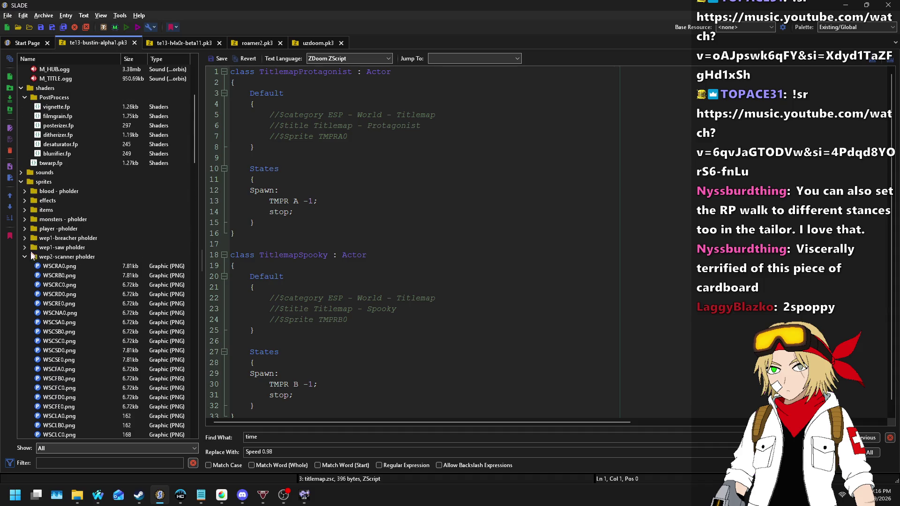
click(24, 257)
click(31, 342)
click(28, 323)
click(24, 313)
click(21, 304)
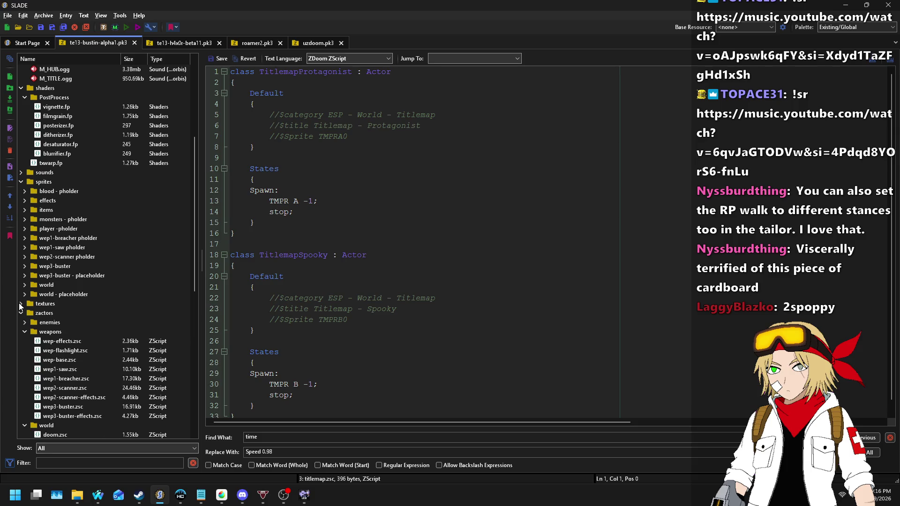
click(20, 305)
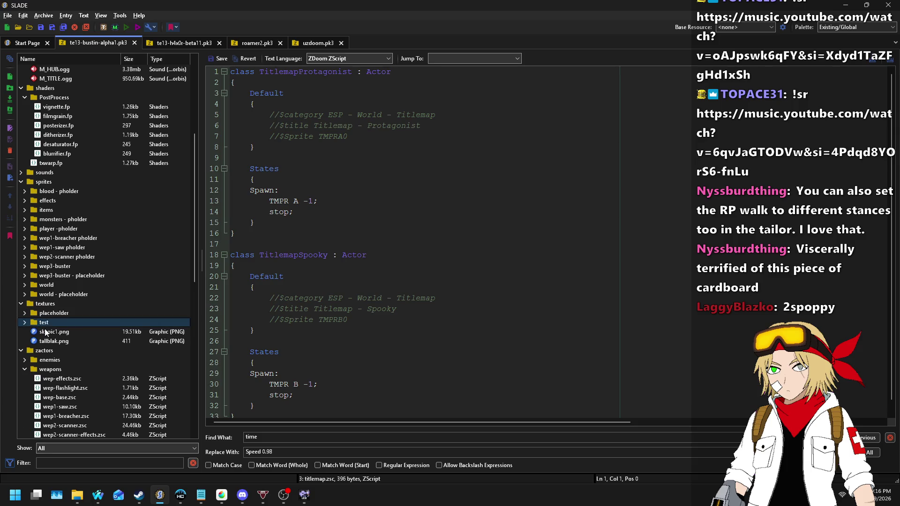
- Preview skypic1.png and the test folder's FIRBLNK1, FIRBLNK2 and LINEHORI.png graphics
click(44, 329)
click(24, 322)
click(57, 331)
click(60, 341)
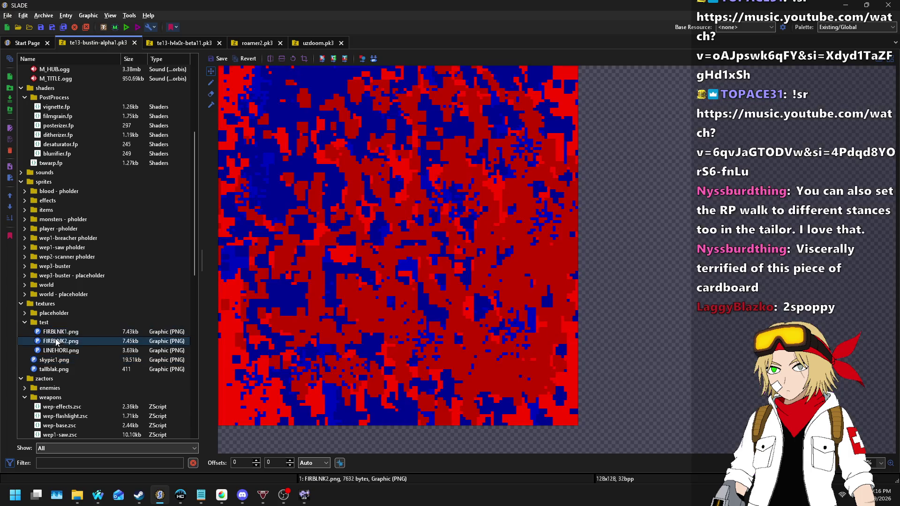
click(69, 352)
scroll(133, 286, up, 6)
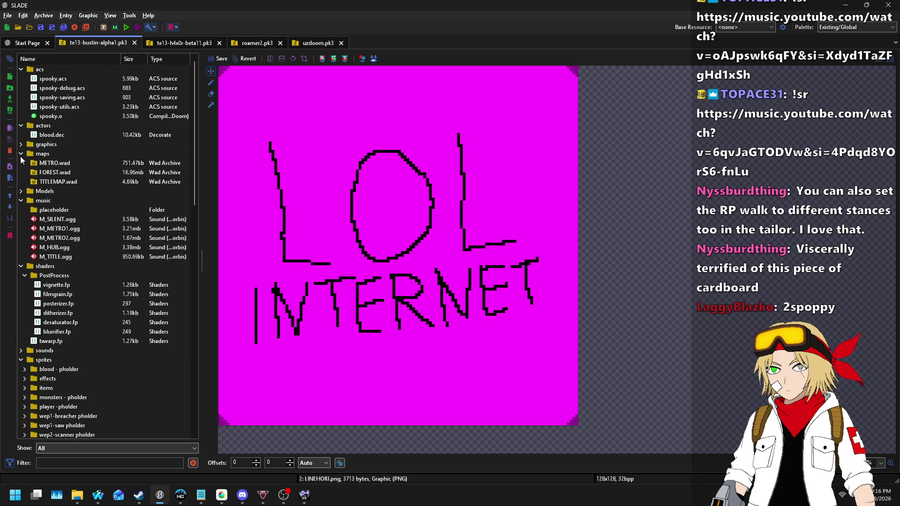
- Collapse maps, music and shaders, then expand sprites > world to show forest and titlemap
click(21, 153)
click(20, 172)
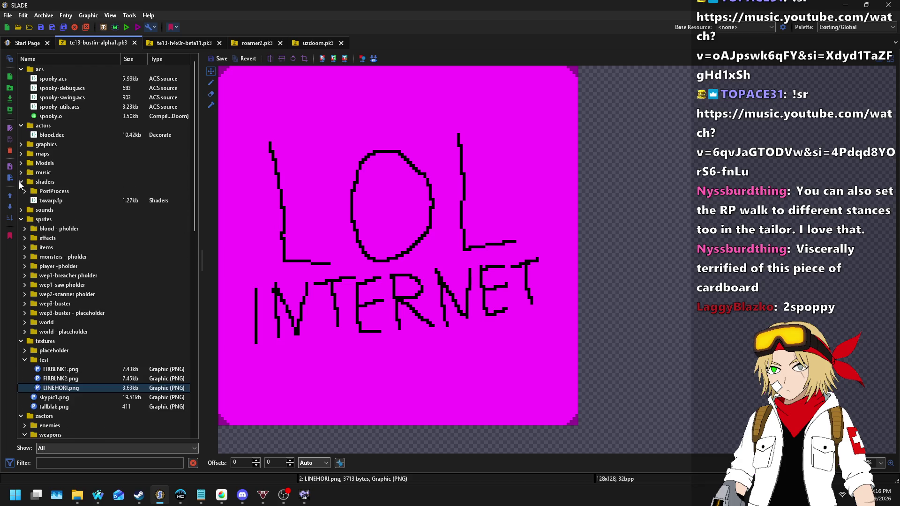
click(21, 182)
click(43, 305)
click(24, 312)
click(41, 323)
click(39, 330)
click(25, 304)
click(36, 305)
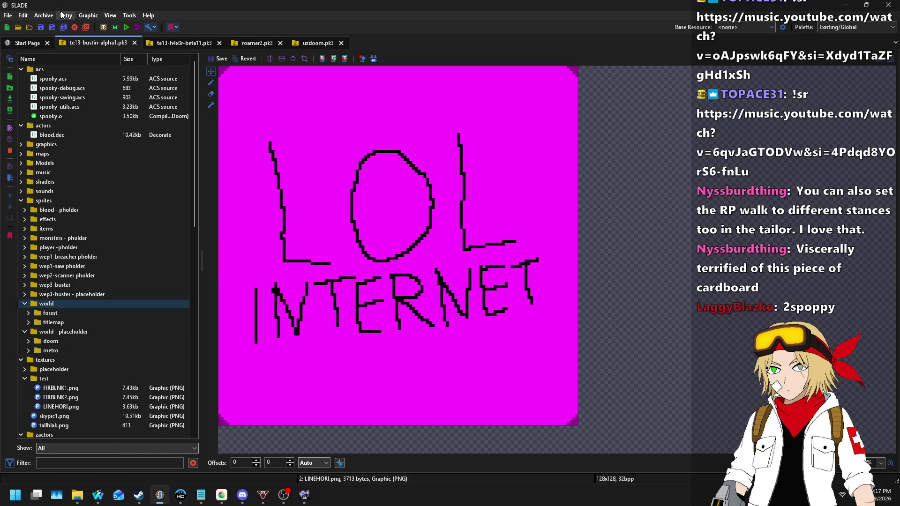
- Start a folder import from the Archive menu twice, cancelling the folder chooser both times
click(42, 16)
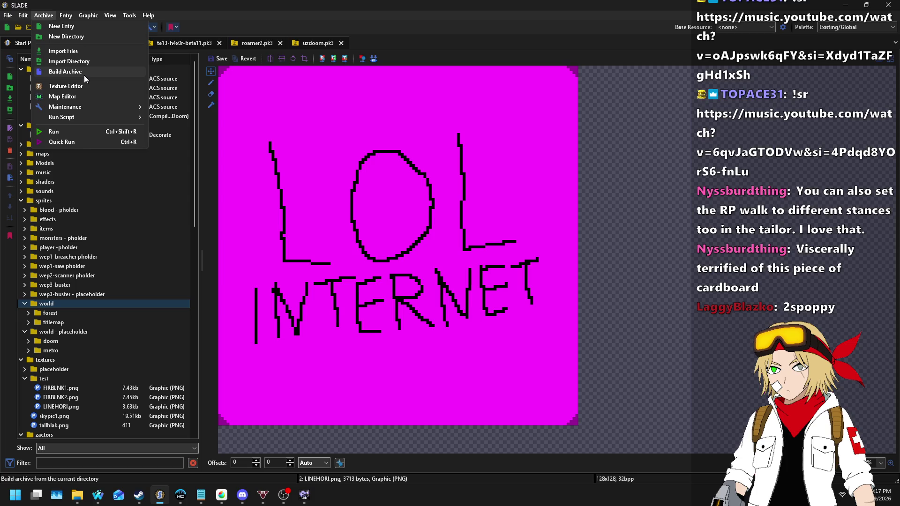
click(69, 61)
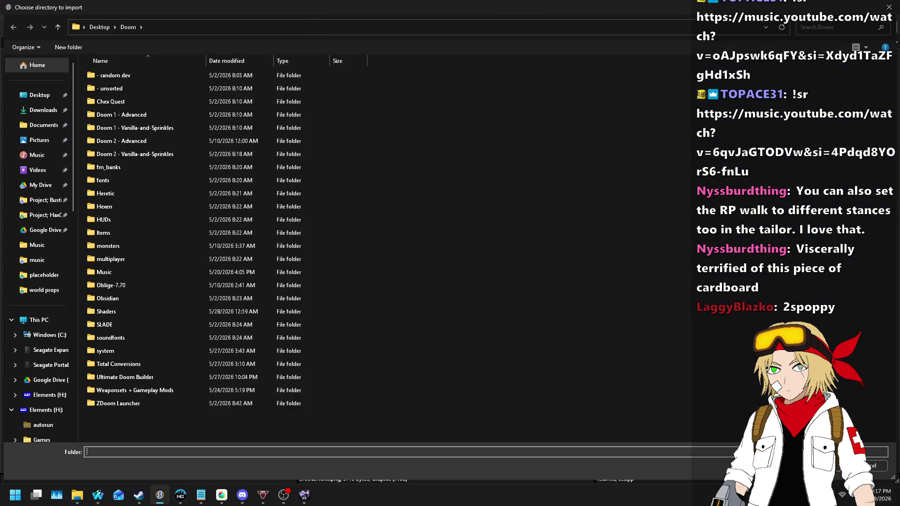
click(873, 466)
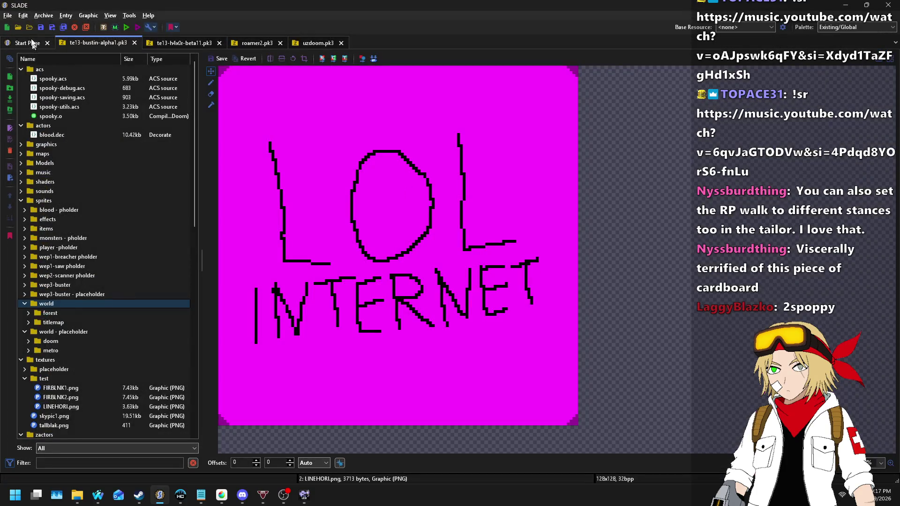
click(43, 15)
click(69, 62)
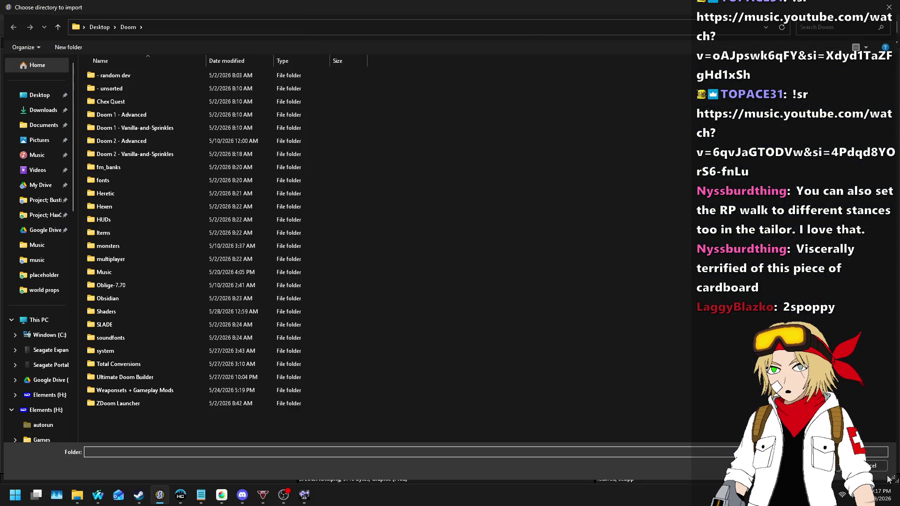
key(Escape)
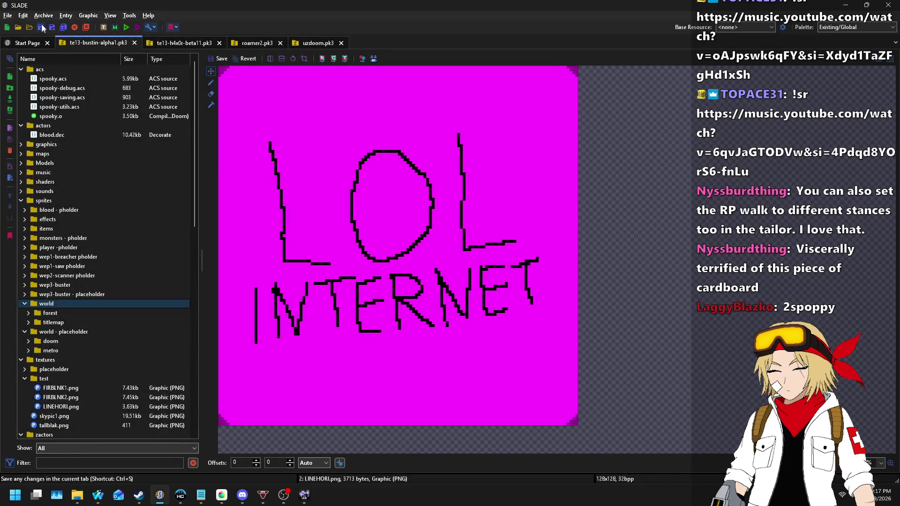
- Create a new directory named test inside sprites/world
click(43, 15)
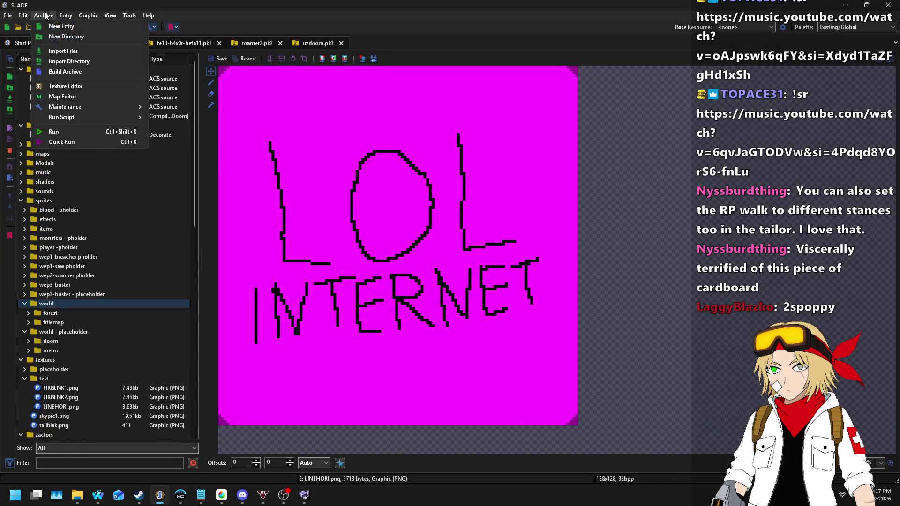
click(66, 37)
text(est)
key(Return)
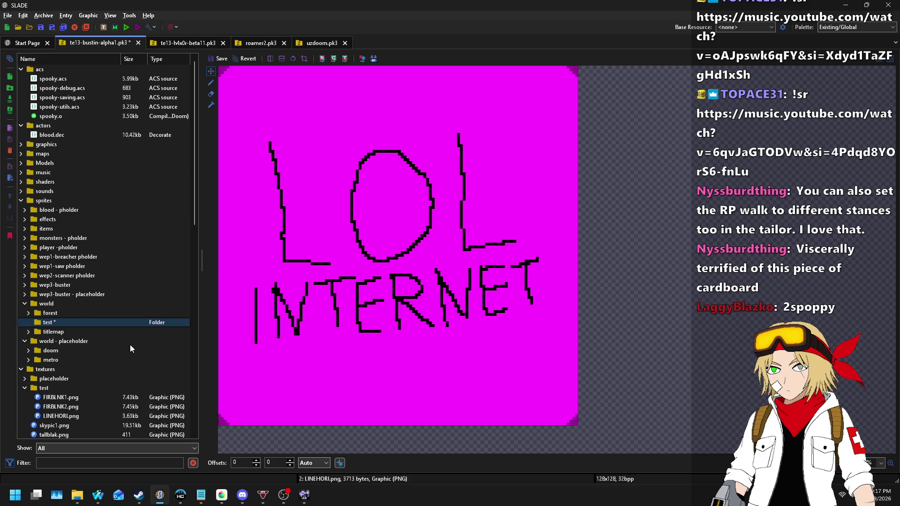
- Rename the test folder to testing
right_click(41, 323)
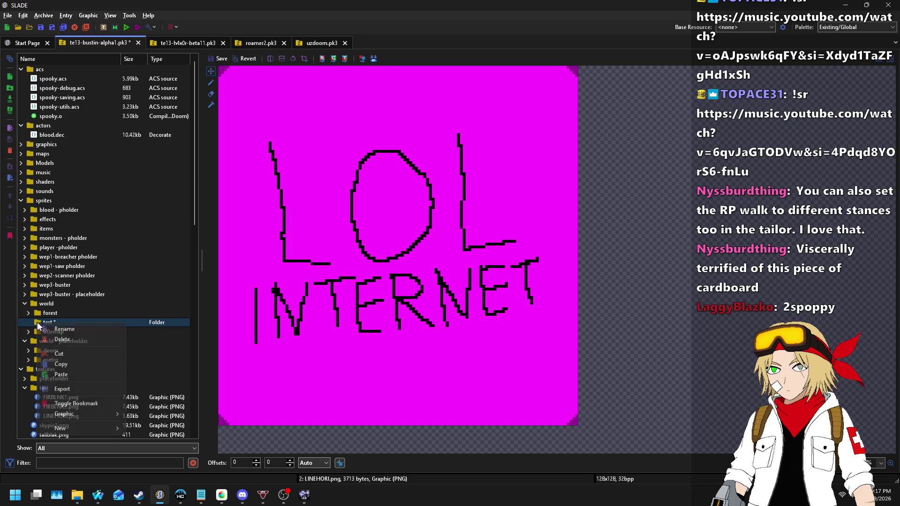
click(69, 333)
text(testing)
key(Return)
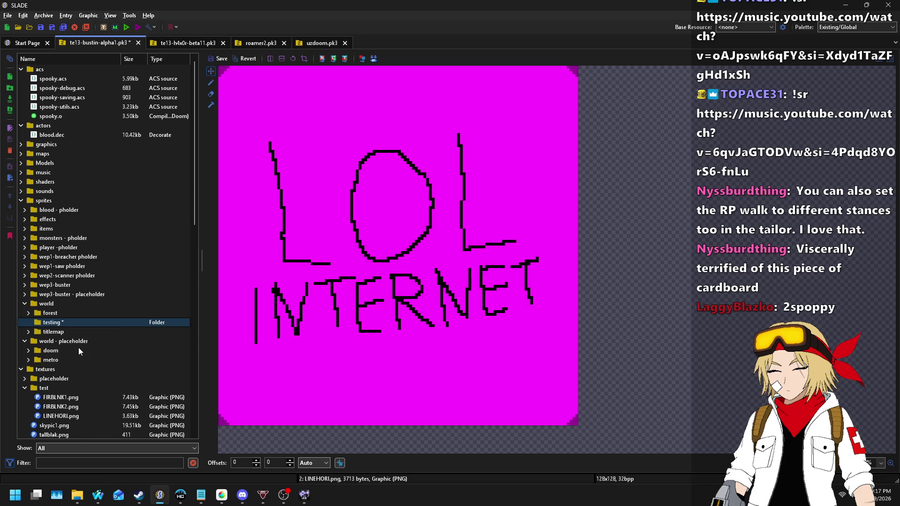
click(44, 16)
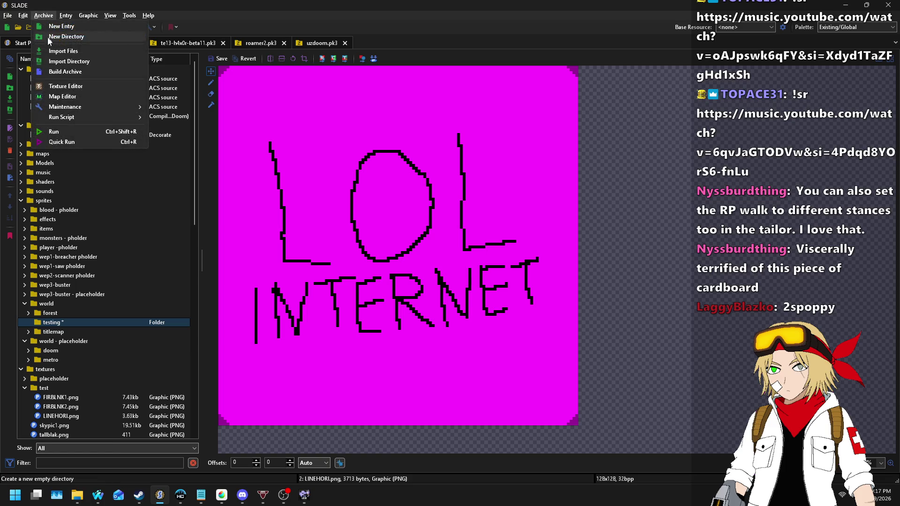
- Import training dummy 2.png from Bustin/sprites/world props into the testing folder and display it
click(63, 51)
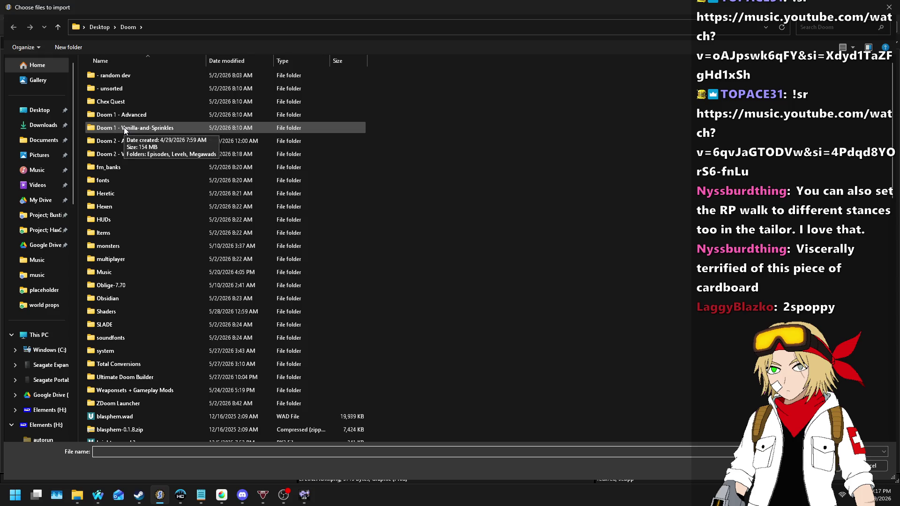
click(46, 215)
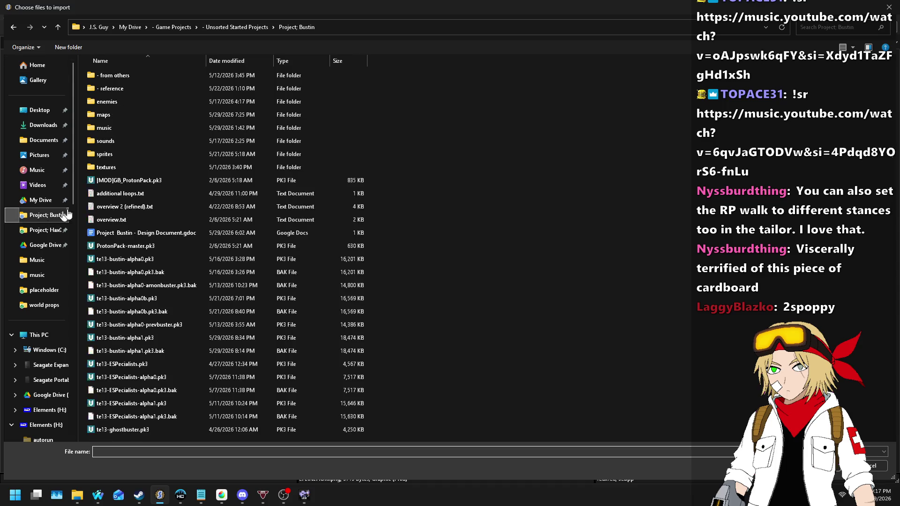
double_click(115, 157)
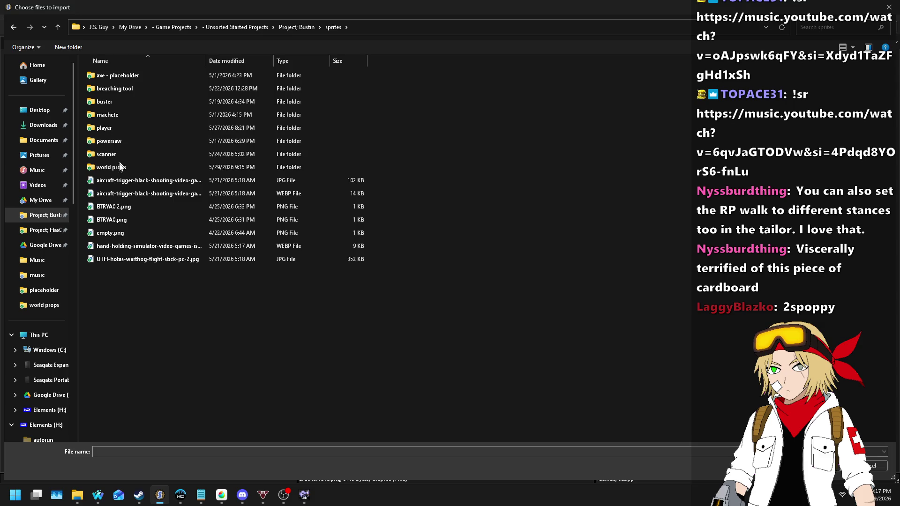
double_click(119, 167)
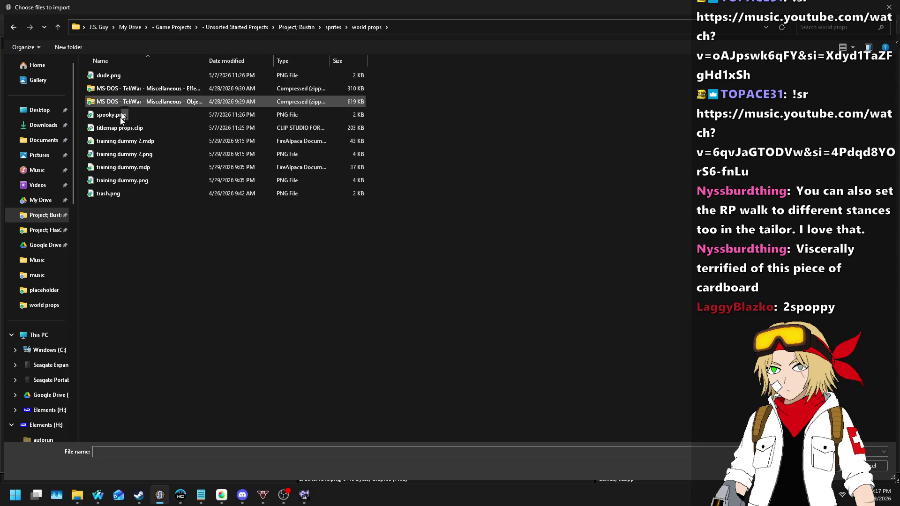
double_click(131, 150)
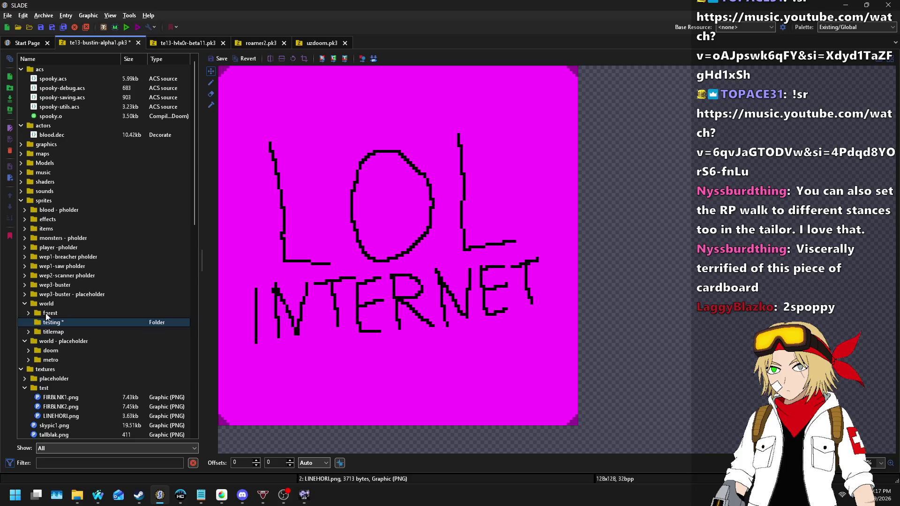
click(29, 322)
click(51, 333)
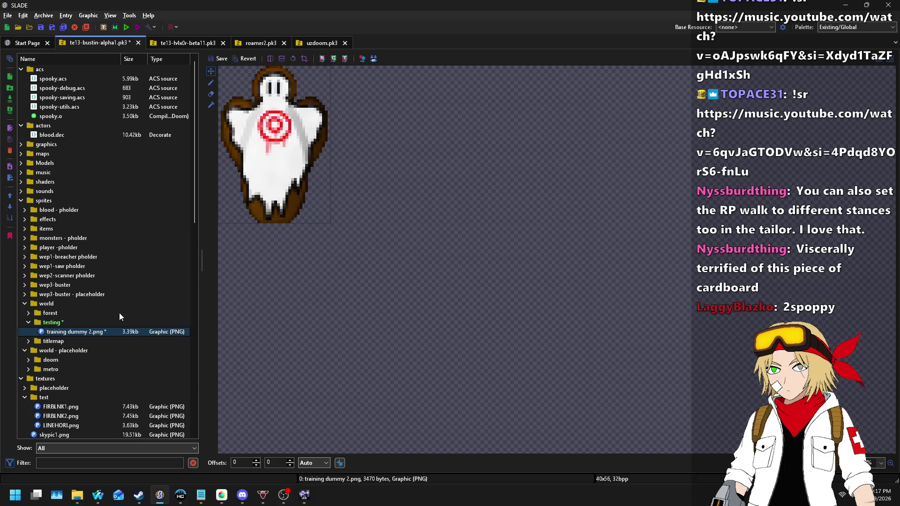
- Set the offset type to Sprite, align the ghost's feet on the crosshair (20, 56), and save
click(316, 462)
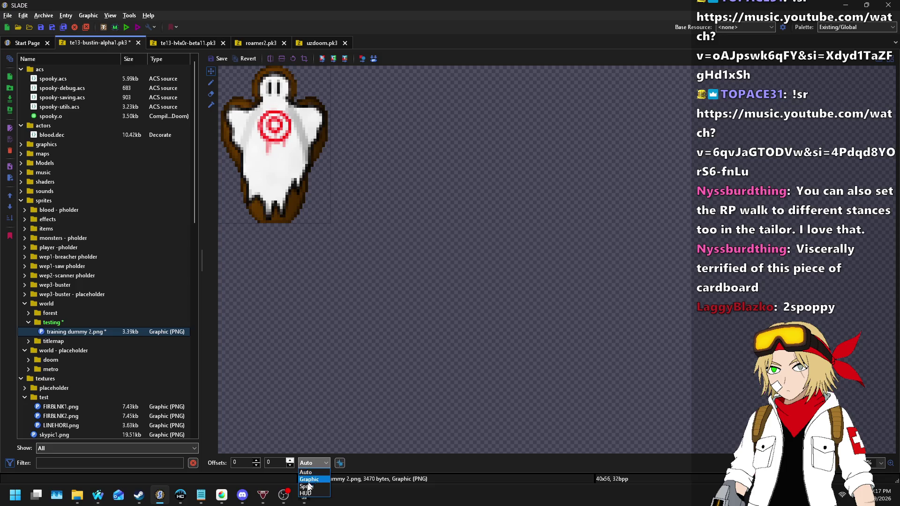
click(305, 493)
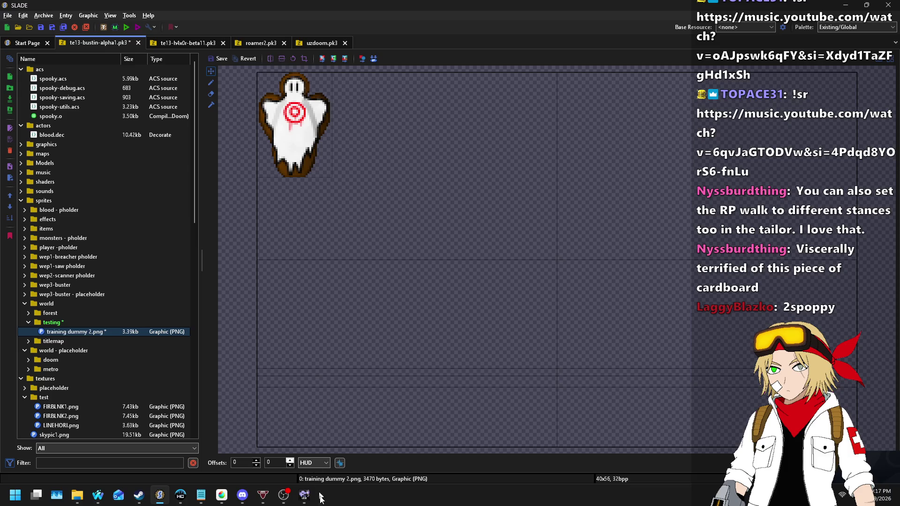
click(314, 463)
click(309, 485)
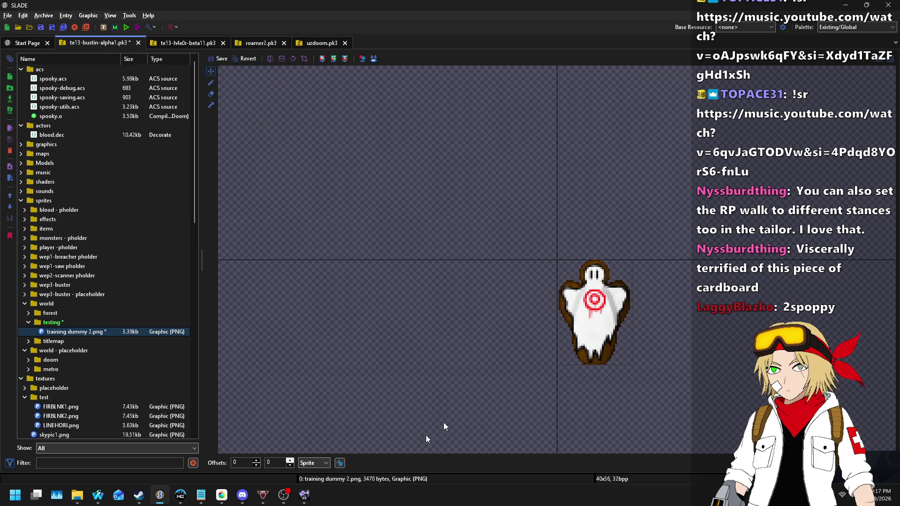
drag(605, 329, 568, 224)
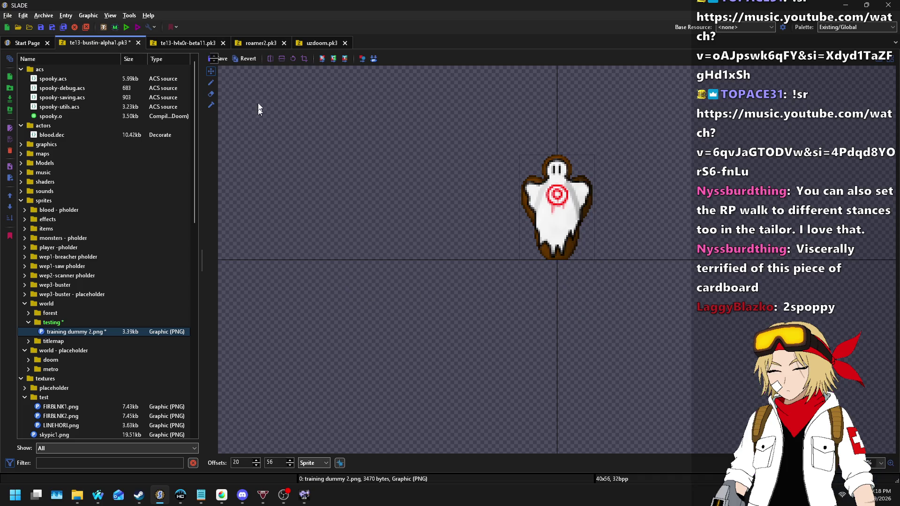
click(222, 58)
mouse_move(90, 503)
click(190, 432)
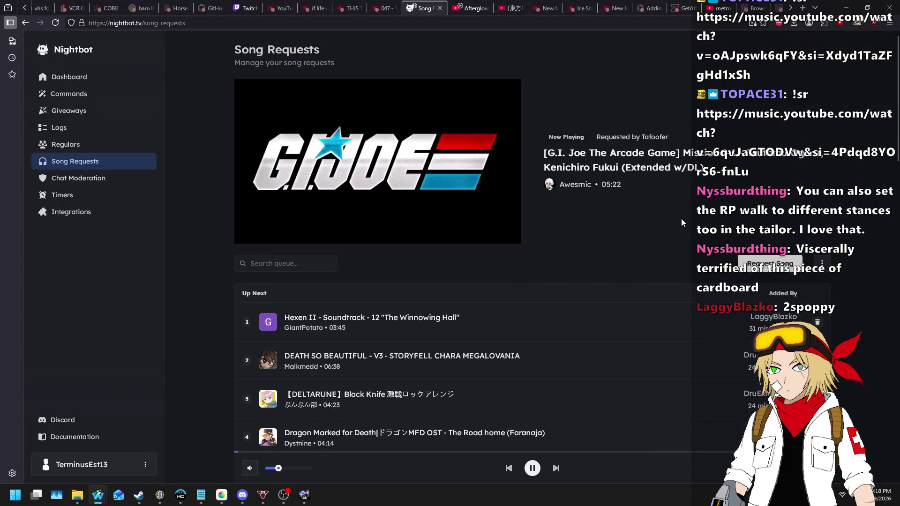
key(alt+Tab)
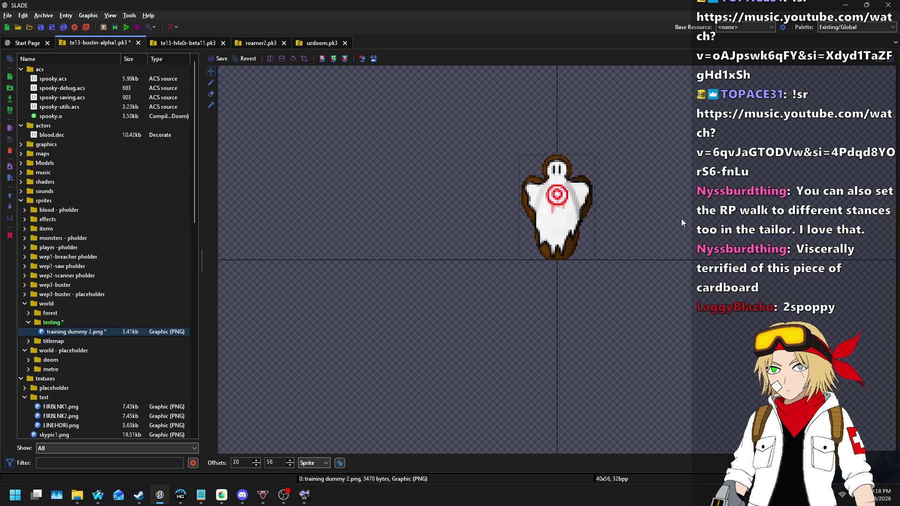
- Create an empty testing.zsc entry under zactors/world and open it in the text editor
scroll(135, 162, down, 10)
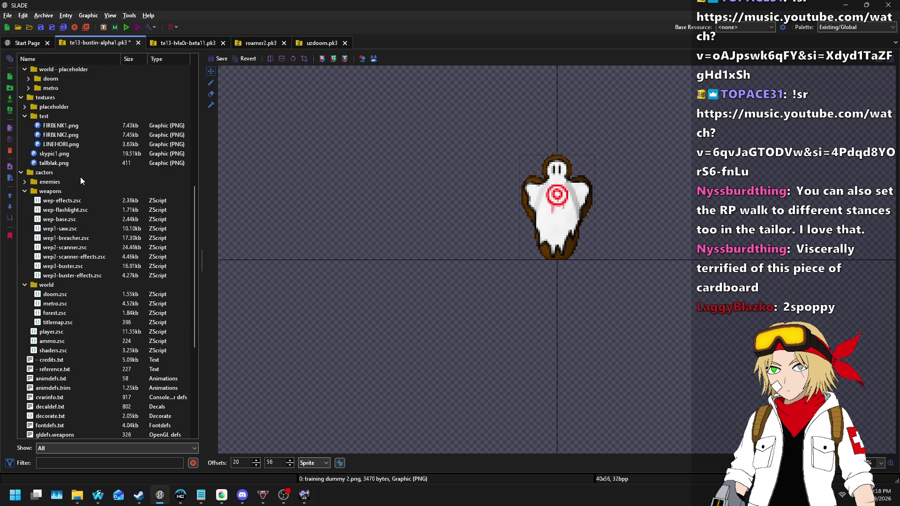
scroll(89, 241, down, 1)
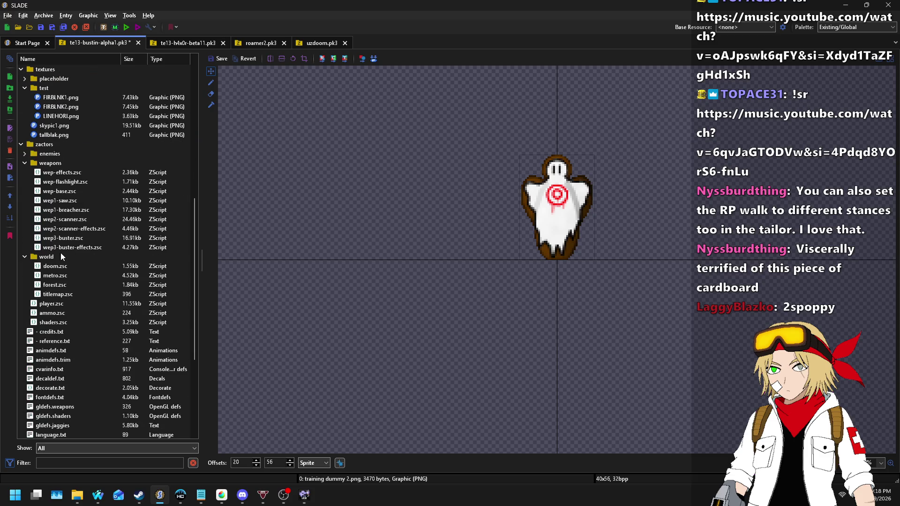
click(33, 257)
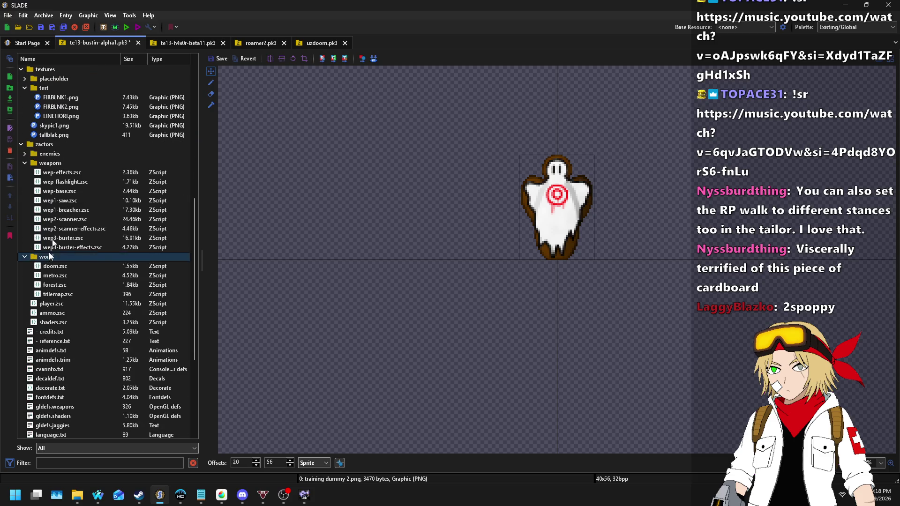
click(41, 16)
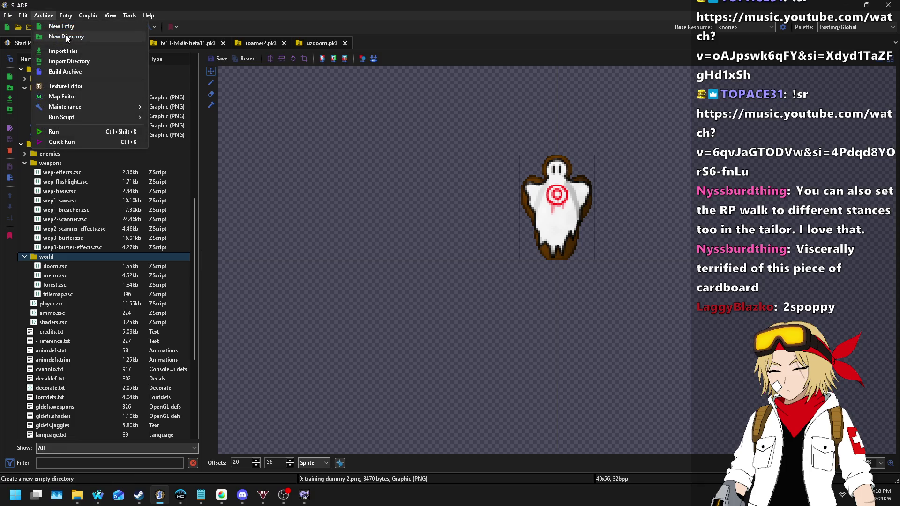
click(66, 26)
text(testing.zsc)
key(Return)
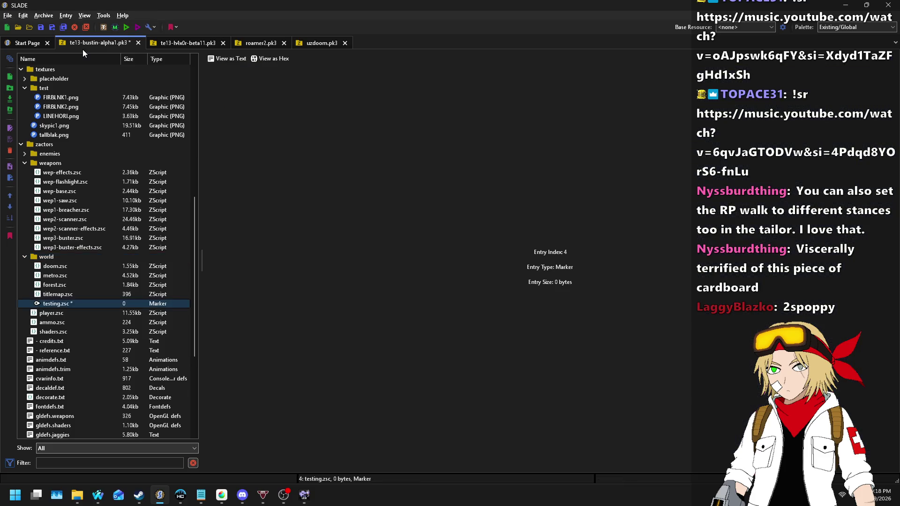
click(214, 57)
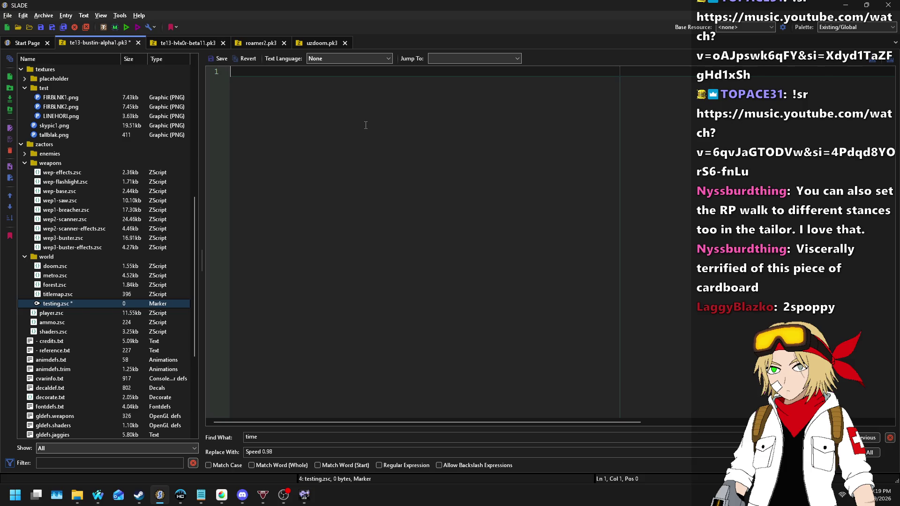
- Type the class ShootableGhostDummy : Actor header with braces and an empty Default block
text(class Shoota)
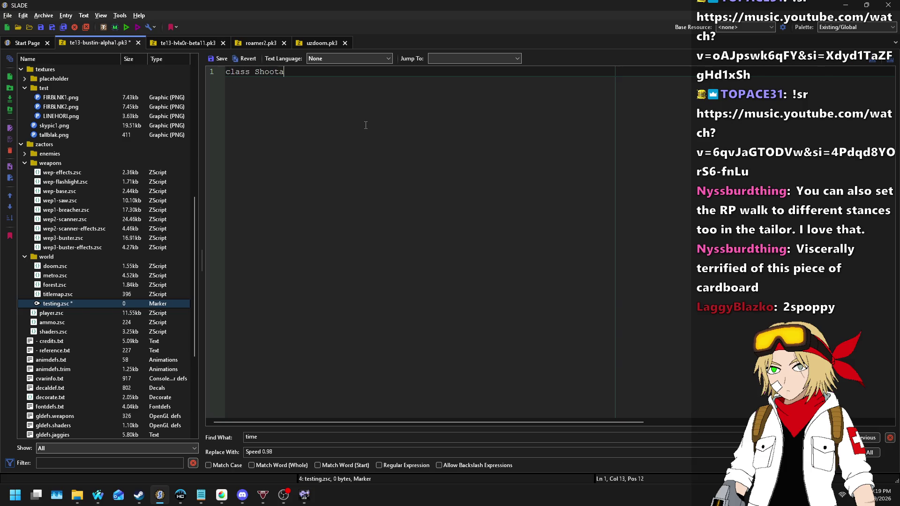
text(bleGhostDummy : )
text(Actor)
key(Return)
text({)
key(Return)
key(Return)
text(})
key(Up)
key(Tab)
text(Default)
key(Return)
text({)
key(Return)
text(})
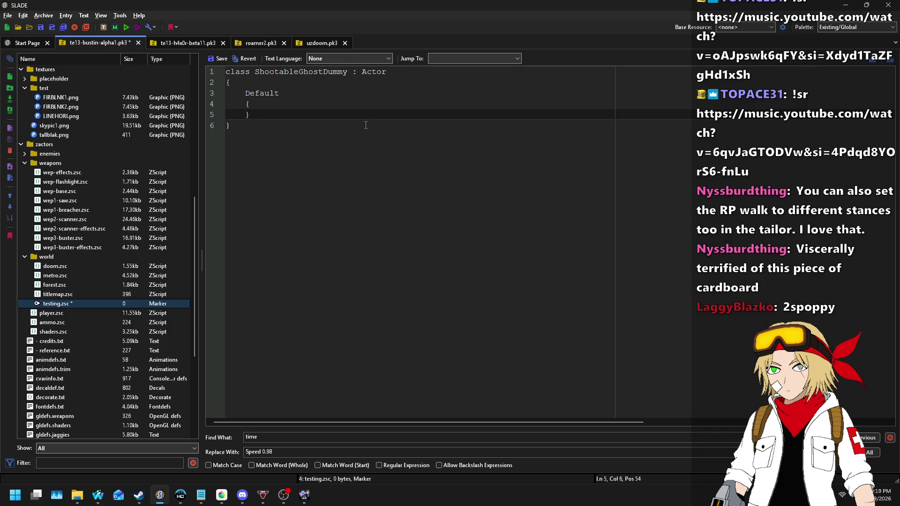
- Fill the Default block with Health 1000;, Monster; and +FLATSPRITE
key(Left)
key(Return)
key(Up)
text(Health 400;)
key(End)
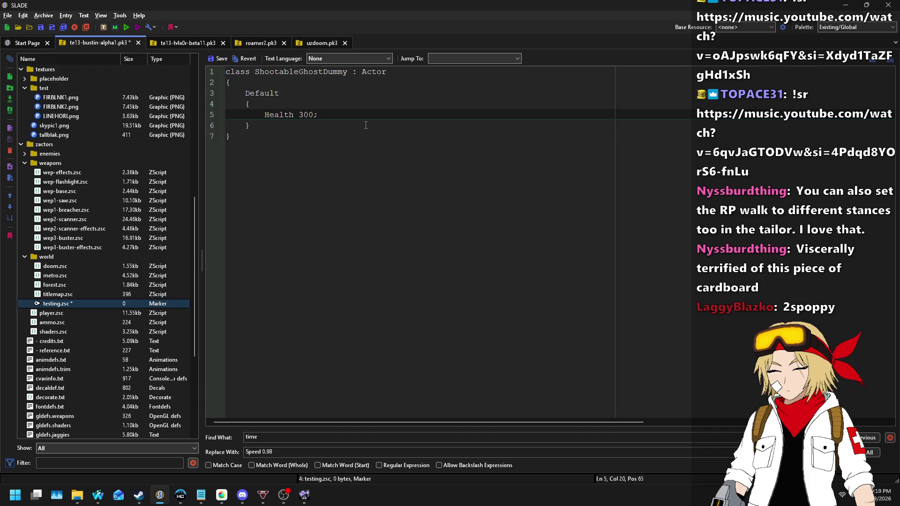
key(Return)
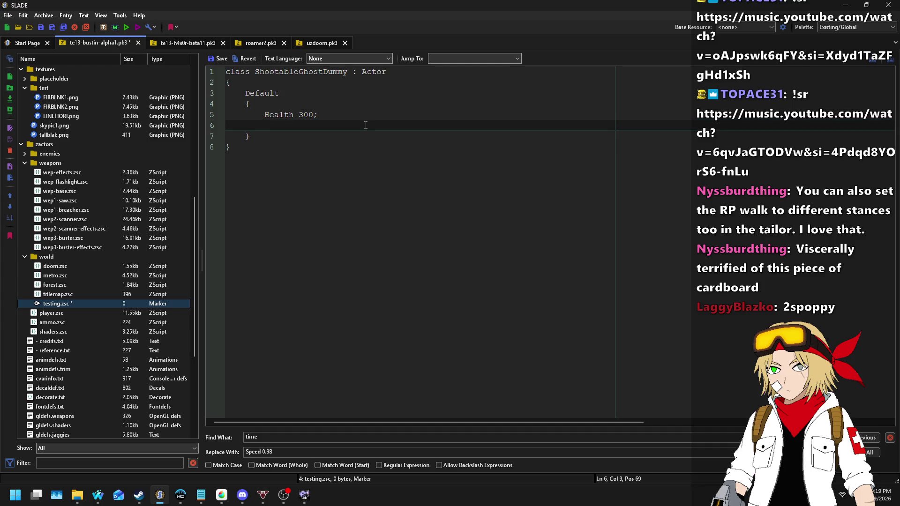
key(ctrl+Left)
key(BackSpace)
text(10)
key(Down)
text(Monster)
text(;)
key(Return)
text(+FLATSPRITE)
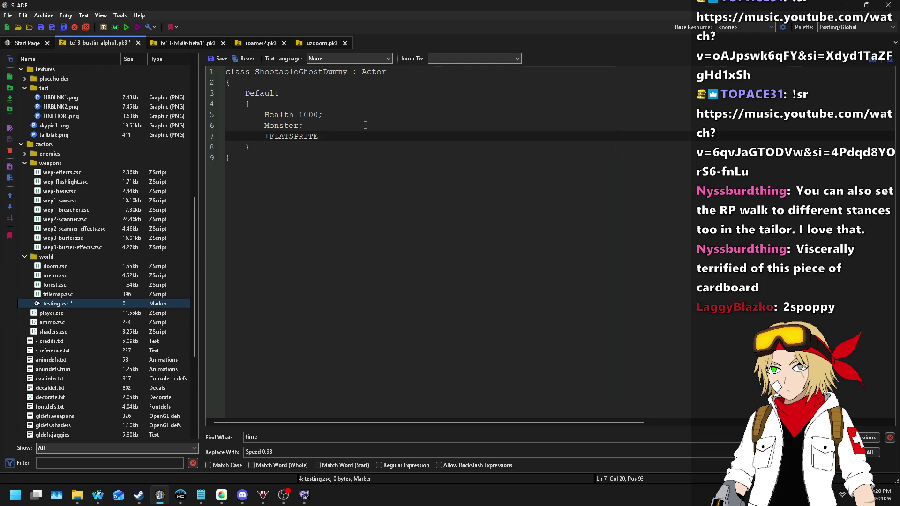
- Add a Speed 0 line below Health 1000
click(366, 125)
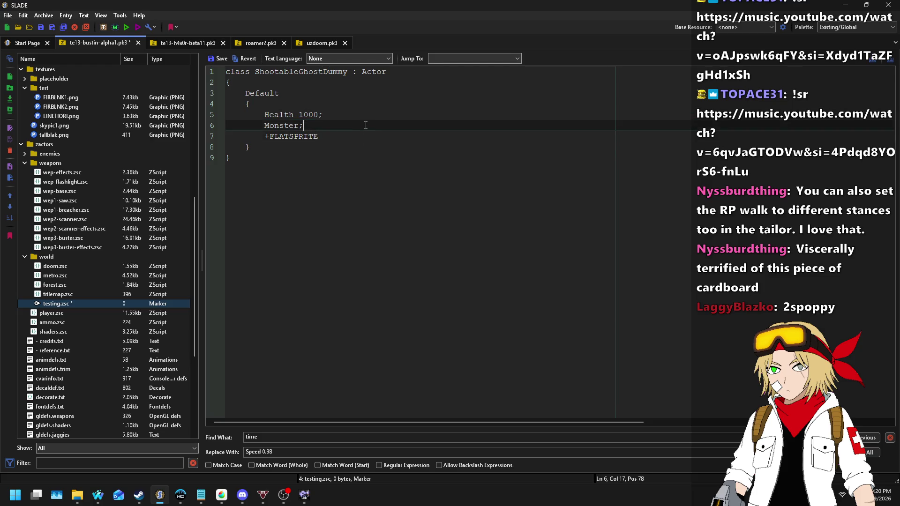
key(Up)
key(Left)
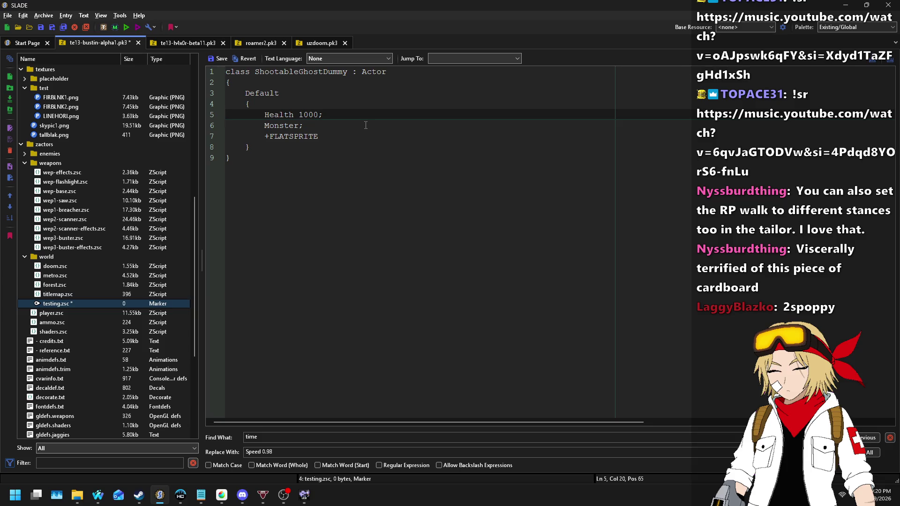
key(End)
key(Return)
key(Tab)
text(Speed)
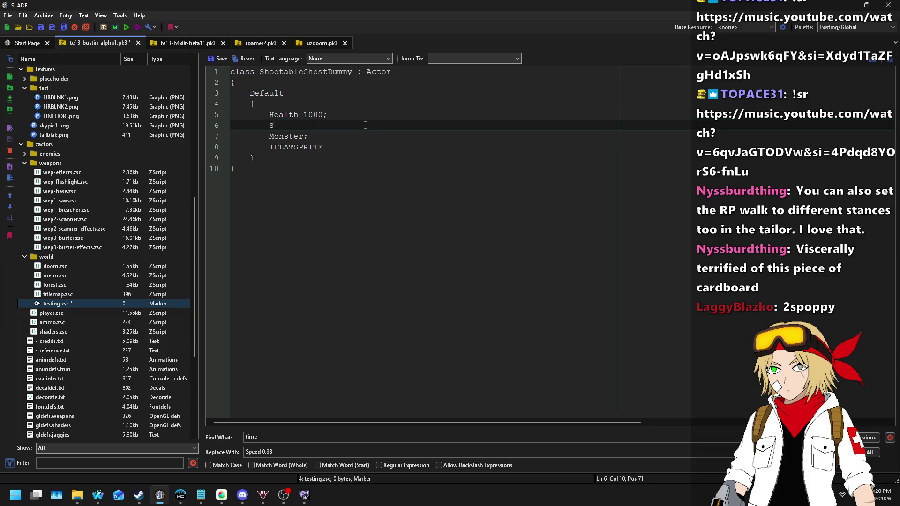
key(BackSpace)
key(BackSpace)
key(BackSpace)
text(eed 0)
key(Return)
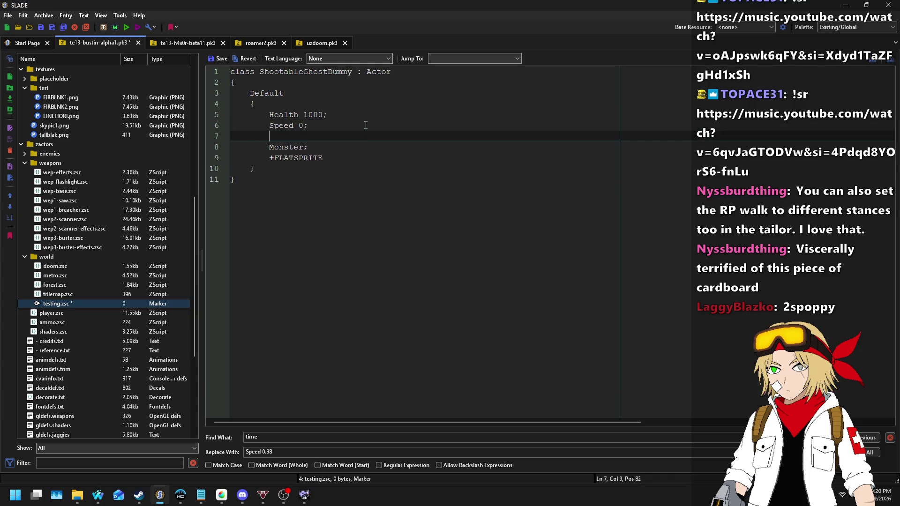
- Add Radius 16; and Height 56; properties, correcting the radius from 20
text(Radius 20;)
key(Return)
text(Height 56;)
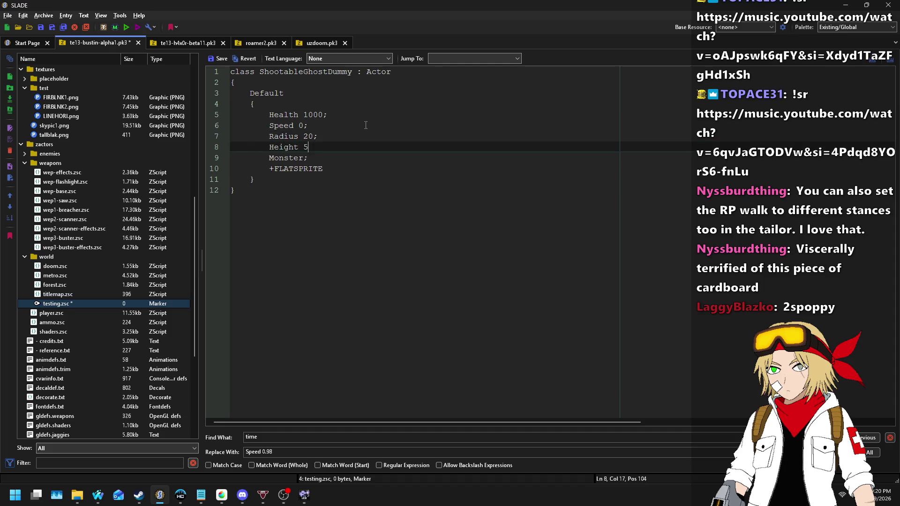
key(Up)
key(Left)
key(BackSpace)
key(BackSpace)
text(16)
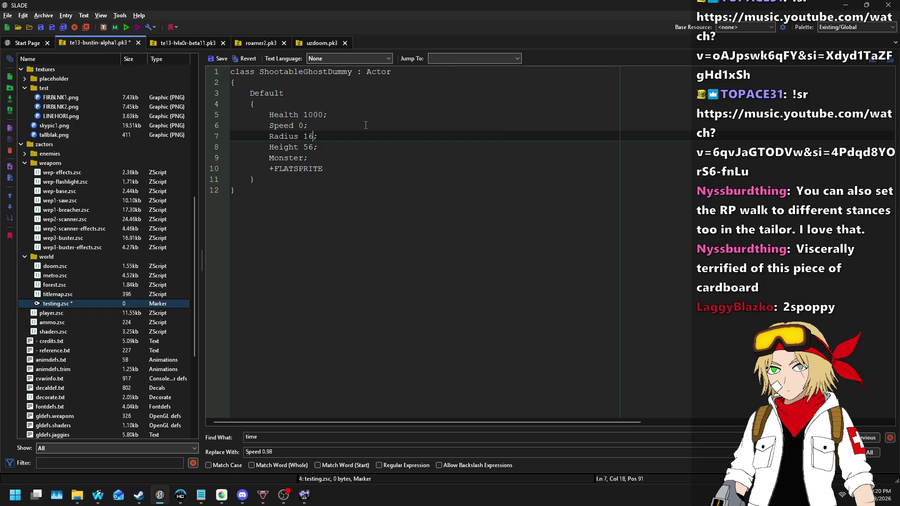
- Add the +STRETCHPIXELS and +ROLLSPRITE flags below the sprite flag
key(Down)
key(Down)
key(End)
key(Return)
text(+STRET)
text(CHPIXEL)
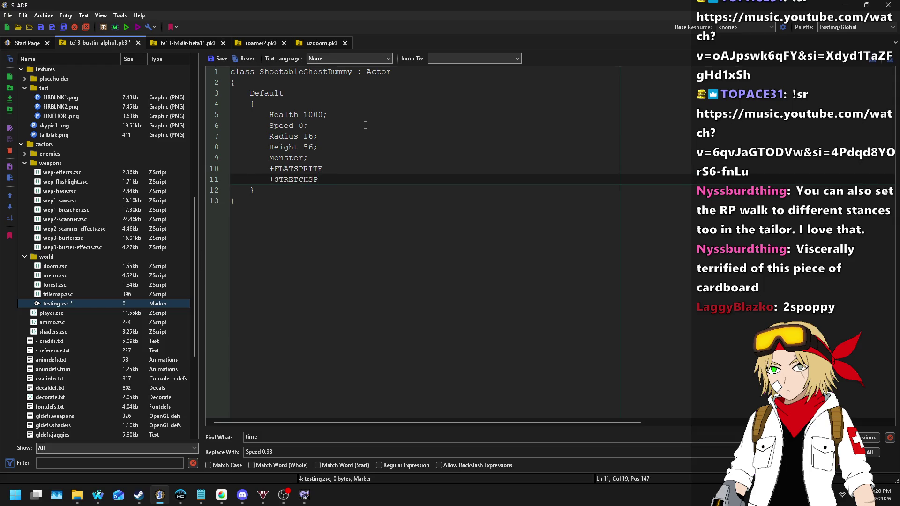
key(BackSpace)
key(BackSpace)
key(BackSpace)
text(IXEL:S)
key(BackSpace)
key(BackSpace)
text(S)
key(Up)
key(End)
key(Return)
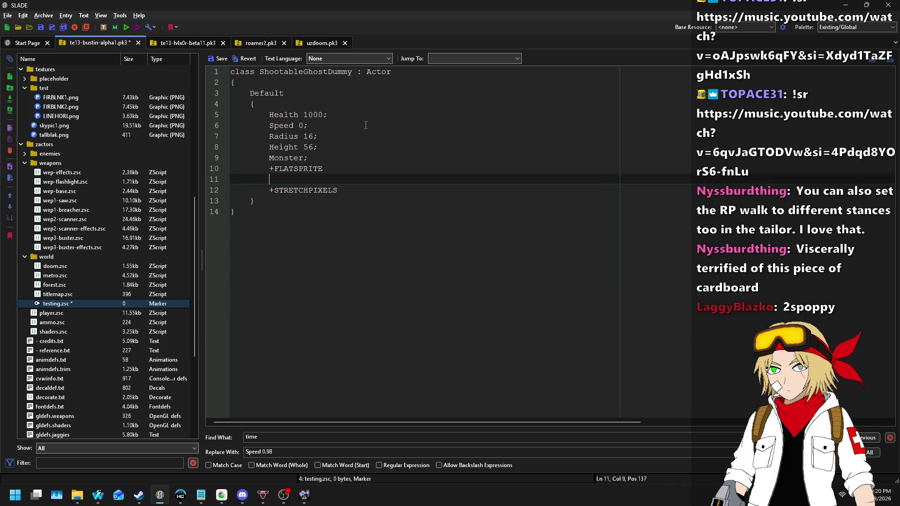
text(+ROLLSPRITE)
- Change +FLATSPRITE to +WALLSPRITE and add a +ROLLCENTER flag
key(Up)
key(Left)
key(Left)
key(Left)
key(BackSpace)
key(BackSpace)
key(BackSpace)
text(WALL)
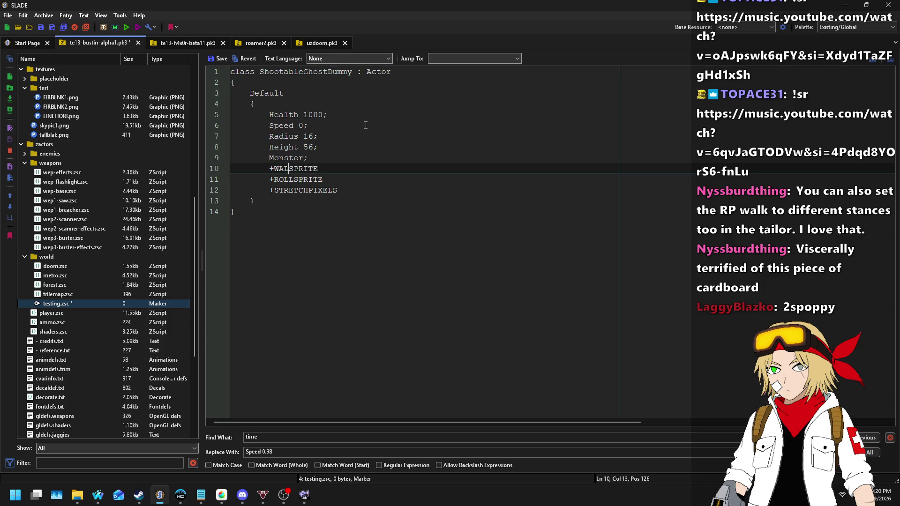
key(Down)
key(End)
key(Return)
text(+ROLLCENT)
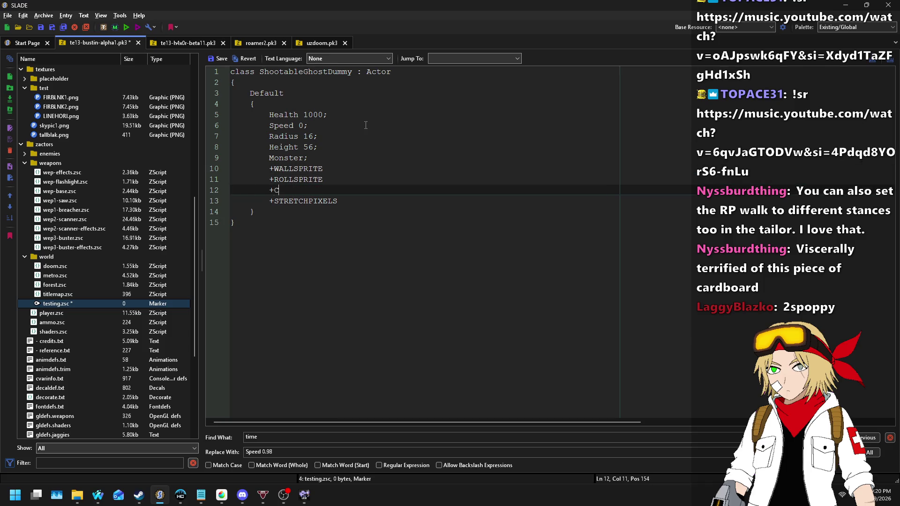
text(ER)
- Add PainChance 255; below the Health 1000 line
key(Up)
key(Up)
key(Up)
key(End)
key(Return)
text(PainChance 255;)
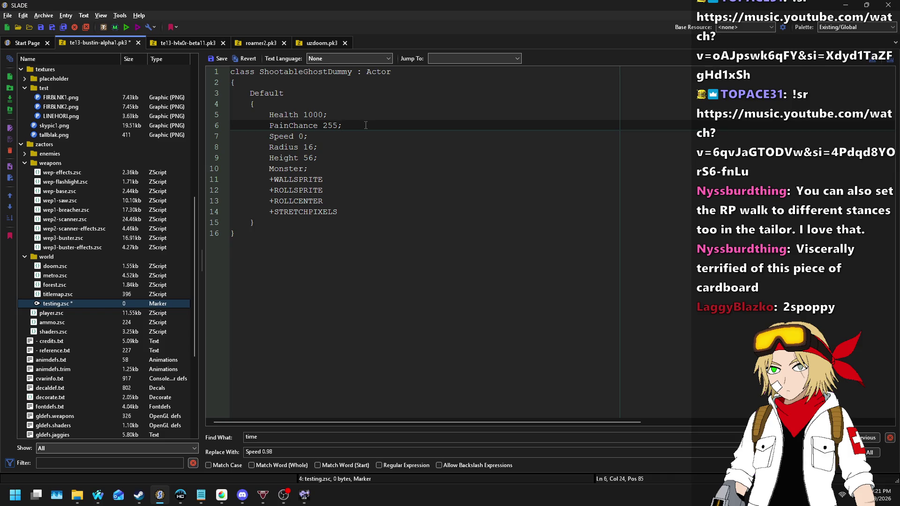
- Add a States block after Default containing an indented Spawn: label
click(364, 221)
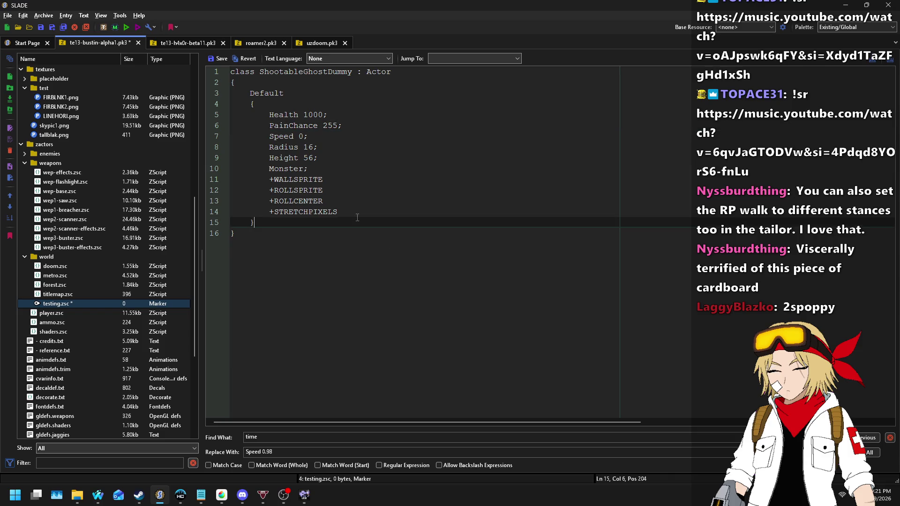
key(Return)
key(Return)
text(States)
key(Return)
text({)
key(Return)
text(})
key(Home)
key(Return)
key(Return)
key(Up)
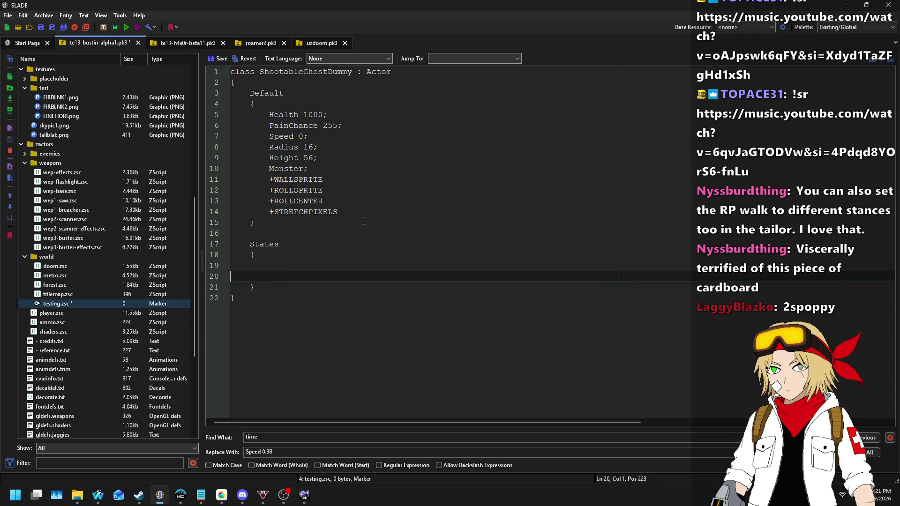
key(BackSpace)
key(BackSpace)
key(Tab)
text(Spawn:)
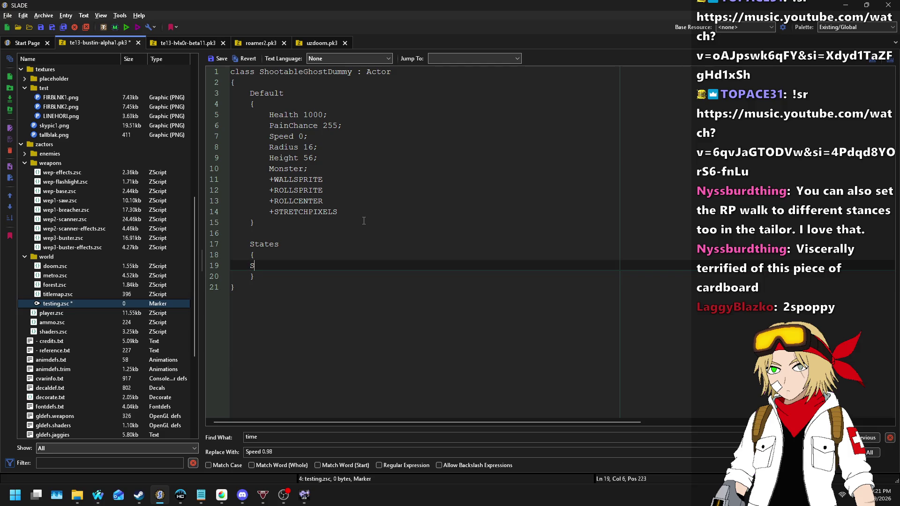
key(Return)
scroll(107, 207, up, 5)
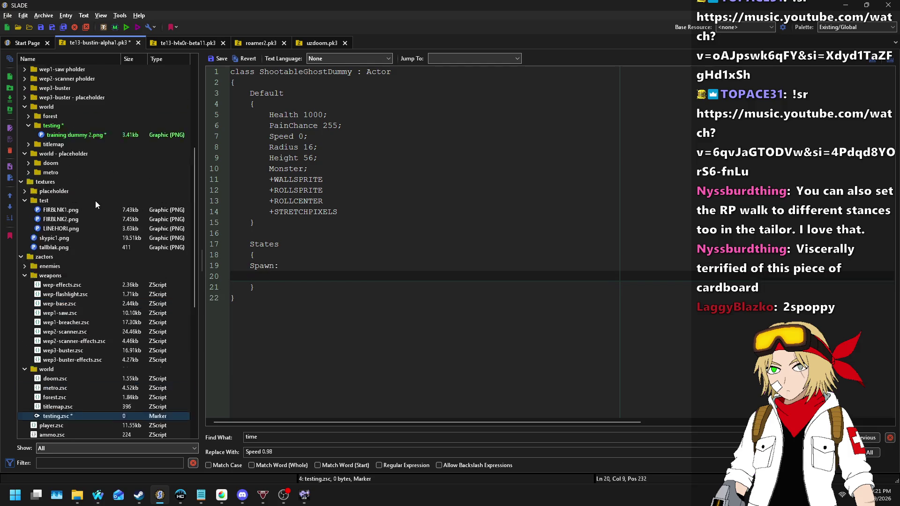
- Save testing.zsc and rename the training dummy 2 graphic to TDMYA0.png
click(471, 243)
right_click(105, 160)
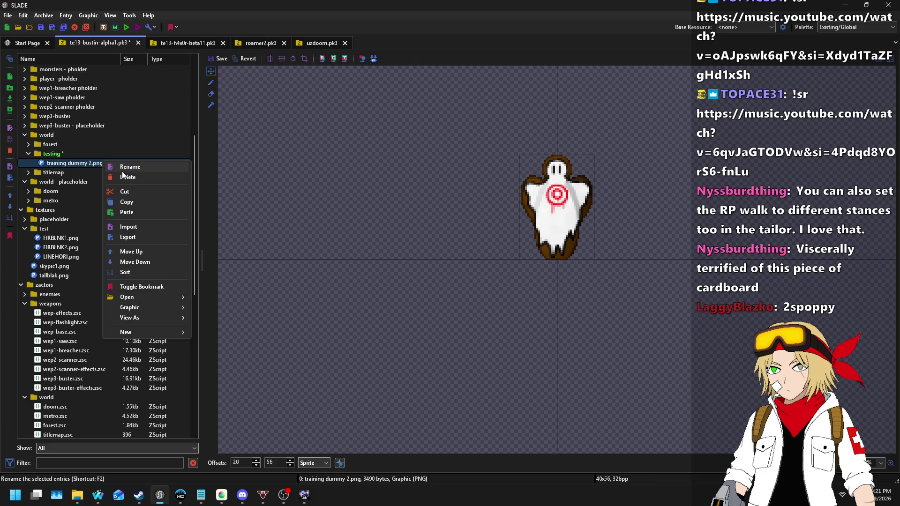
click(148, 181)
text(TDMYA0)
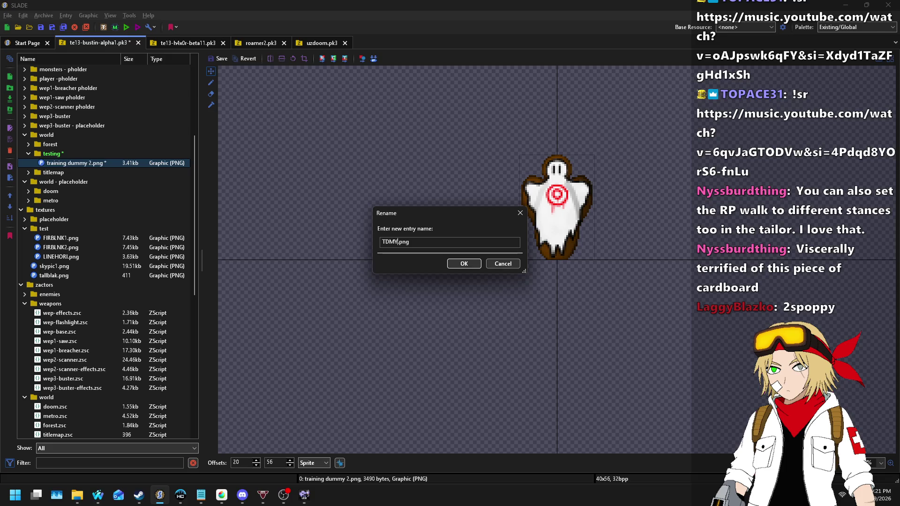
key(Return)
- Go back to testing.zsc with the cursor at the end of the States block
scroll(164, 201, down, 6)
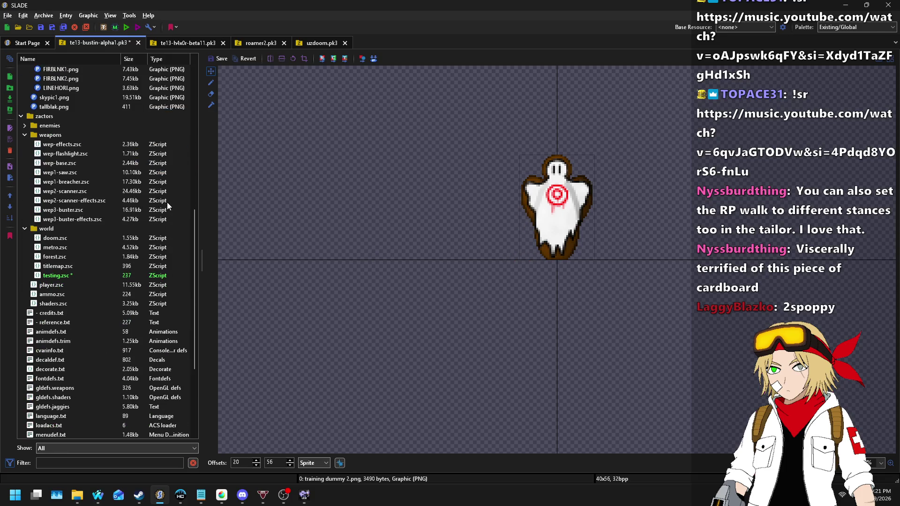
click(61, 274)
click(337, 283)
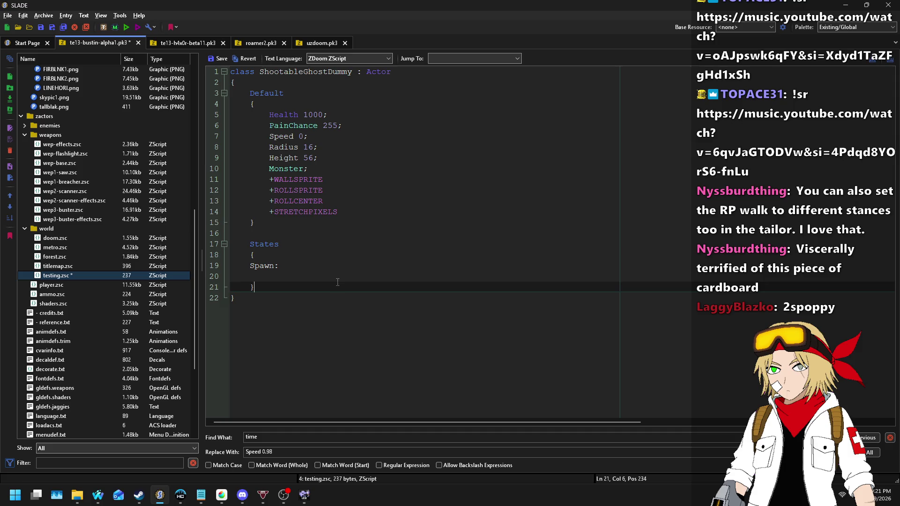
- Give Spawn the frame TDMY A 1; followed by loop;
key(Up)
key(Tab)
text(TDM)
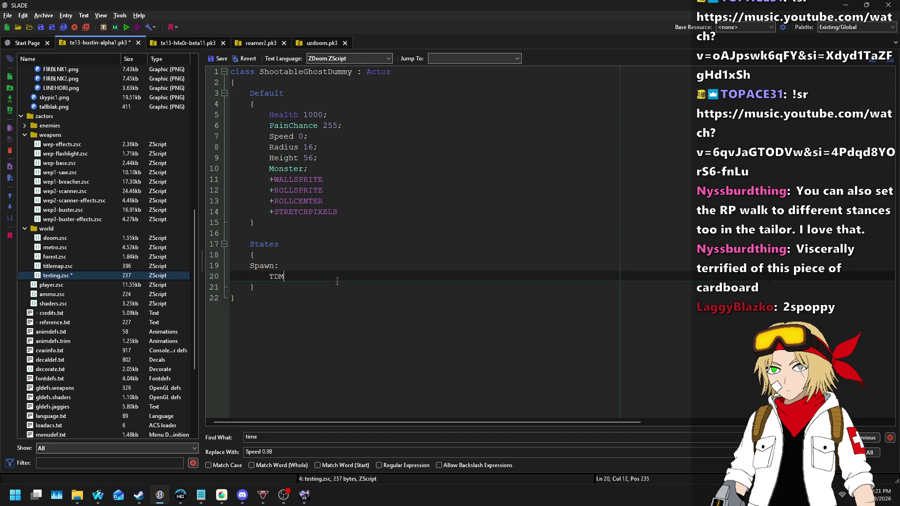
text(Y A 1;)
key(Return)
text(loop;)
key(Return)
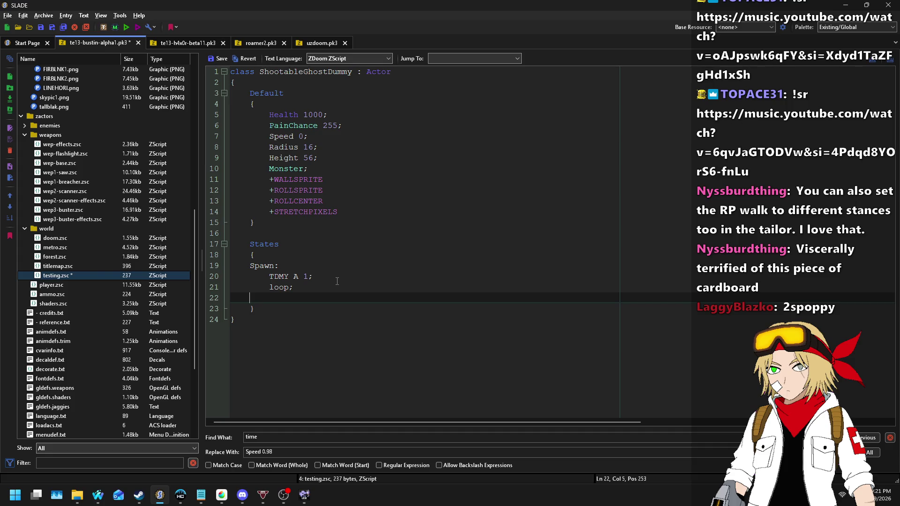
- Add a Pain: state with TDMY A 0 A_SetRoll(0); and a PainLoop: label below it
text(Pain:)
key(Return)
text(PainLoop:)
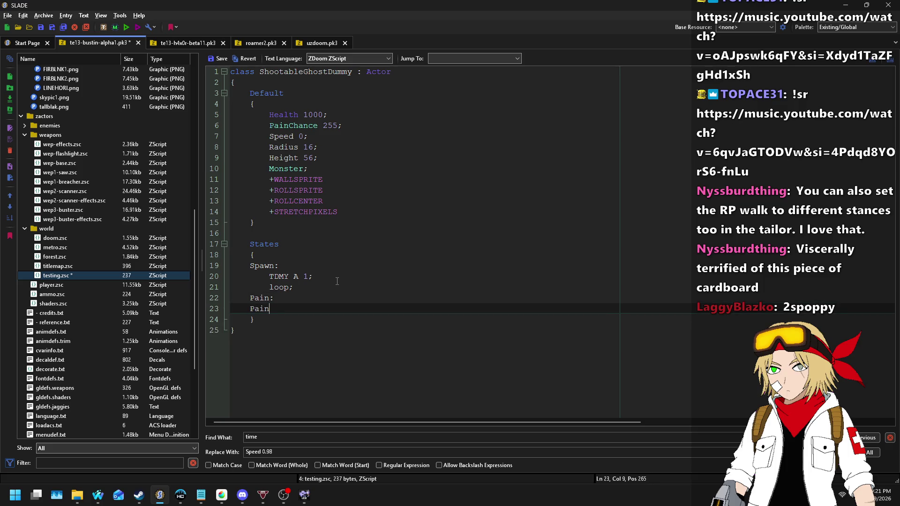
key(Home)
key(Return)
key(Up)
text(TDMY A )
text(0 A_Set)
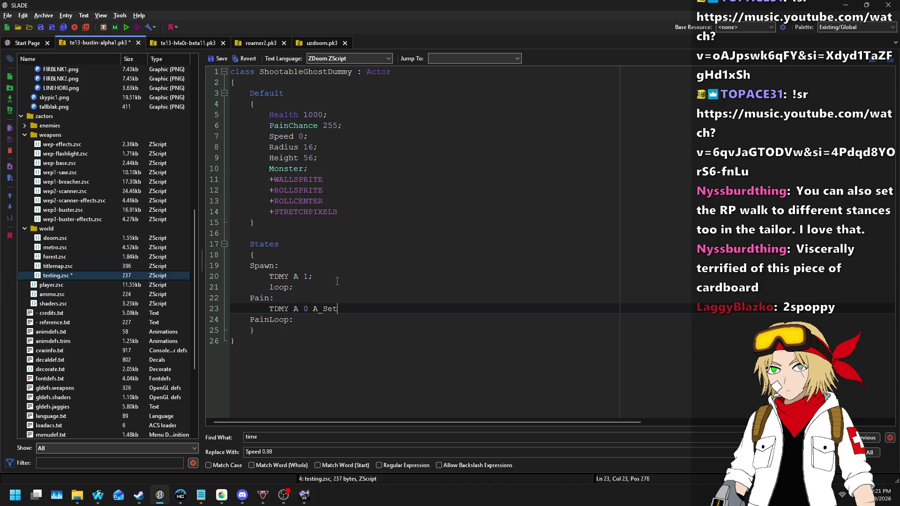
text(Roll(0);)
- Declare an int rolldir; member variable at the top of the class
click(264, 83)
key(Return)
key(Return)
key(Up)
key(Tab)
text(rolldir;)
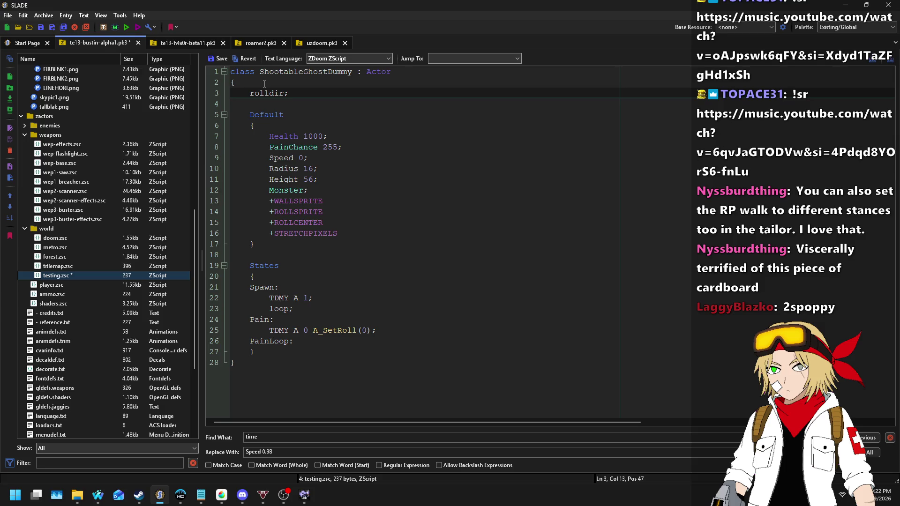
key(Home)
text(int)
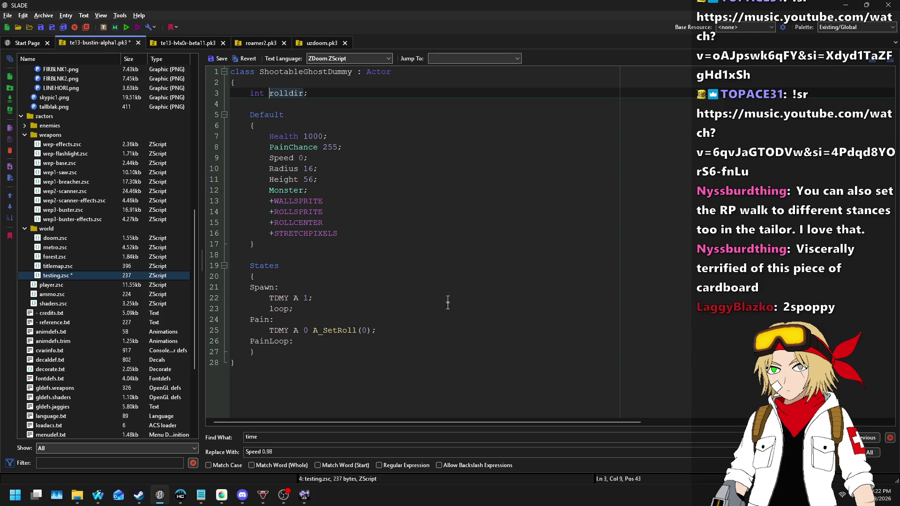
- Wrap the Pain frame's A_SetRoll(0) call in an anonymous { } code block
click(313, 331)
key(Return)
text({)
key(Return)
key(Tab)
key(End)
key(Return)
key(Return)
key(BackSpace)
text(})
key(Up)
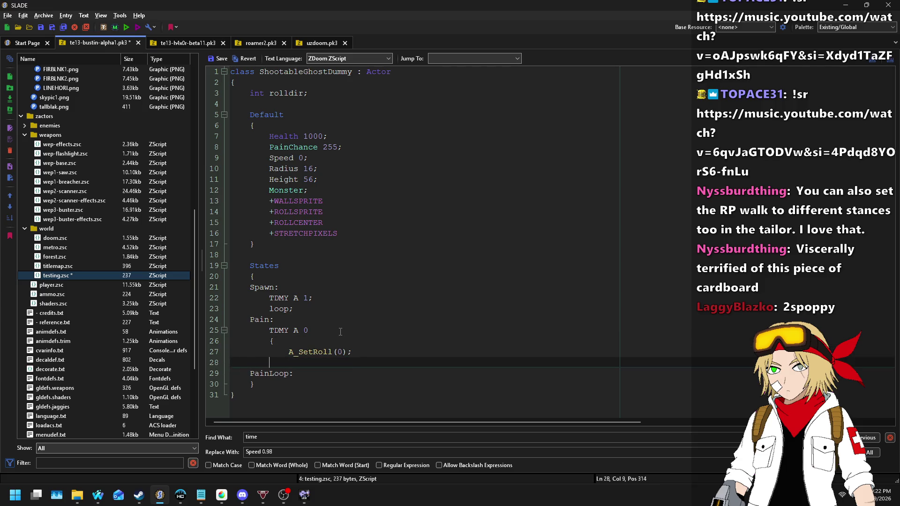
- Add rolldir = randompick(-1,1); and if (rolldir == -1) { A_SetRoll(roll - random(8,32)); }
text(rolldir)
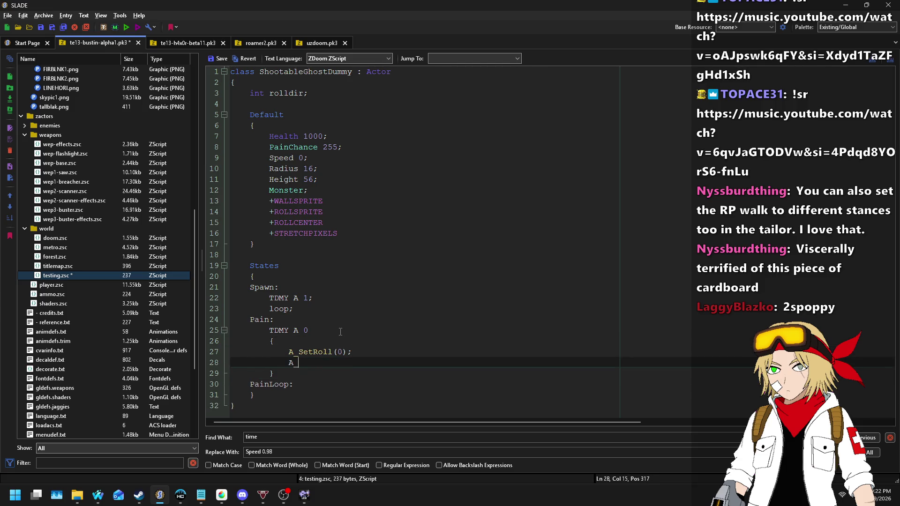
text( = randompick()
text(-1,1);)
key(Return)
text(A_SetRoll)
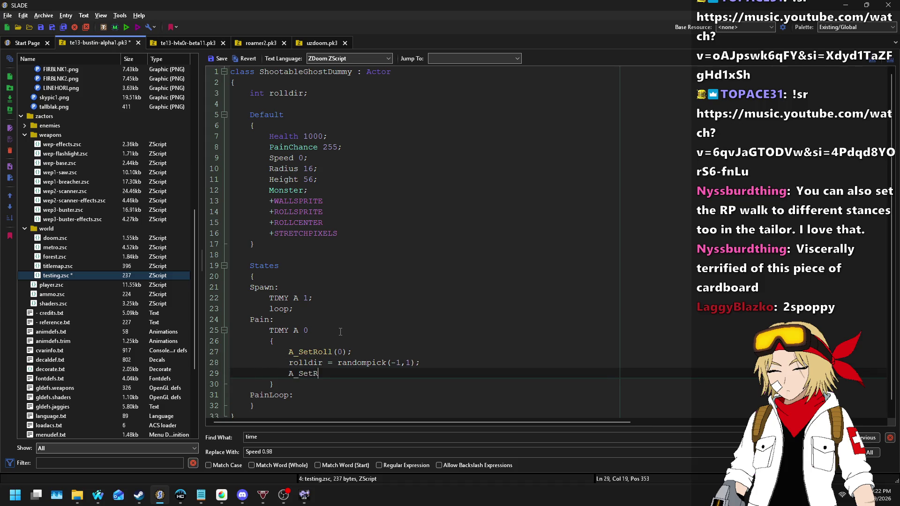
key(ctrl+shift+Left)
text(if (rolldir )
text(= random)
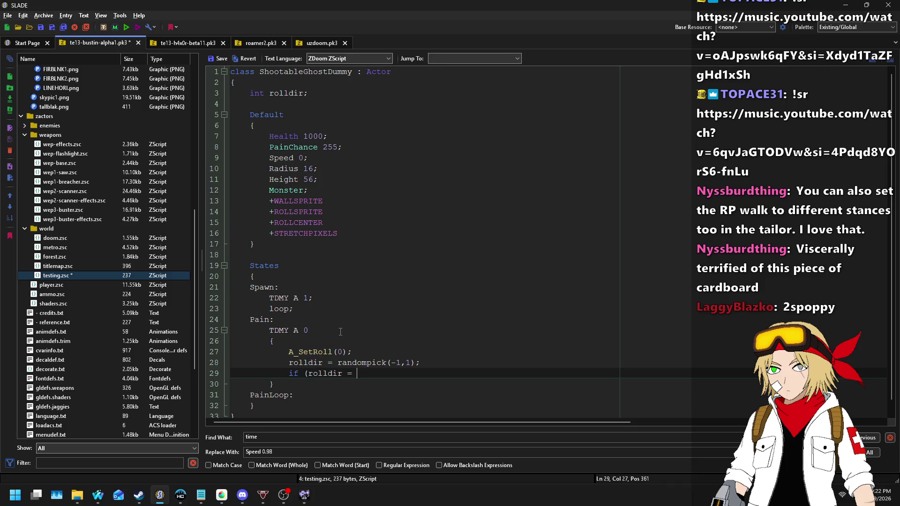
key(BackSpace)
key(BackSpace)
key(BackSpace)
text(= 0-)
key(BackSpace)
key(BackSpace)
text(-1) { )
text(A_SetRoll()
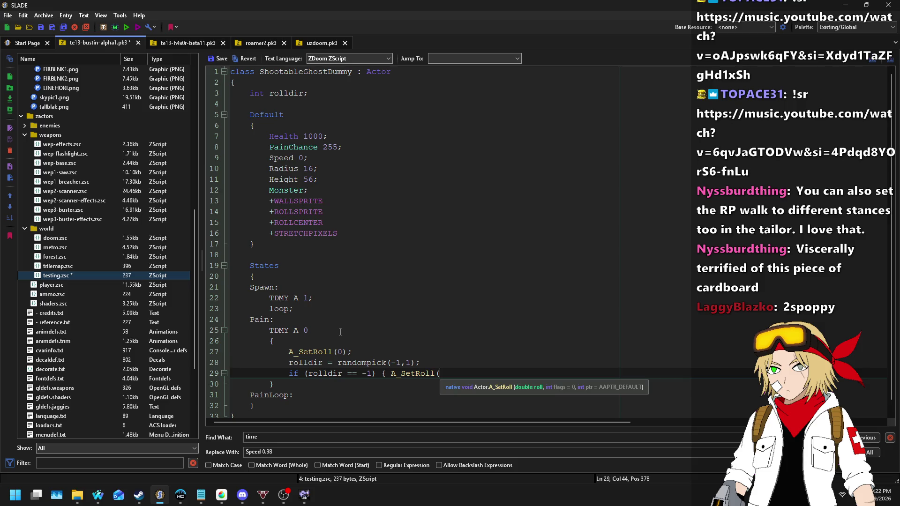
text(roll - )
text(random()
text(8,32)
text(); )
text(})
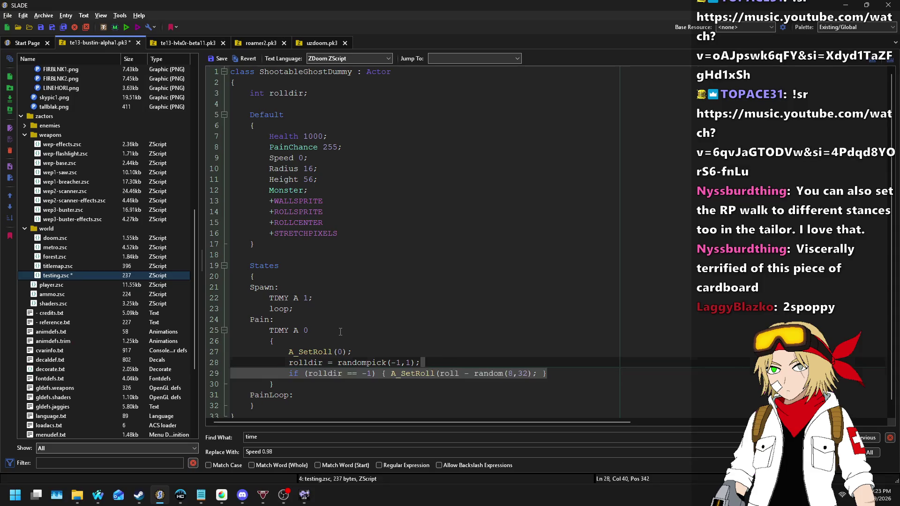
- Duplicate the roll line for rolldir == 1, rolling by +random(8,32)
key(ctrl+d)
key(ctrl+Right)
key(ctrl+Right)
key(ctrl+Right)
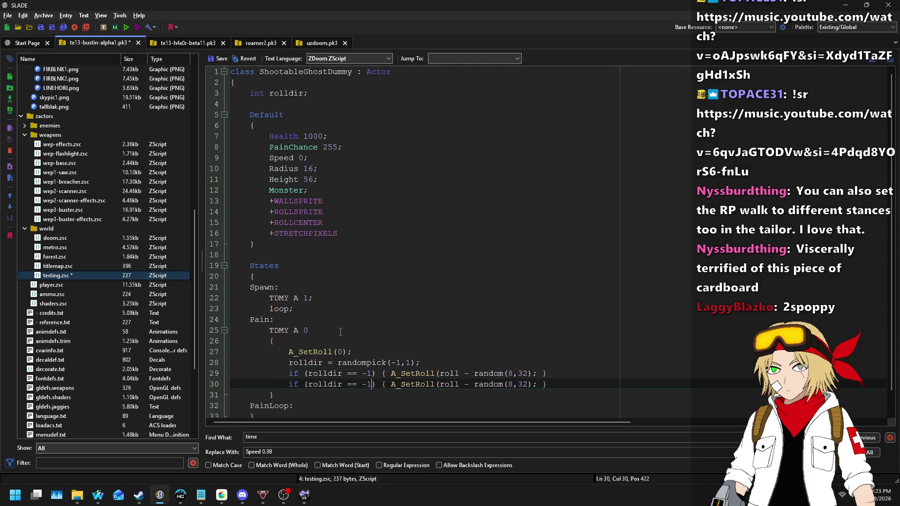
key(BackSpace)
key(End)
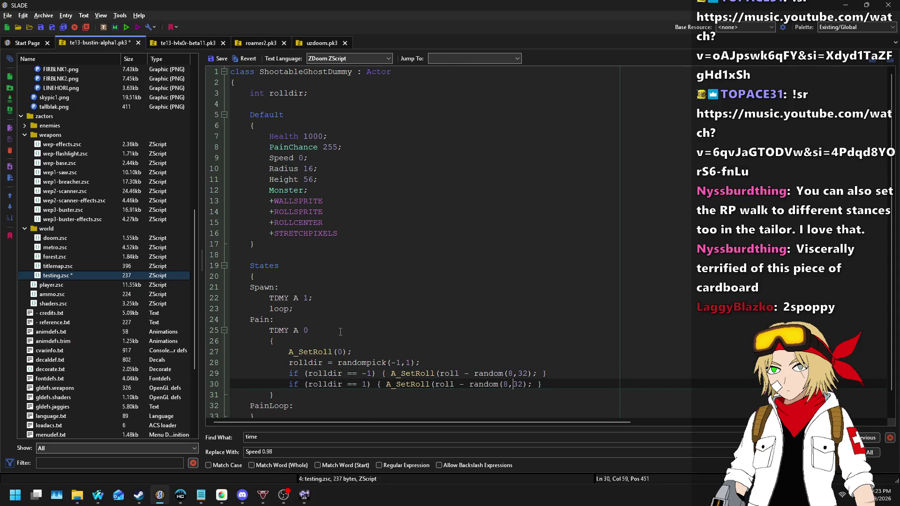
key(BackSpace)
text(+)
- Change Pain's sprite to TNT1 and start PainLoop with a TDMY A 1 frame
key(Down)
key(Down)
key(End)
key(Return)
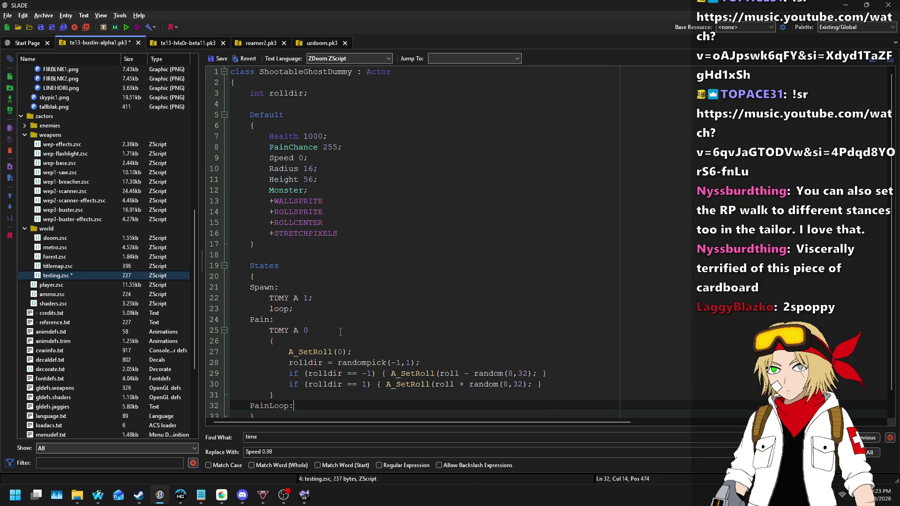
text(TDMY)
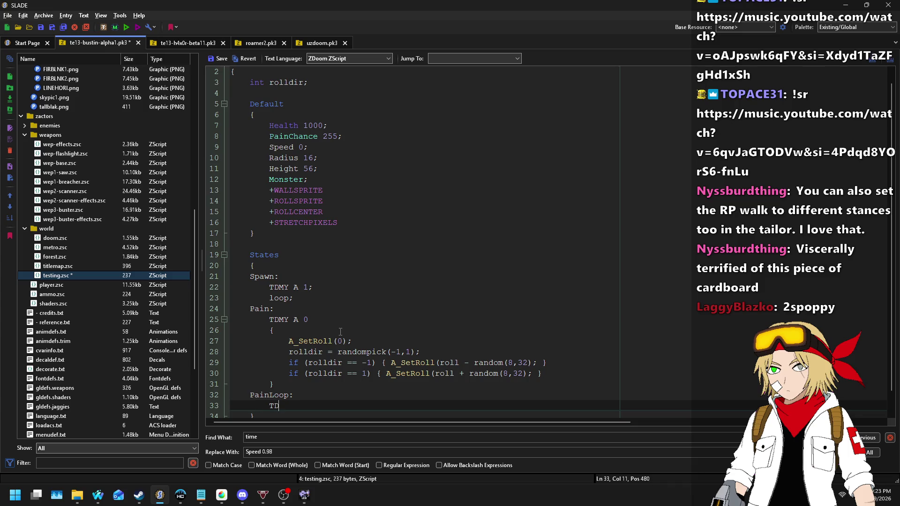
key(Up)
key(Up)
key(Up)
key(Up)
key(Up)
key(Left)
key(ctrl+shift+Left)
text(TNT1)
key(Down)
key(Down)
key(Down)
key(Down)
key(Down)
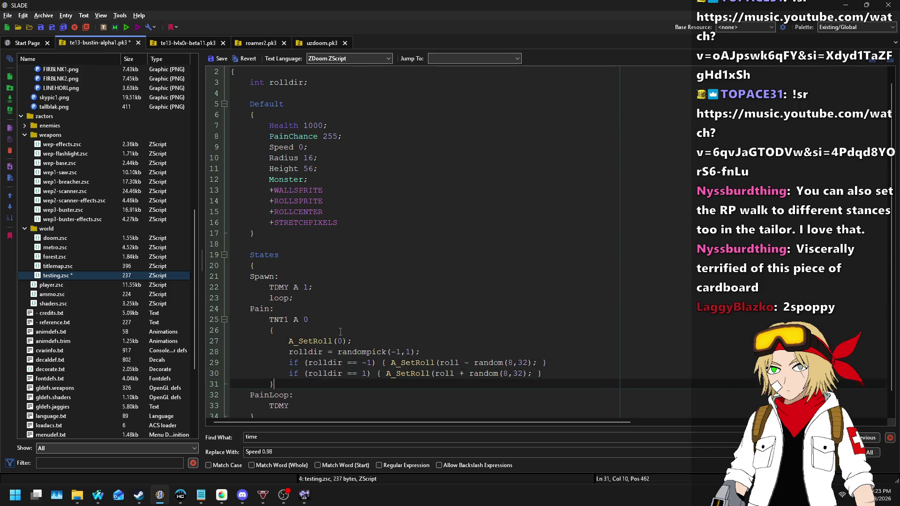
text( A 1;)
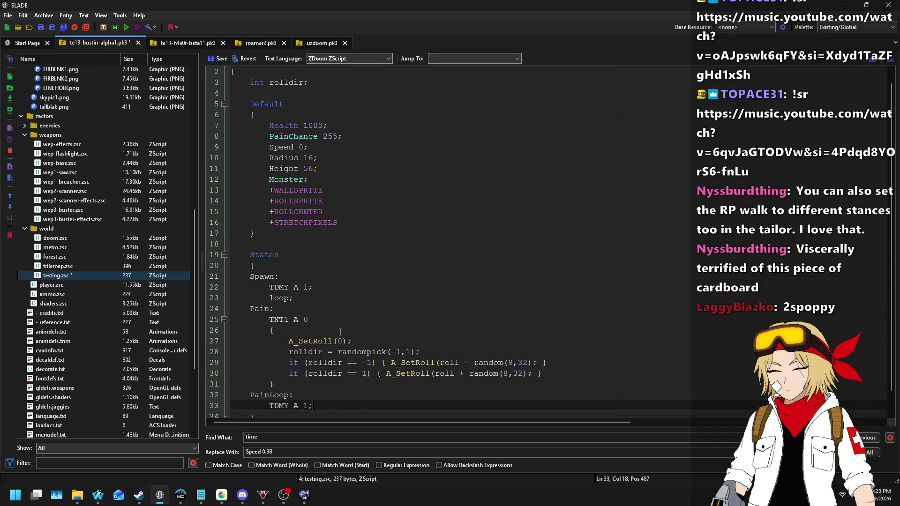
- Give the PainLoop frame a code block with A_SetRoll(roll / 2); followed by loop;
key(Return)
text({)
key(Return)
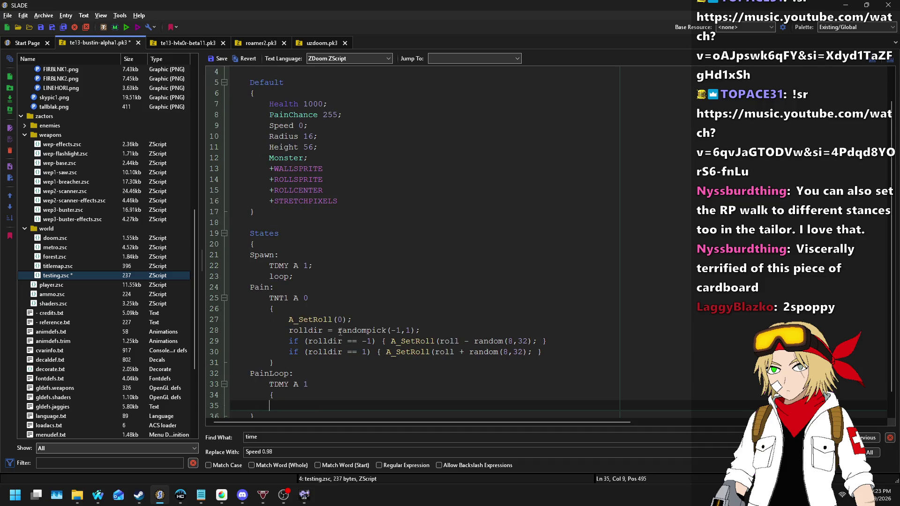
text(loop;)
key(Up)
key(Return)
text(})
key(Up)
key(Return)
key(Tab)
text(A_SetR)
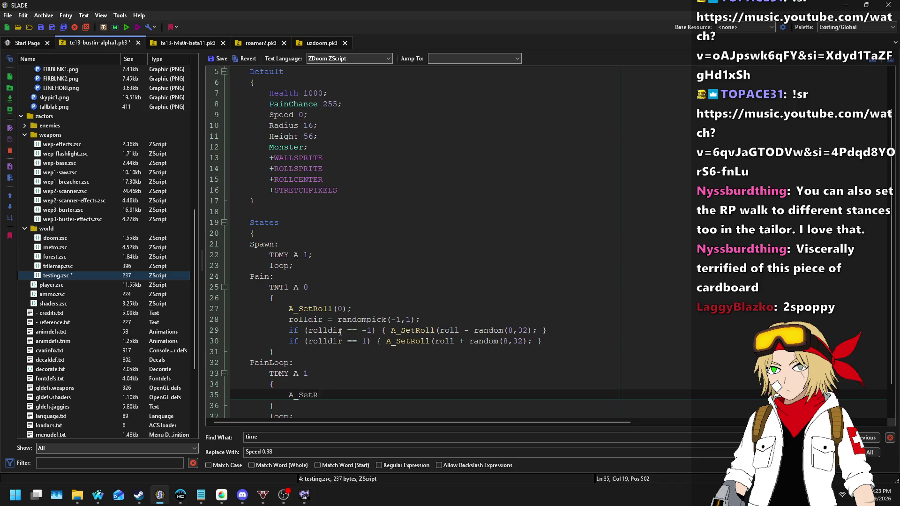
text(oll(roll / 2)
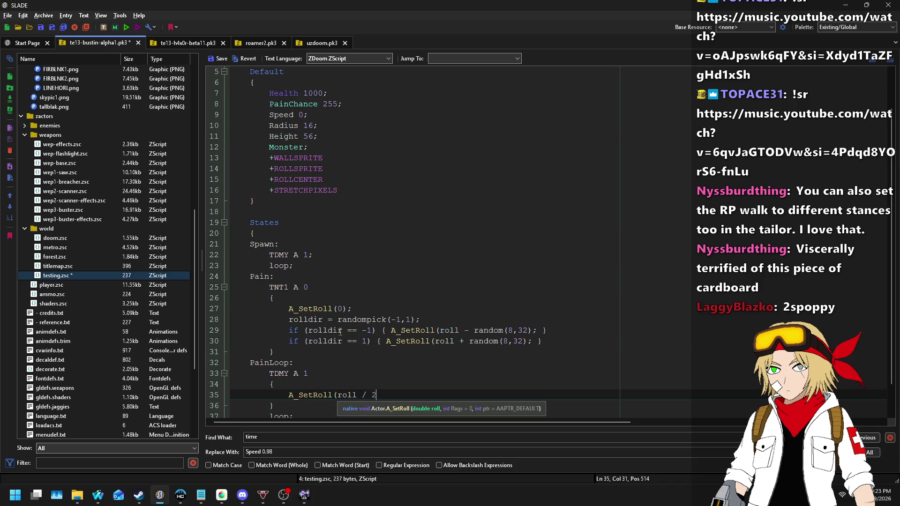
text();)
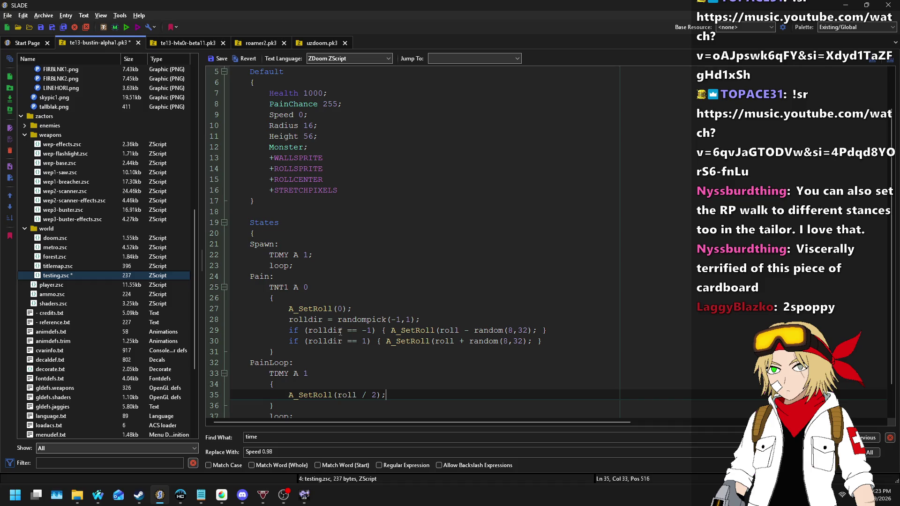
- Rewrite the roll halving as A_SetRoll(roll * 0.5);
key(BackSpace)
text(*)
key(Delete)
text(0.5)
- Add 'if (rolldir == -1)' returning ResolveState(Null); in PainLoop
key(Return)
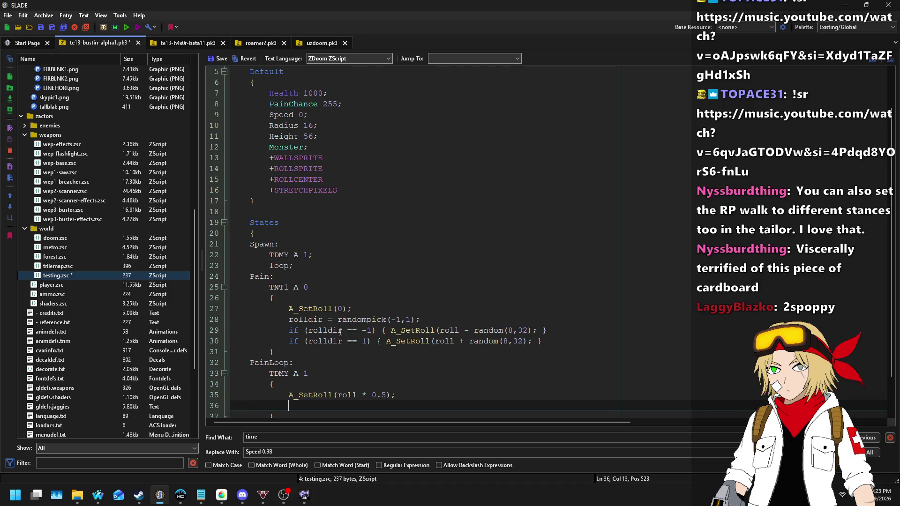
text(if (ro)
key(BackSpace)
key(BackSpace)
key(BackSpace)
text(if (rolldir == -1))
key(Return)
key(Return)
text(retr)
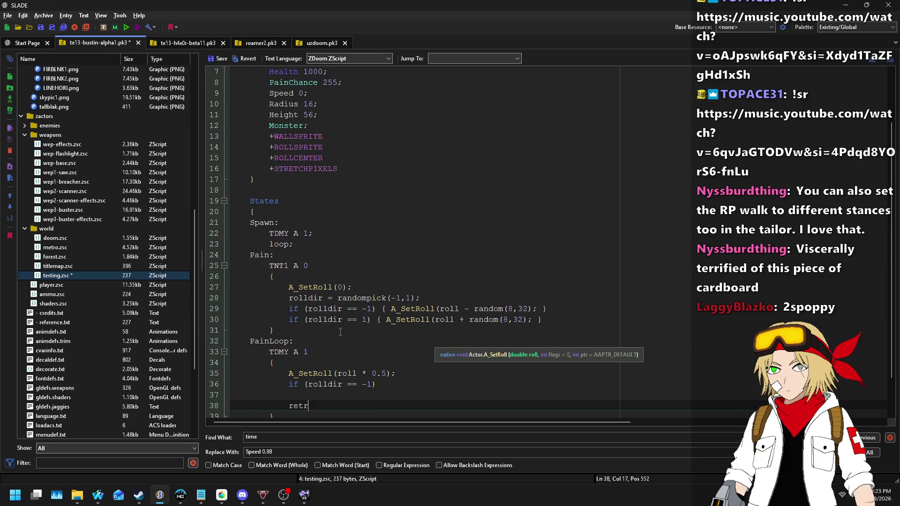
key(BackSpace)
text(urn ResolveState(N)
text(ull);)
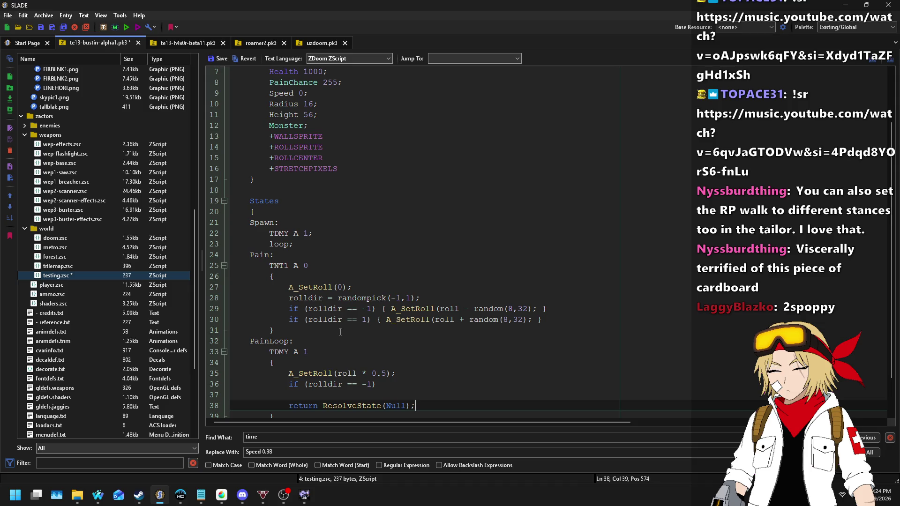
- Copy the rolldir == -1 condition onto a new line and make it check rolldir == 1
key(Up)
key(Up)
key(shift+Home)
key(ctrl+c)
key(End)
key(Return)
key(ctrl+v)
key(Left)
key(BackSpace)
- Extend the rolldir == -1 condition with '&& roll >= -1'
key(Up)
key(End)
text(**)
key(BackSpace)
key(BackSpace)
key(BackSpace)
text(&& roo)
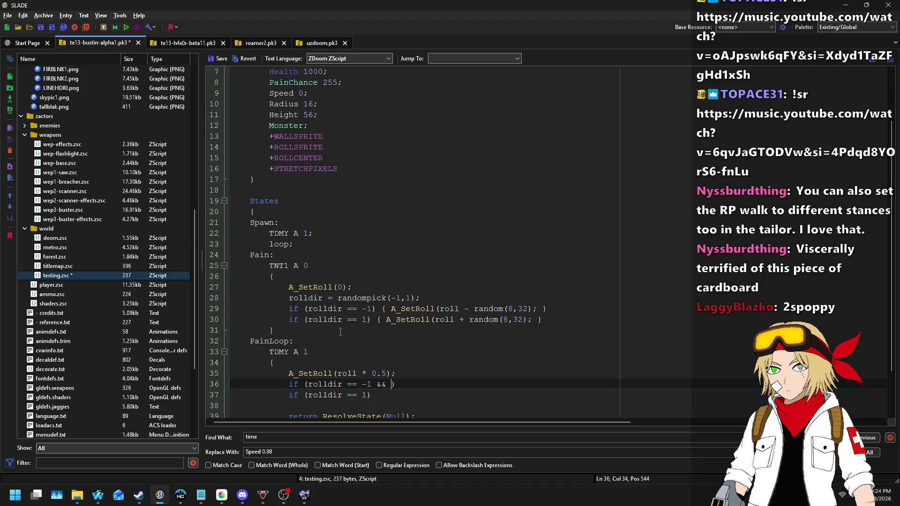
key(BackSpace)
text(ll <)
key(BackSpace)
text(>)
text(= )
text(-1.0)
key(BackSpace)
key(BackSpace)
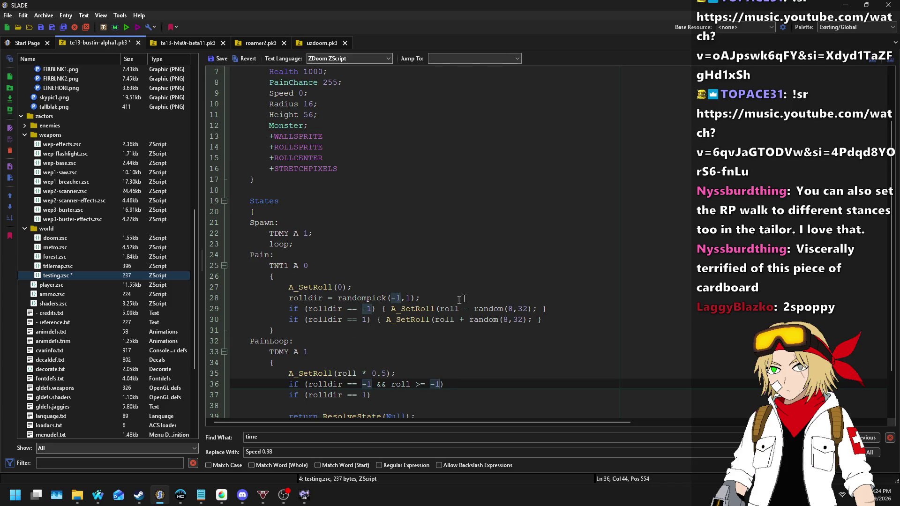
scroll(373, 259, up, 2)
double_click(256, 92)
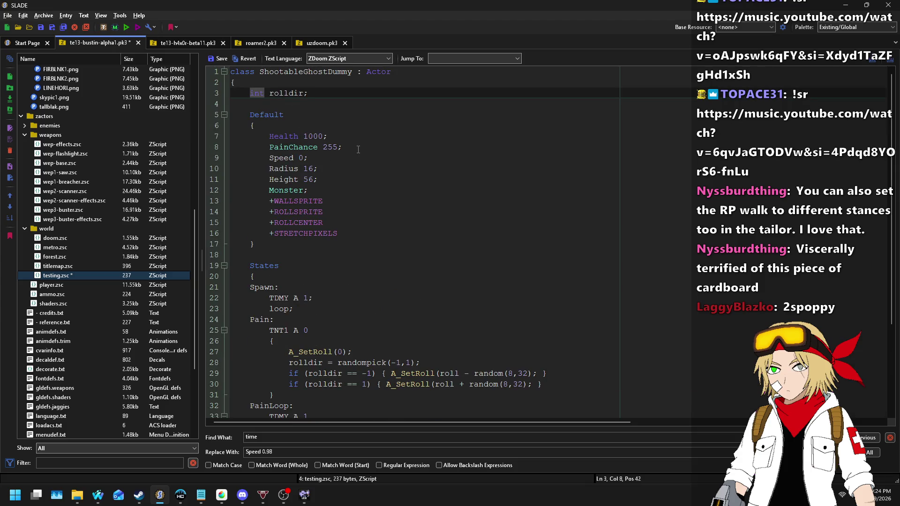
- Switch both Pain roll lines from random to frandom with decimal 8 and 32 bounds
click(474, 373)
text(f)
key(Down)
key(ctrl+Left)
text(f)
key(ctrl+Right)
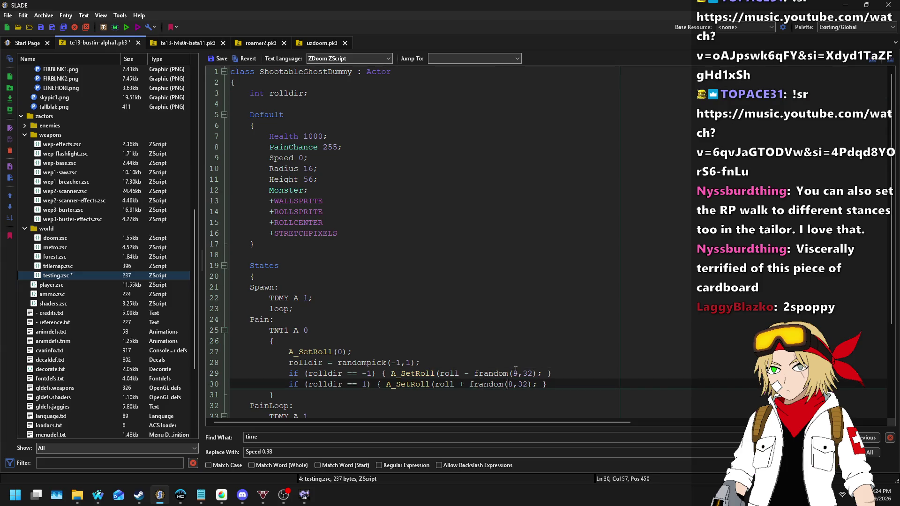
text(0)
key(Up)
text(0)
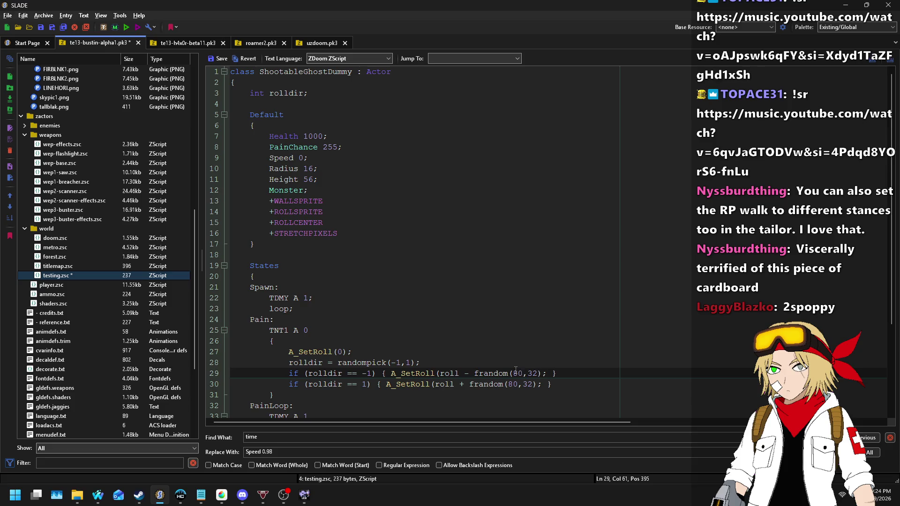
text(.0)
key(Down)
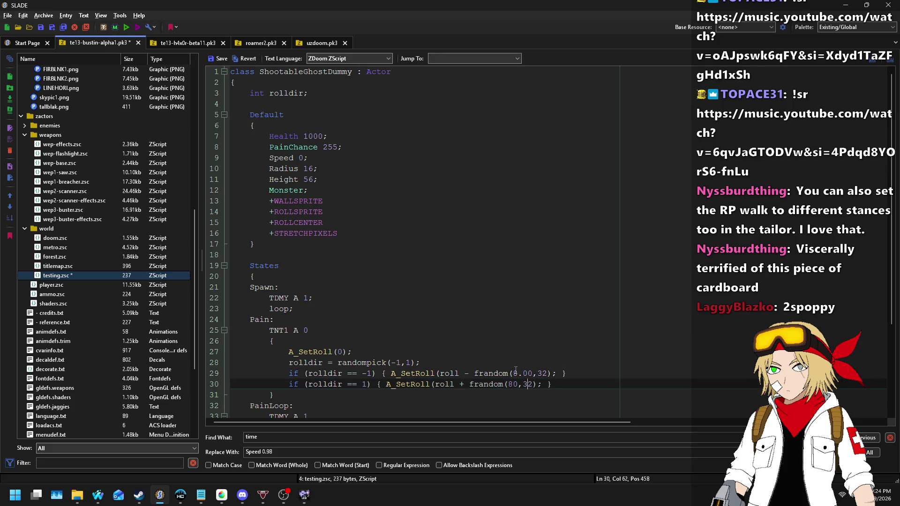
key(Left)
text(.0)
key(Right)
key(Right)
key(Right)
key(Right)
text(.00)
key(Up)
text(.00)
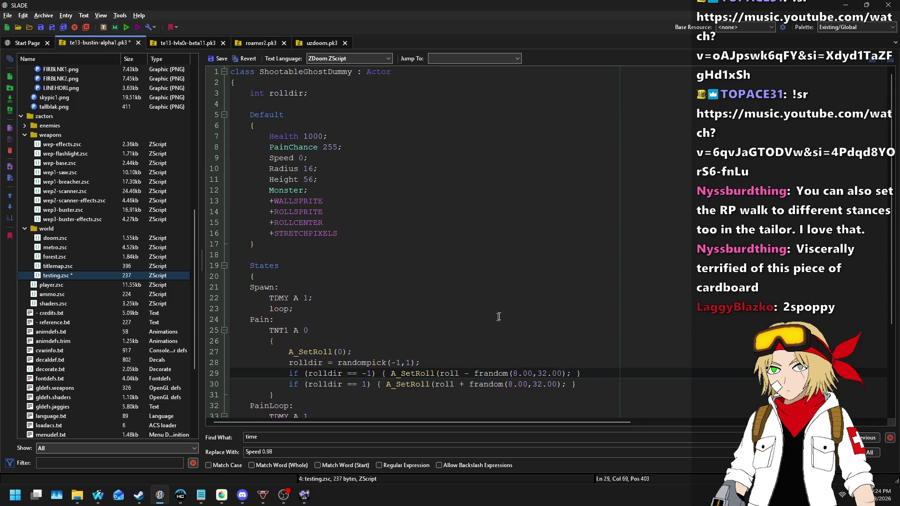
- Set the roll threshold to -1.00 and add a roll < -1.00 check to the rolldir == 1 condition
scroll(547, 271, down, 4)
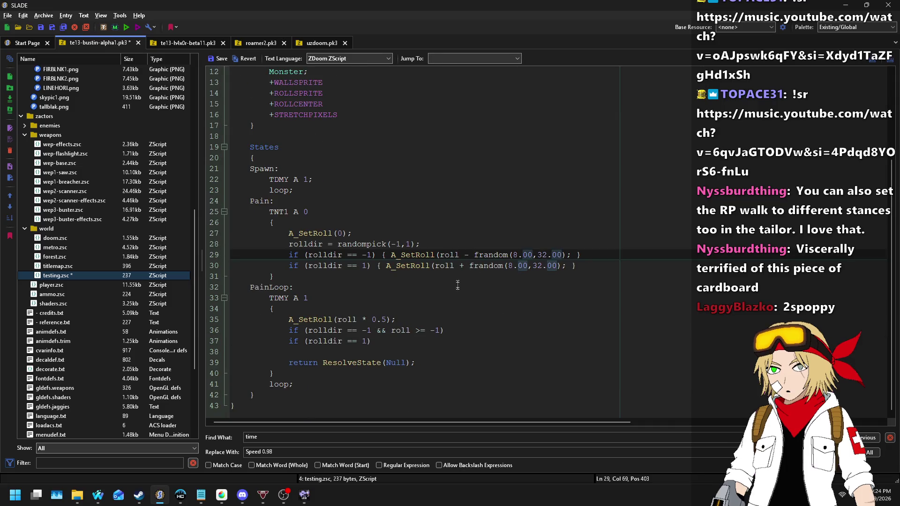
click(386, 320)
key(Down)
key(Right)
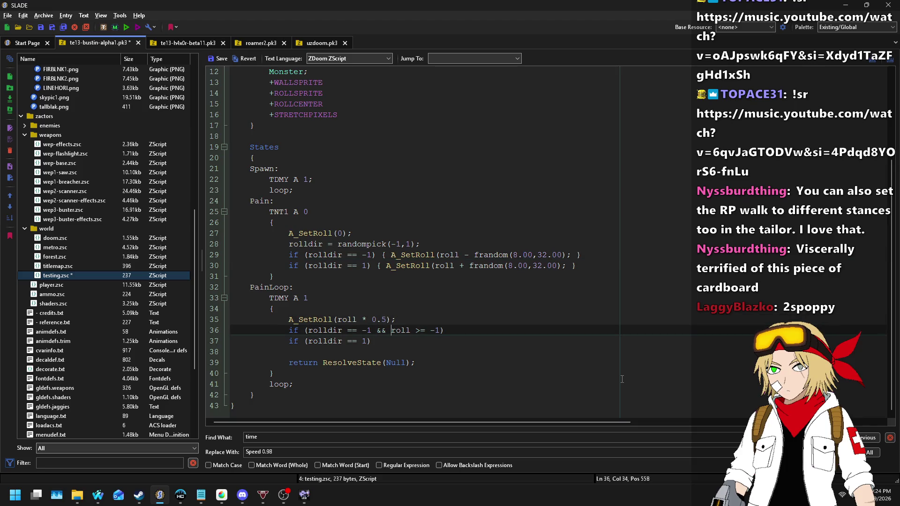
text(.00)
key(Down)
text(&&)
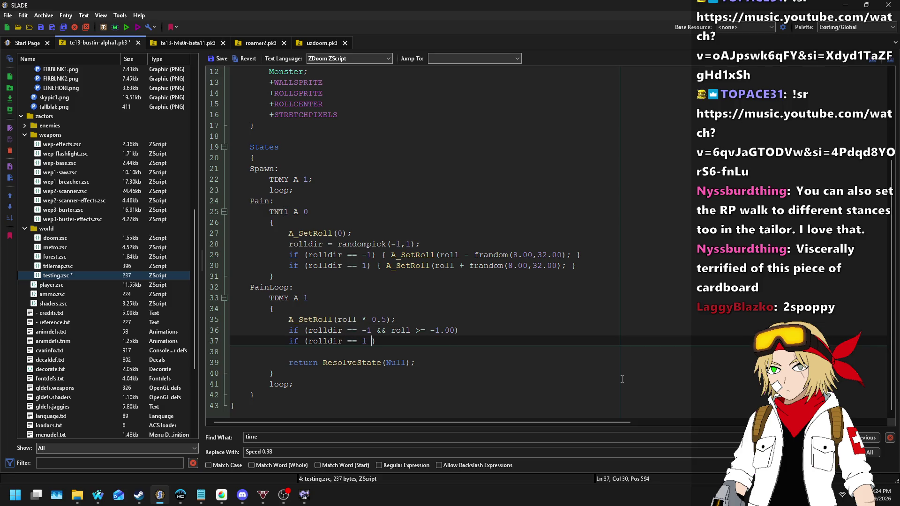
key(Up)
key(Right)
key(shift+End)
key(ctrl+c)
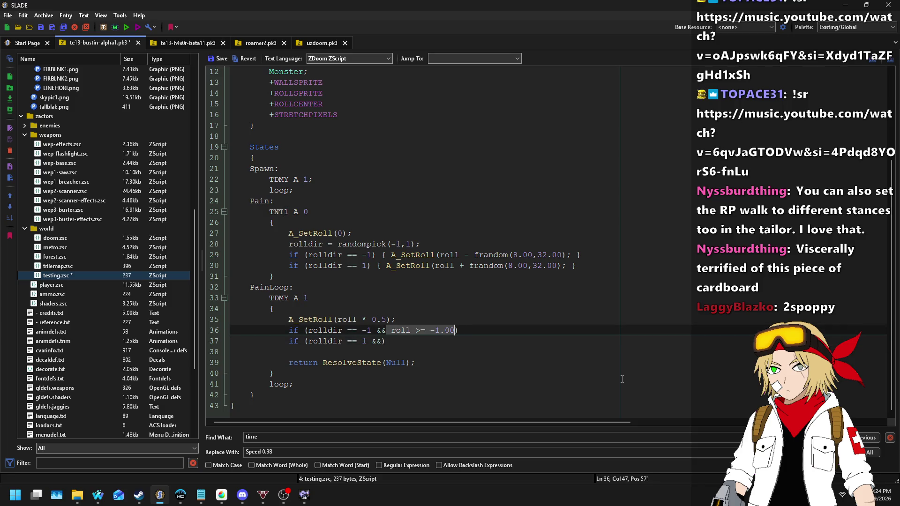
key(Down)
key(BackSpace)
key(ctrl+v)
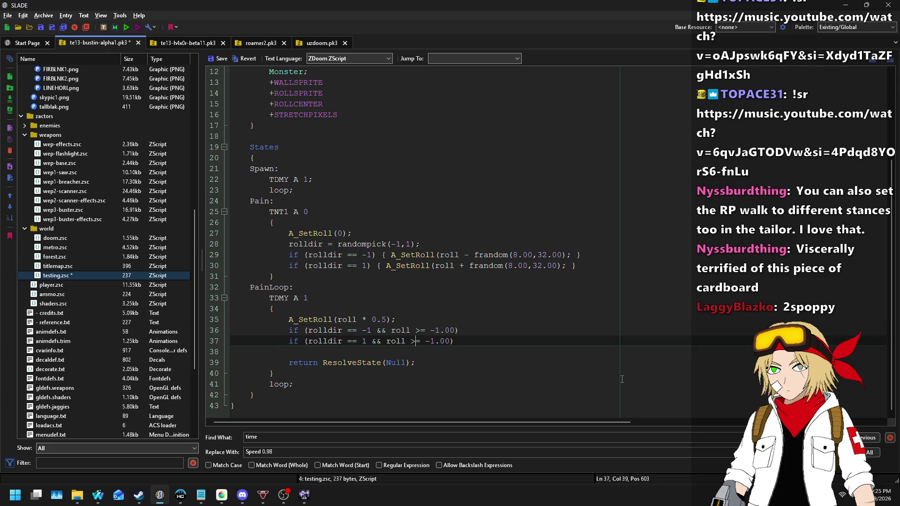
key(BackSpace)
text(<)
key(Up)
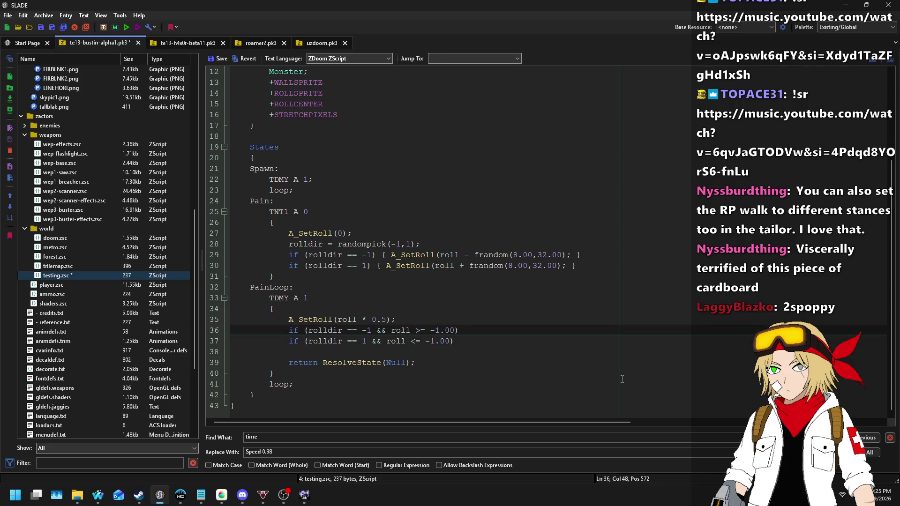
- Join the two PainLoop conditions into one if using || with extra parentheses
key(Return)
text({ return Resolv)
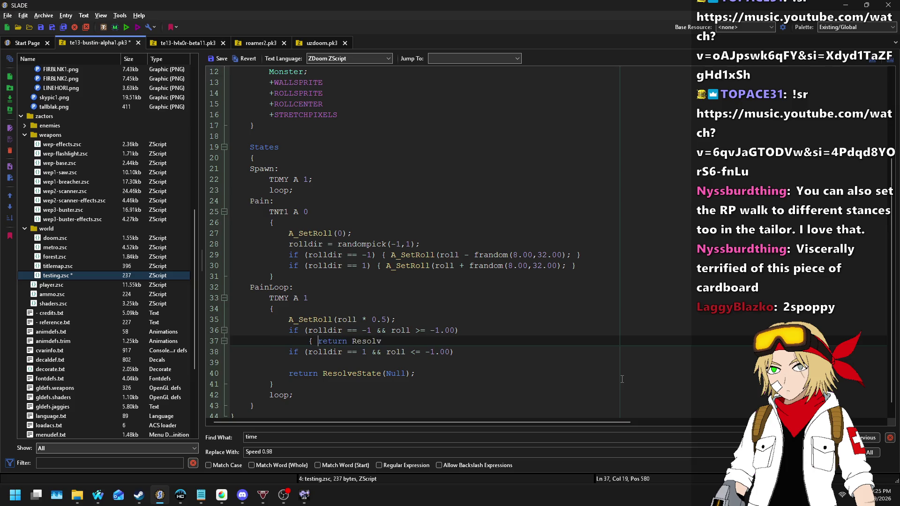
key(BackSpace)
key(BackSpace)
key(BackSpace)
key(BackSpace)
key(BackSpace)
key(BackSpace)
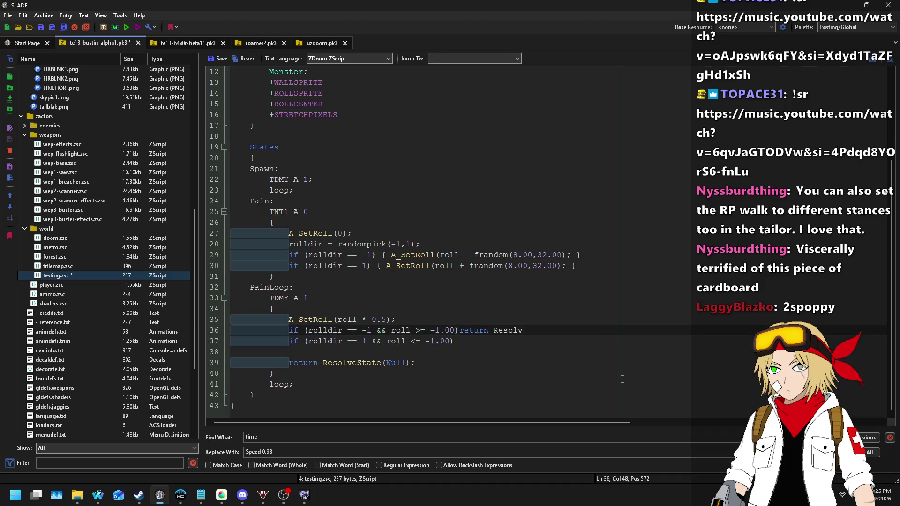
key(ctrl+Delete)
key(ctrl+Delete)
text(||)
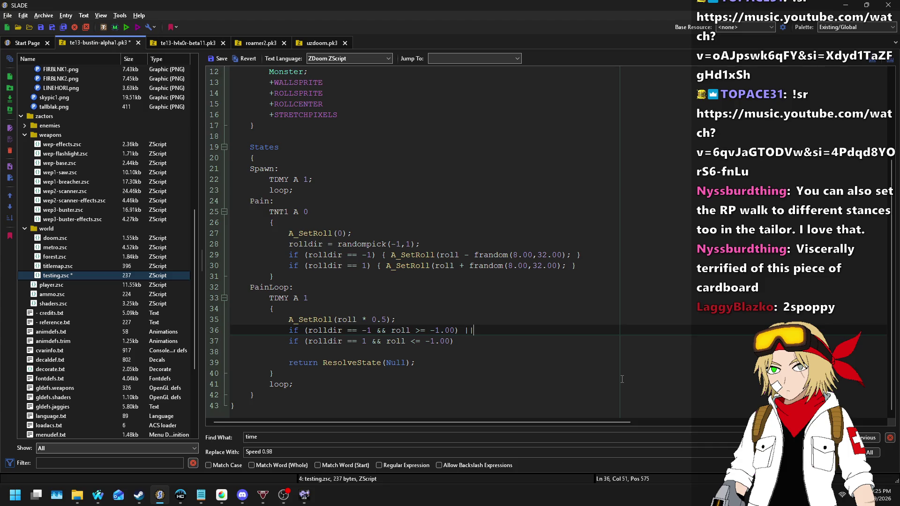
key(Down)
key(Home)
key(ctrl+Delete)
key(BackSpace)
key(BackSpace)
key(BackSpace)
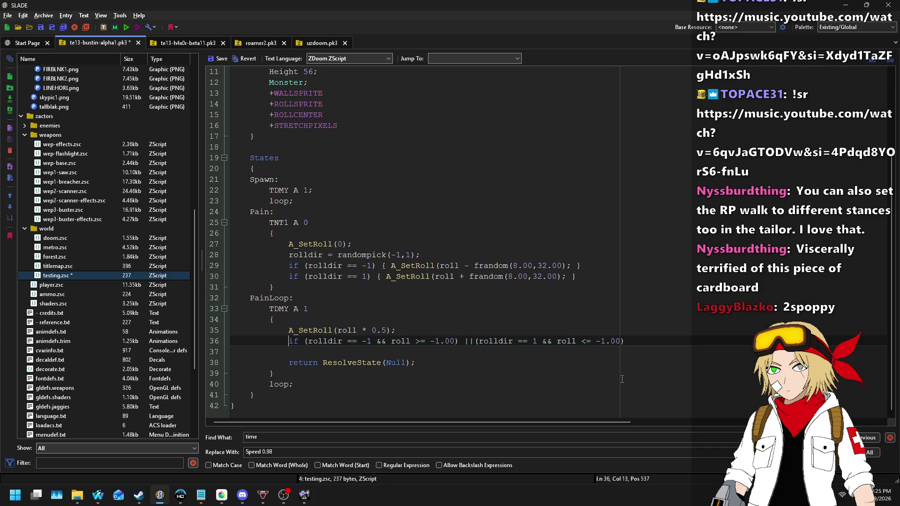
text(()
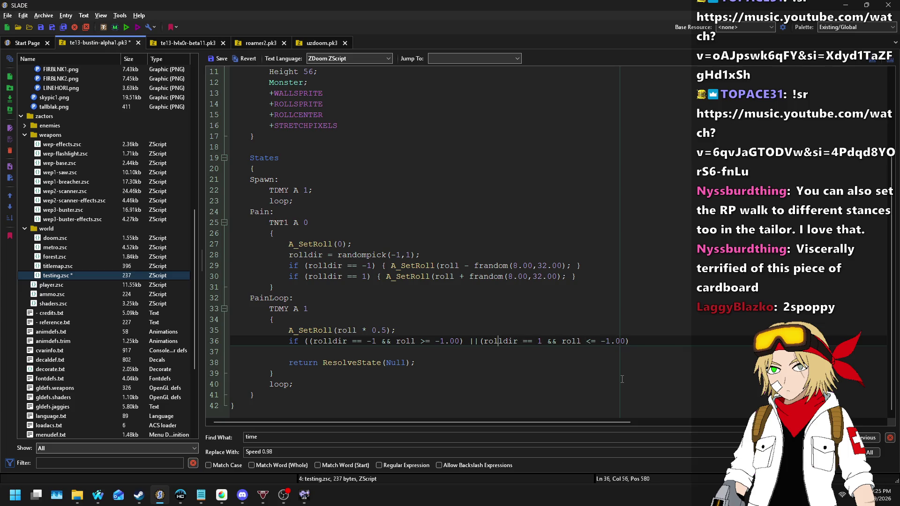
text( ))
- Add a braced block containing A_SetRoll(0); and return ResolveState(Null);
key(Return)
text({})
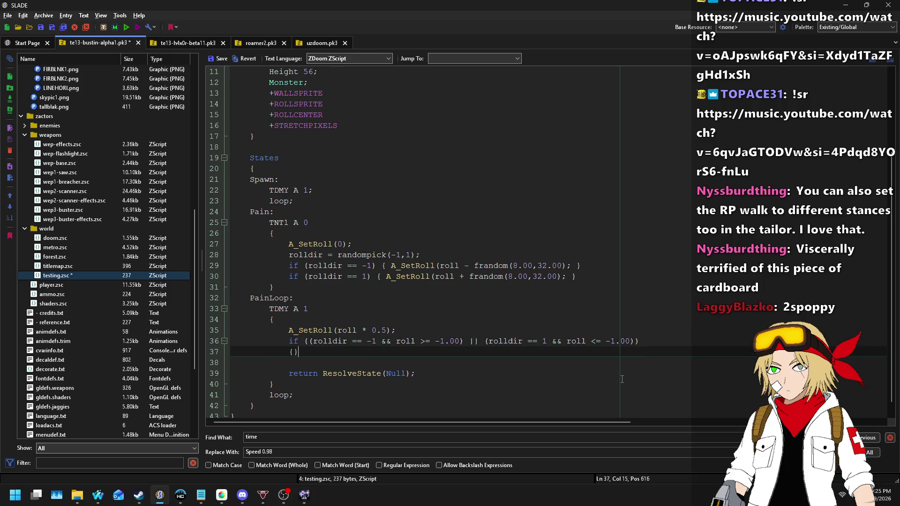
key(BackSpace)
key(BackSpace)
text(A_SetRoll(0)
text(); })
key(Return)
key(BackSpace)
key(BackSpace)
key(Return)
key(Tab)
key(Tab)
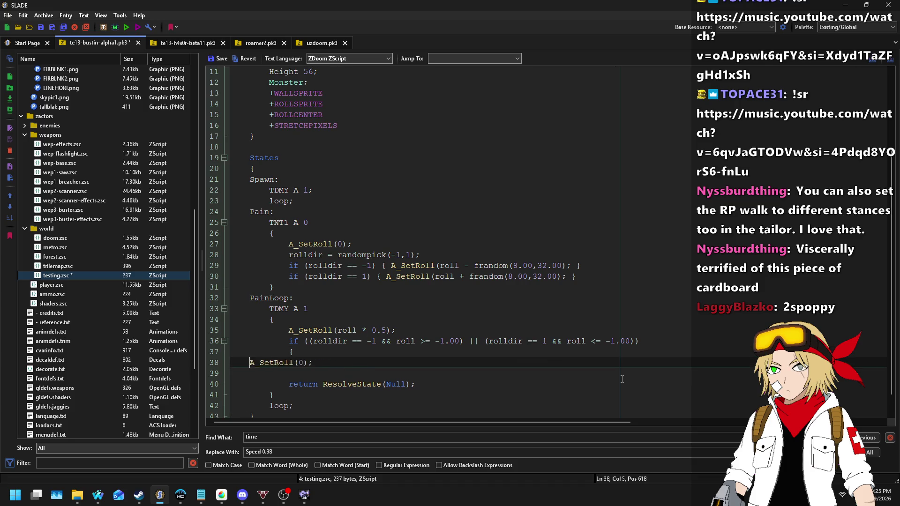
key(Down)
text(})
key(Home)
key(Return)
key(Up)
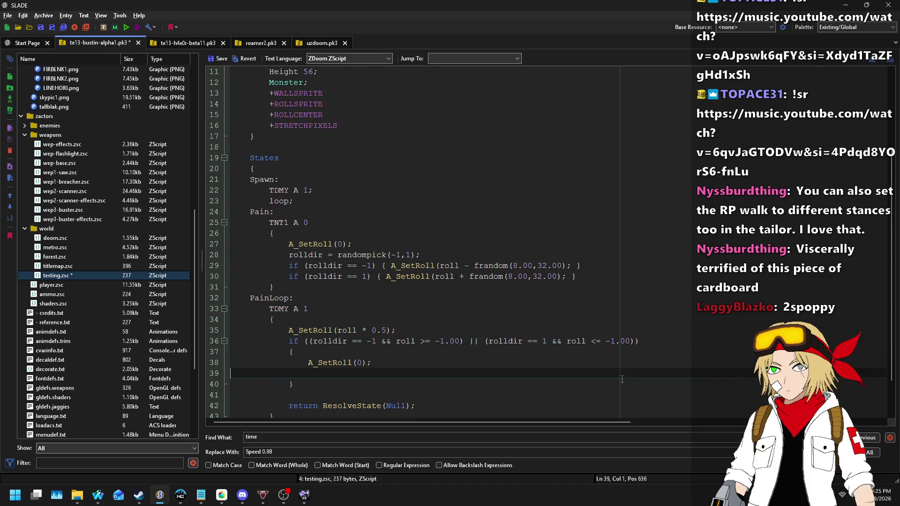
text(return ResolveSt)
text(ate(Null);)
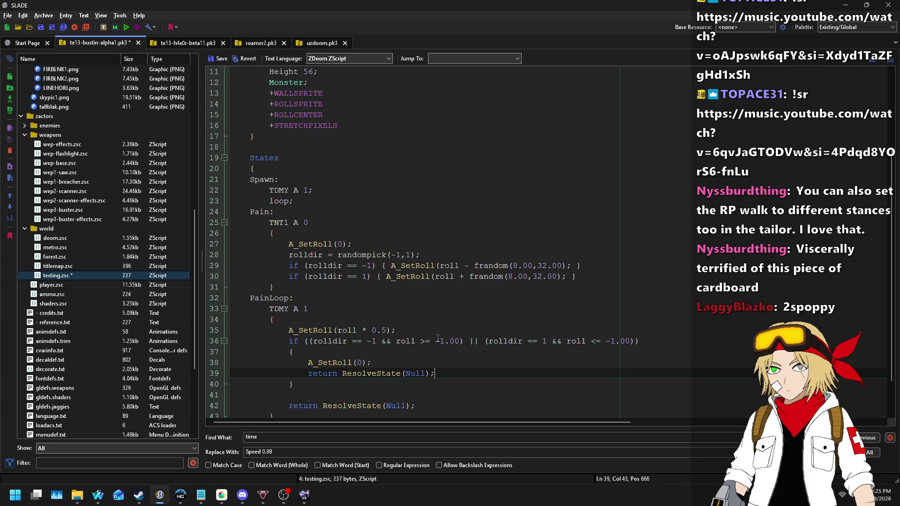
scroll(437, 338, up, 4)
- Add the +NODAMAGE flag below Monster and save the entry
click(358, 136)
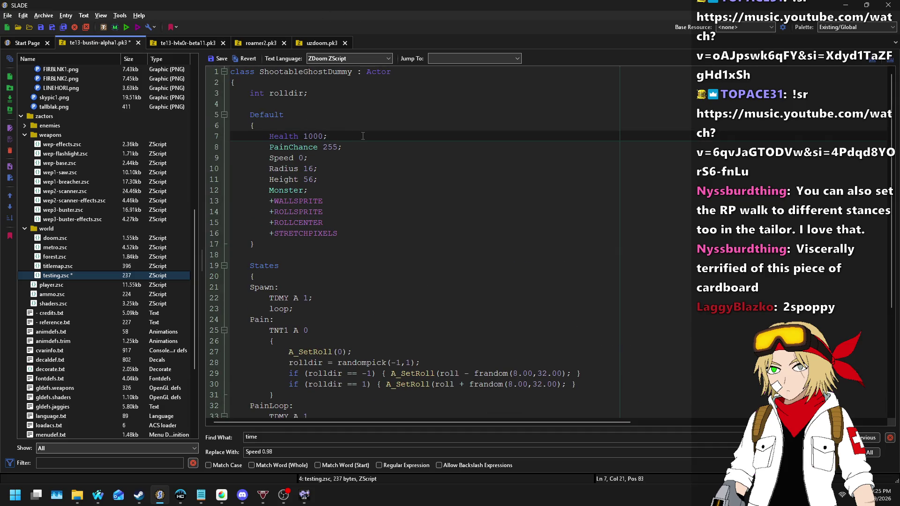
key(Down)
key(Down)
key(Down)
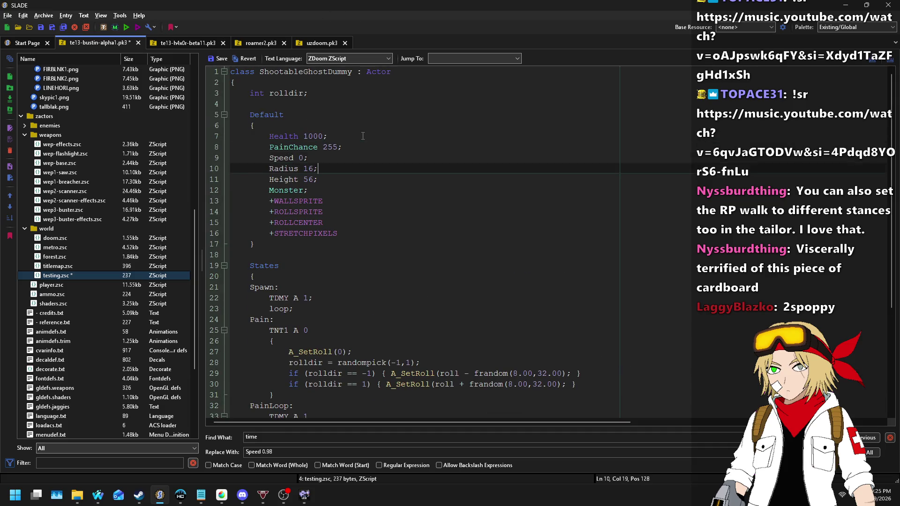
key(Return)
text(+NODAMAGE)
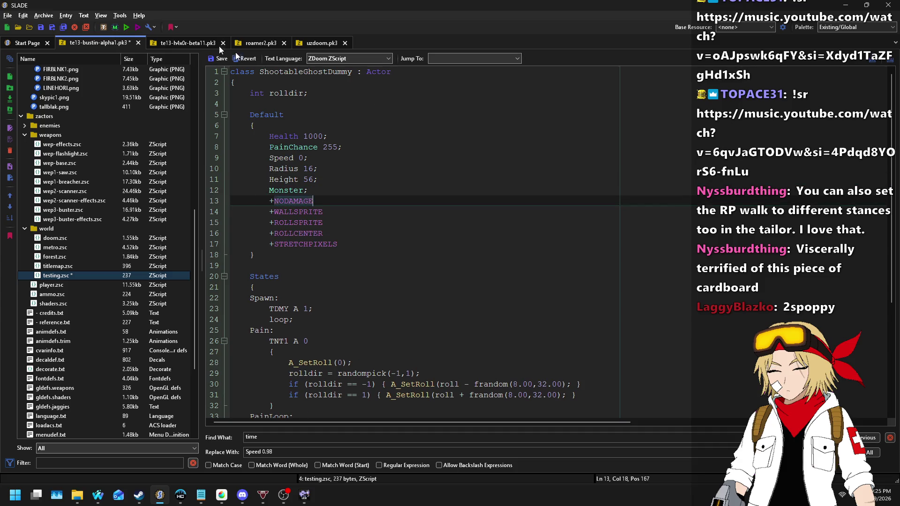
click(214, 60)
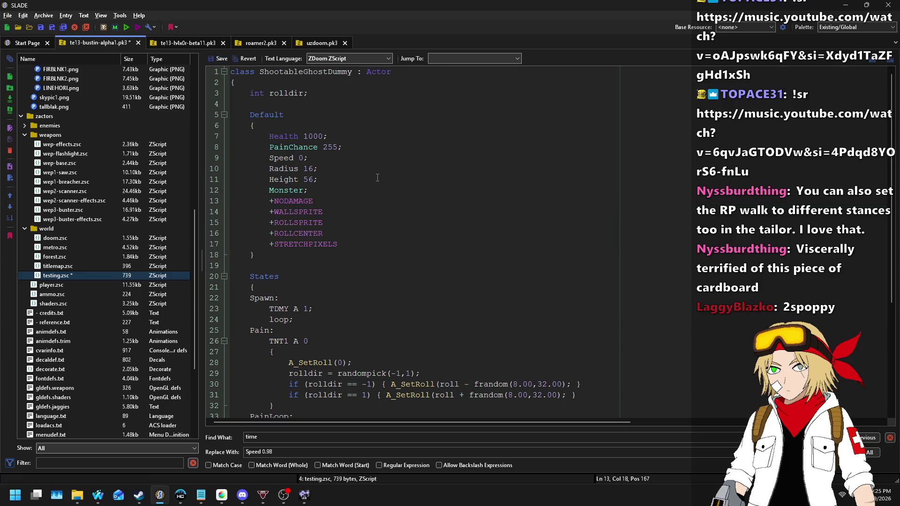
scroll(366, 200, down, 5)
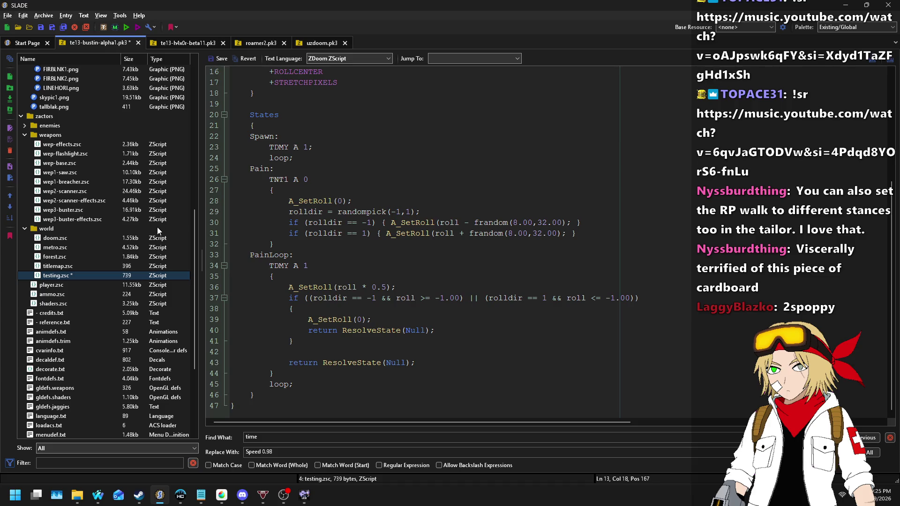
scroll(443, 317, up, 5)
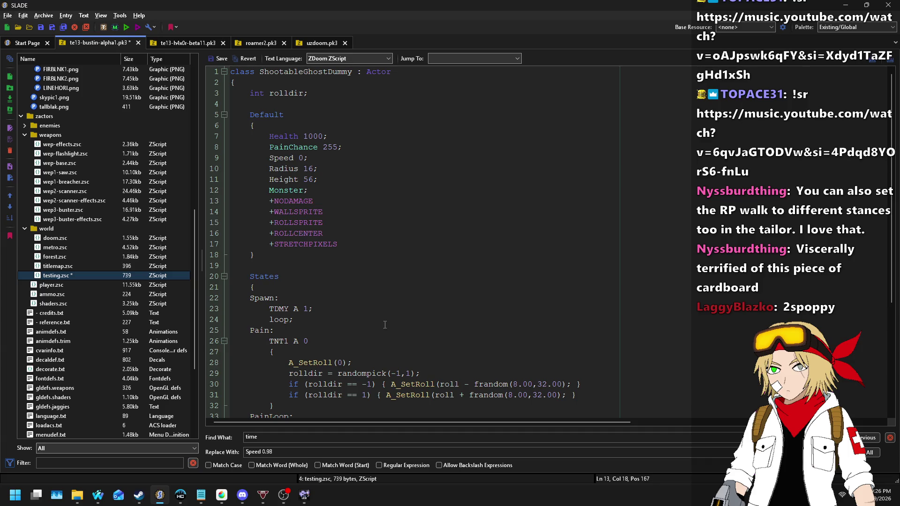
- Add +FRIENDLY below Monster, then select menudef.graphics to bring up the save prompt
click(355, 180)
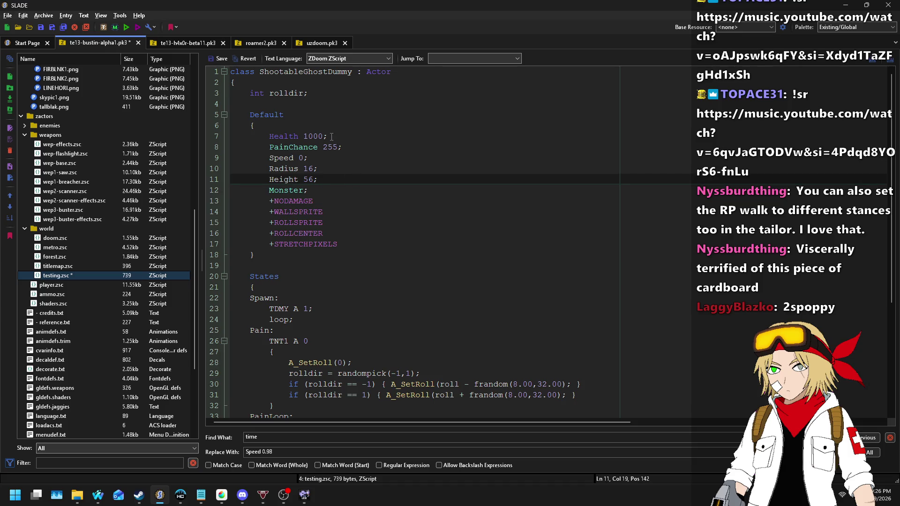
key(Down)
key(Return)
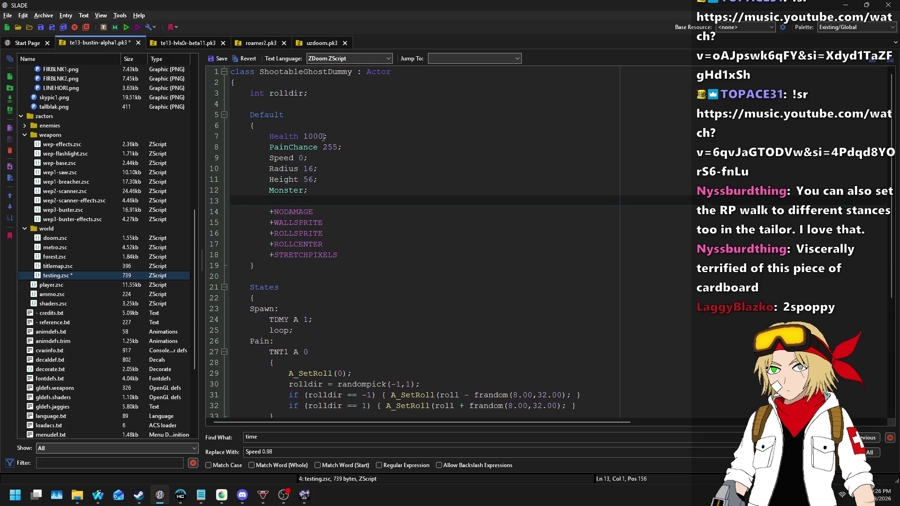
text(+FRIENDLY)
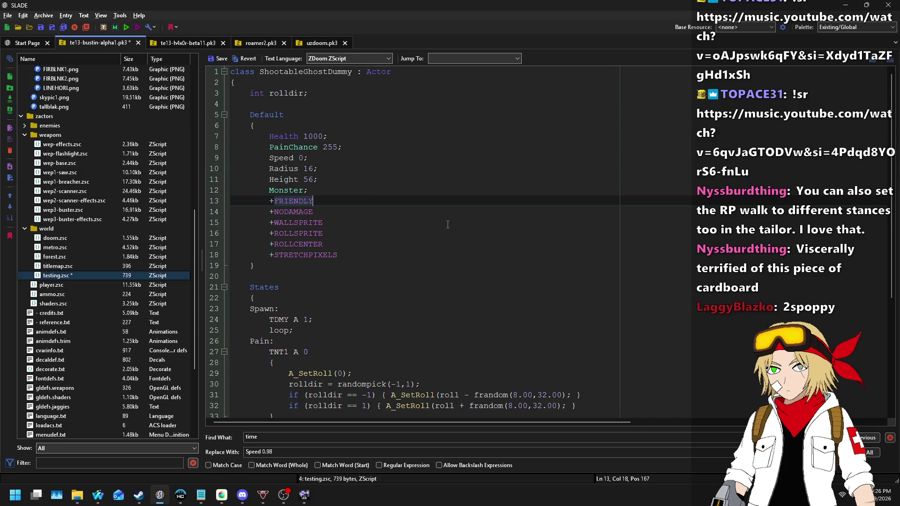
scroll(448, 225, down, 5)
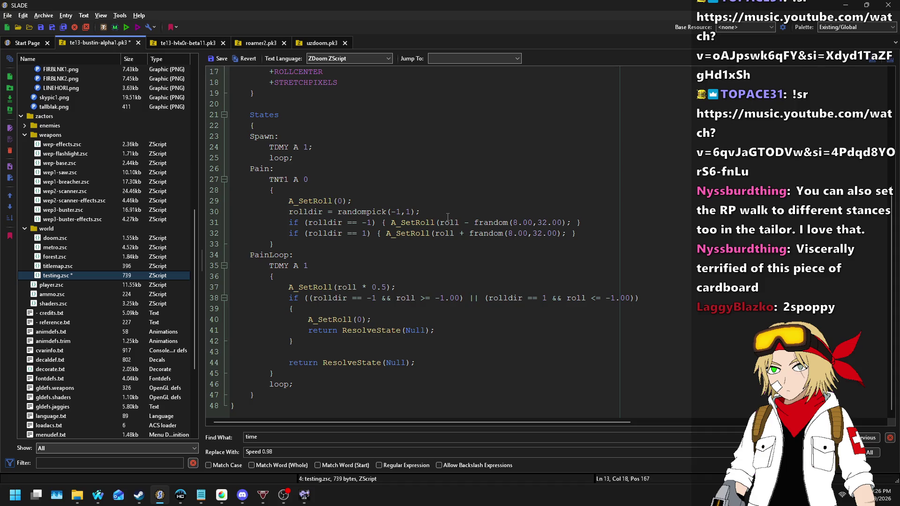
scroll(80, 340, down, 5)
click(70, 313)
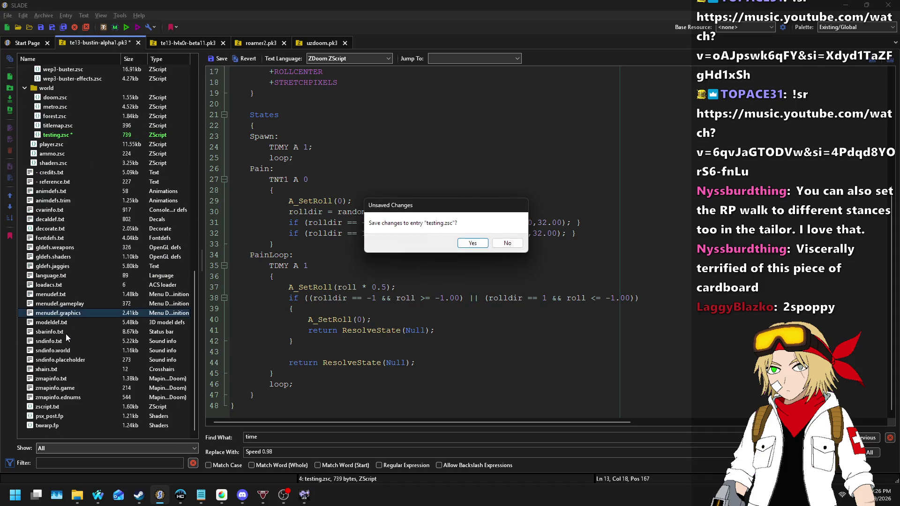
- Save testing.zsc, then append '+ TESTMAP' to the TITLEMAP comment in zmapinfo.ednums
click(473, 243)
click(59, 397)
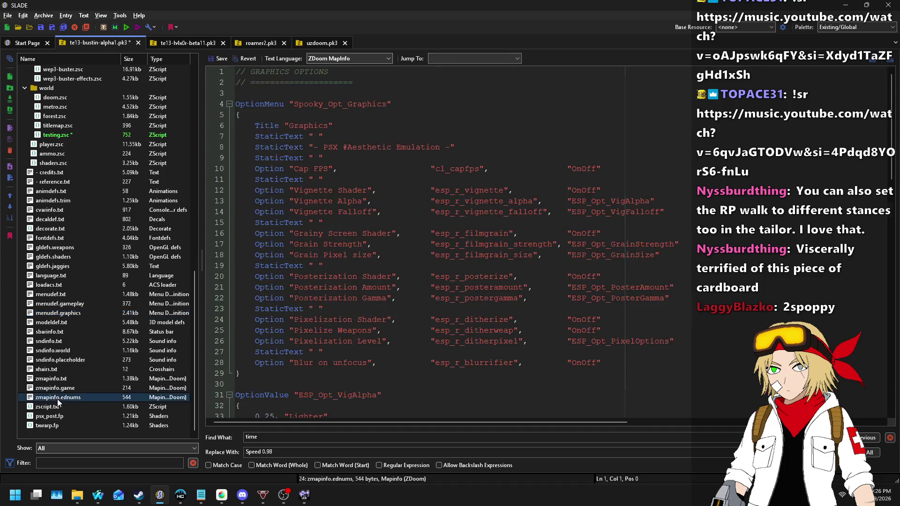
click(414, 243)
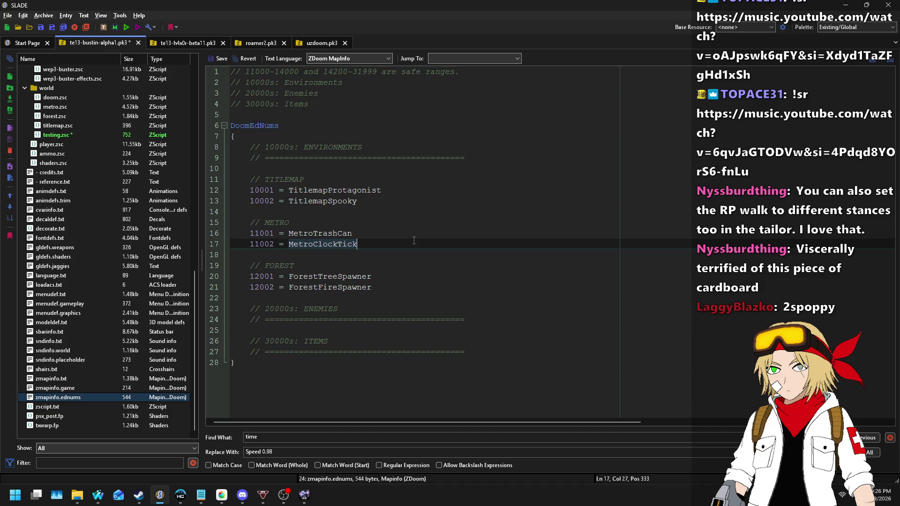
key(Up)
key(Up)
key(Up)
key(Down)
key(End)
text(+ TESTMAP)
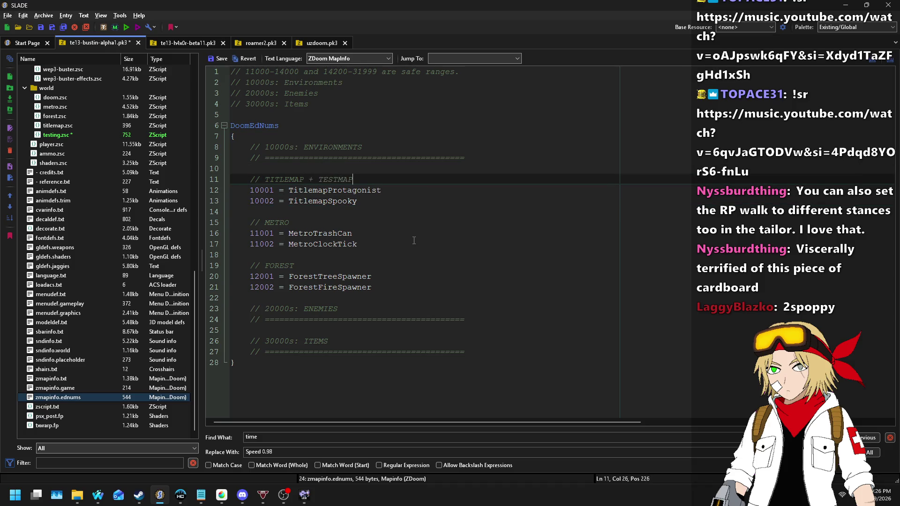
- Duplicate the 10002 TitlemapSpooky line in zmapinfo.ednums and save the entry
key(Down)
key(Down)
key(End)
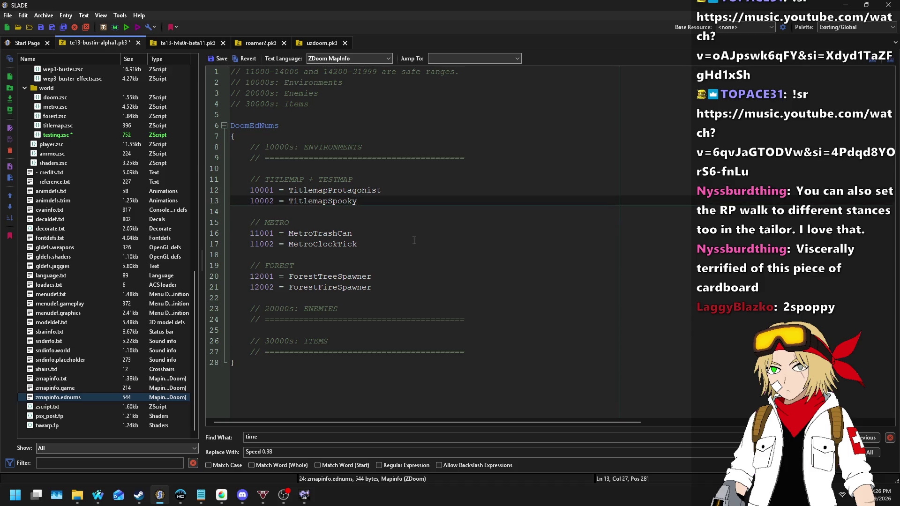
key(ctrl+d)
key(Down)
click(220, 59)
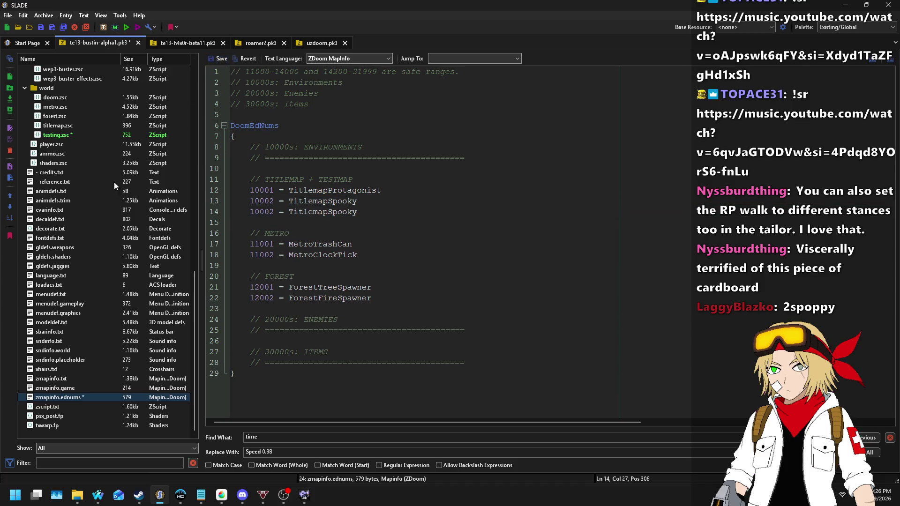
- In testing.zsc, prefix the dummy class name with 'Test_'
click(56, 135)
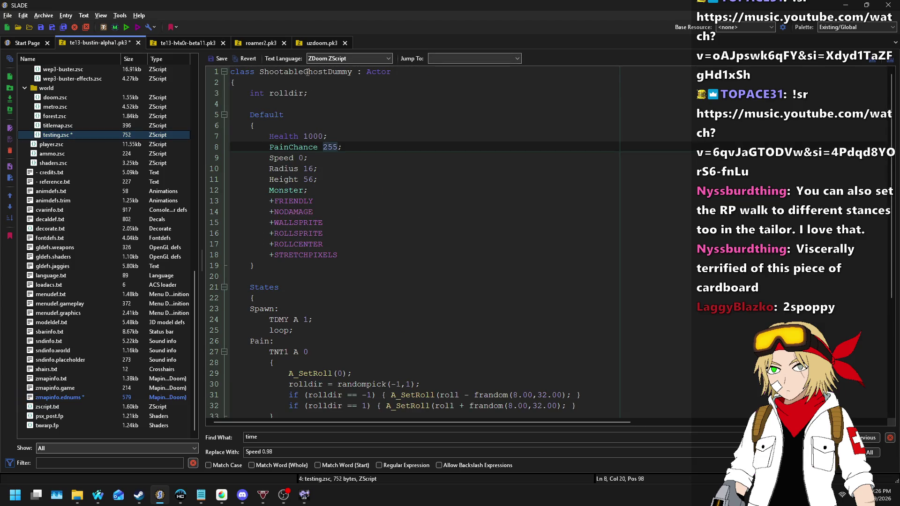
key(ctrl+Left)
text(Test_)
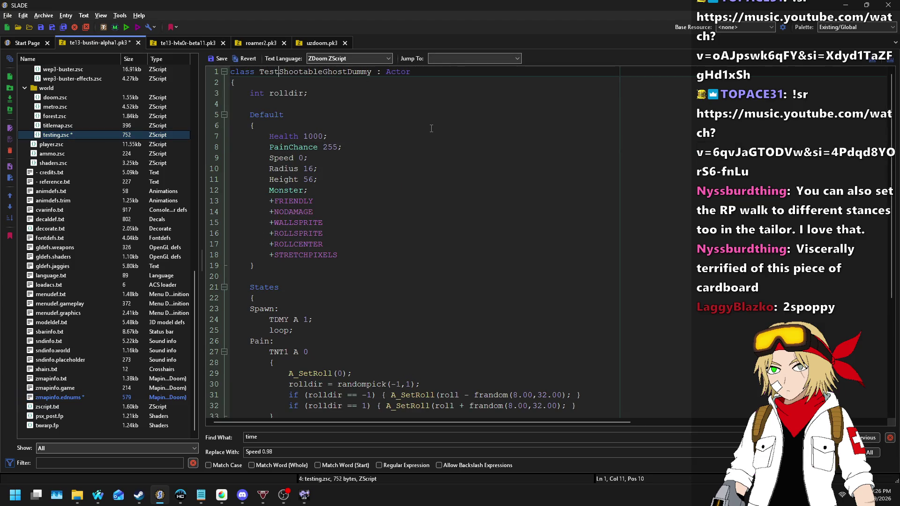